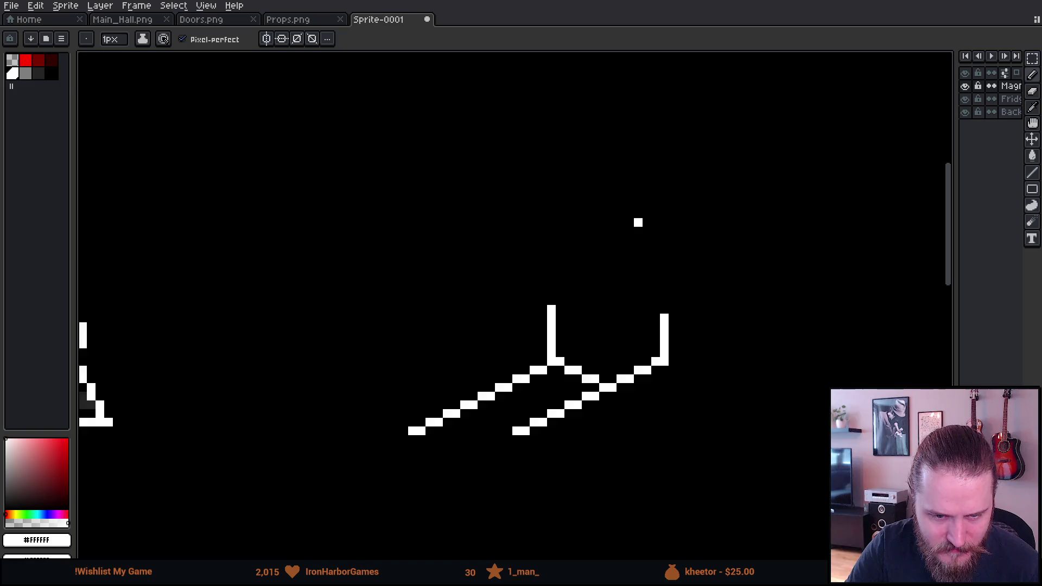
Step: Draw the inner glyph of 国 in white pixels: a top bar, a stem, a middle crossbar and a bottom bar
left_click_drag(637, 221, 603, 244)
left_click_drag(640, 125, 681, 125)
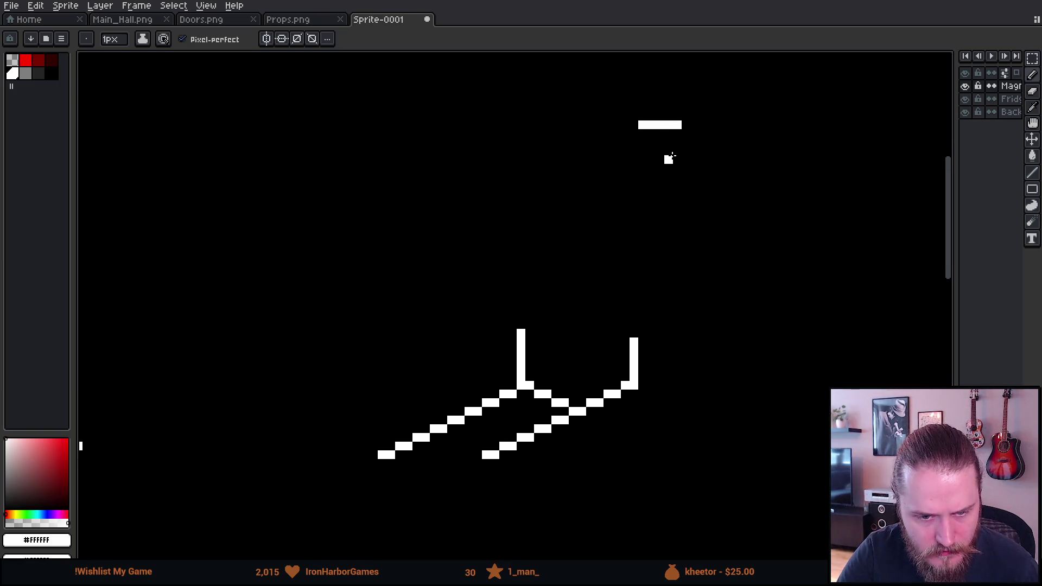
left_click_drag(659, 130, 660, 162)
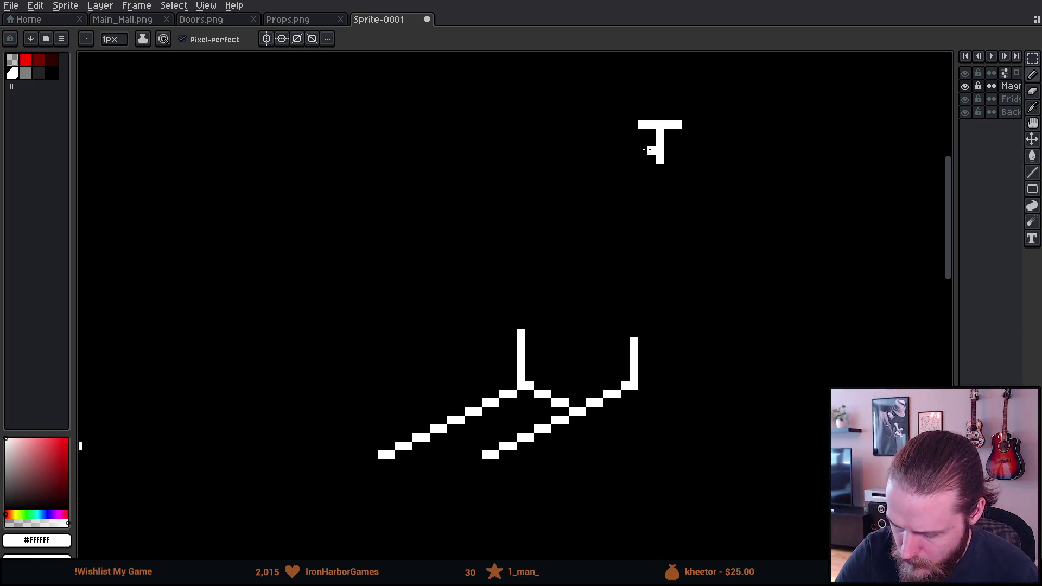
left_click_drag(642, 151, 671, 151)
left_click(686, 125)
left_click(686, 151)
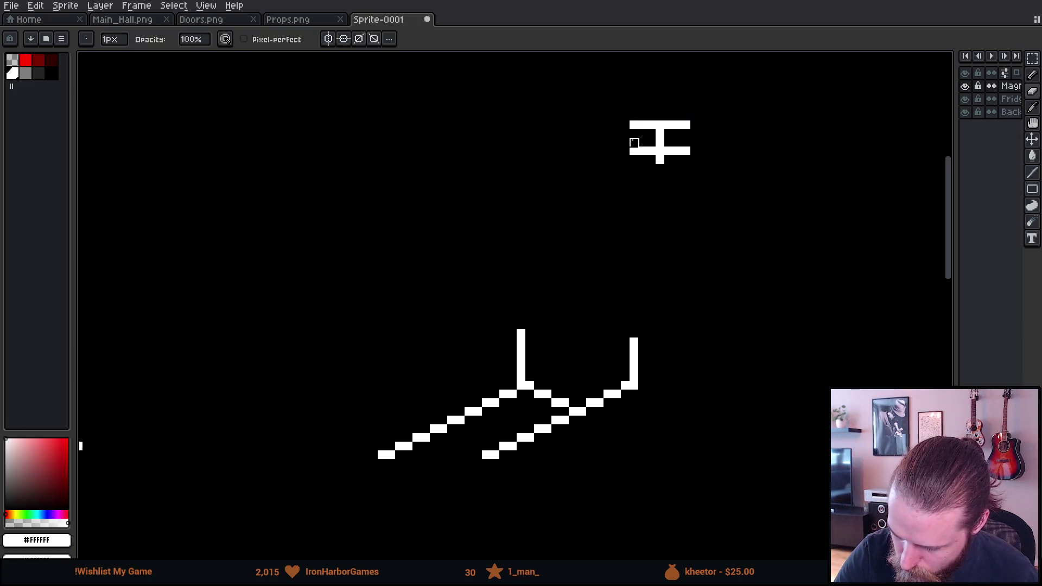
mouse_move(642, 177)
left_mouse_down()
mouse_move(693, 178)
mouse_move(670, 201)
left_mouse_up()
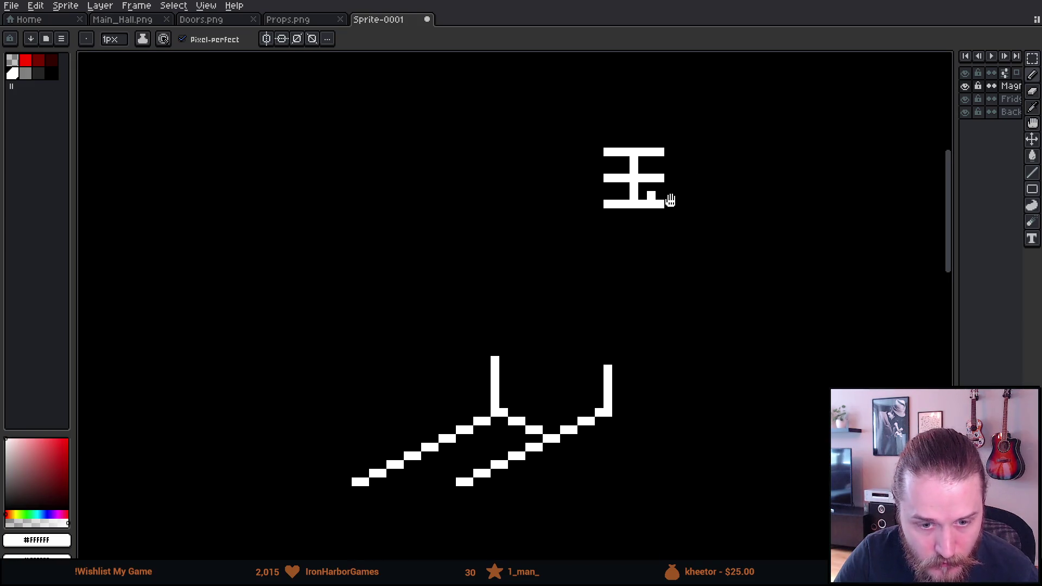
Step: Enclose the glyph in 国's box with left, right, bottom and top edges
left_click_drag(590, 140, 591, 211)
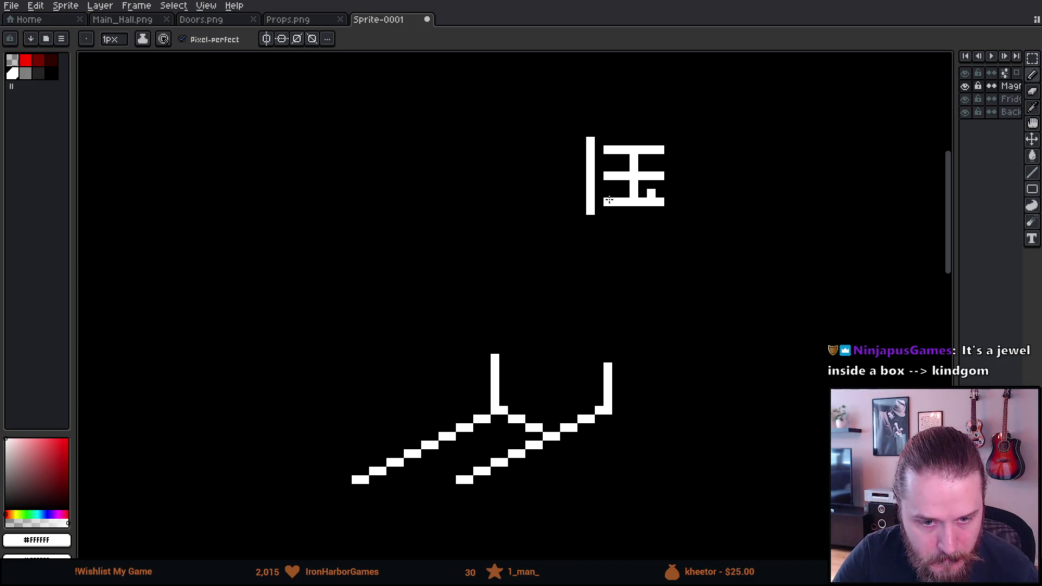
left_click_drag(677, 140, 677, 220)
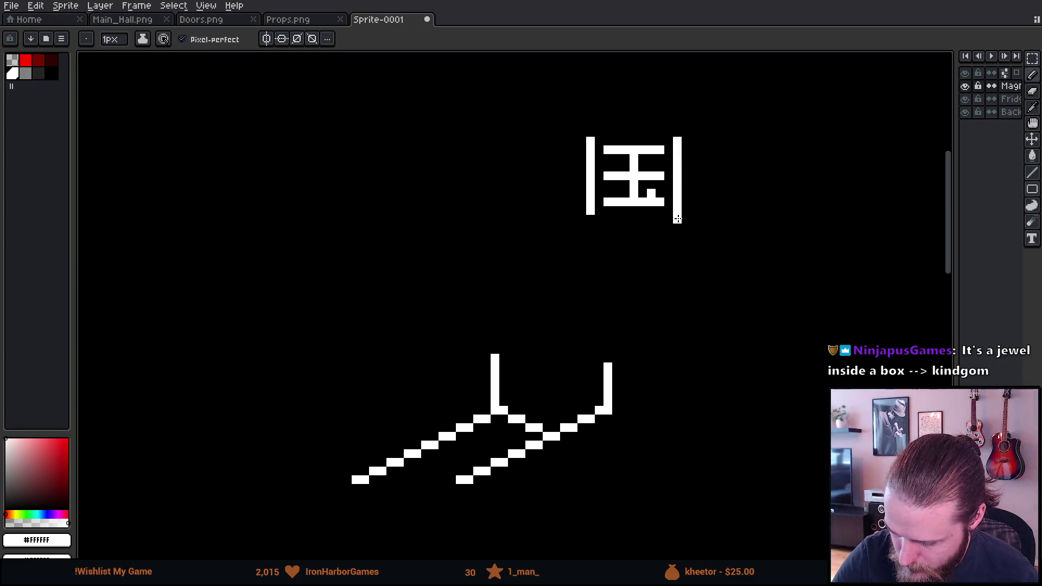
left_click(590, 220)
left_click_drag(590, 220, 662, 217)
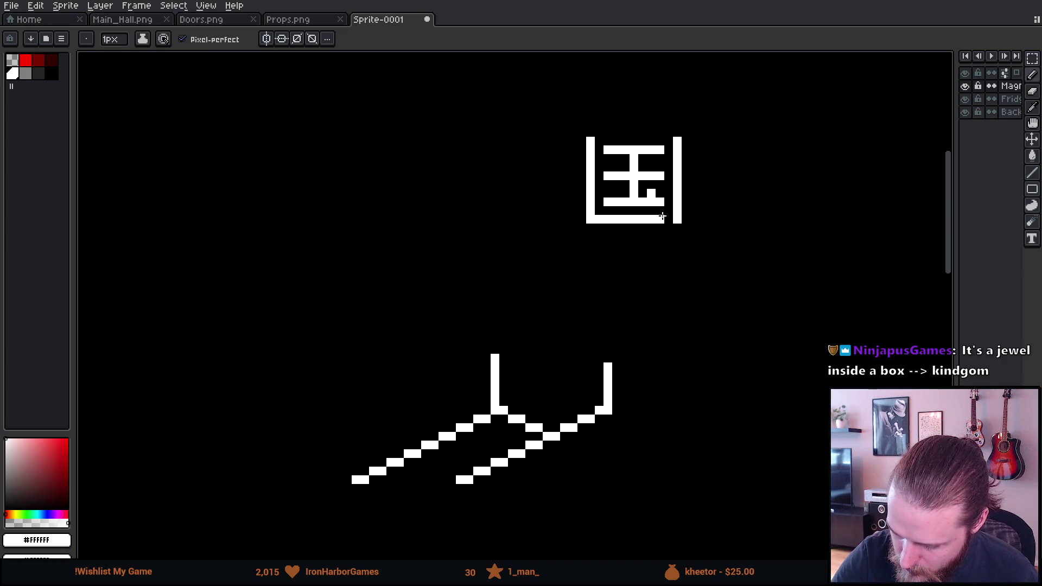
left_click(592, 228)
left_click(676, 229)
left_click_drag(590, 132, 676, 132)
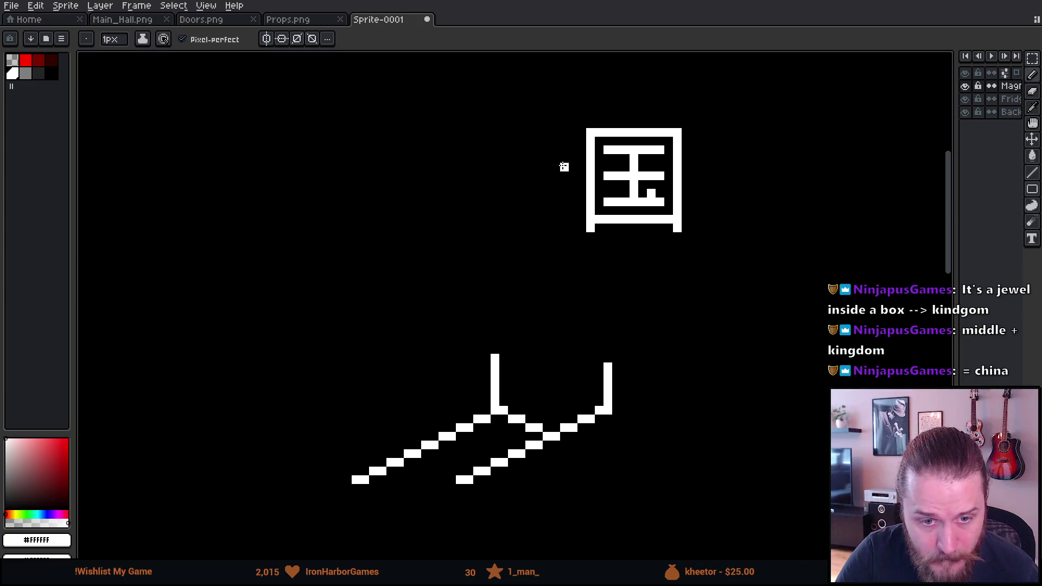
Step: Draw 中 beside 国: its box sides, its top and its centre stroke extending below
mouse_move(565, 164)
left_mouse_down()
mouse_move(549, 176)
mouse_move(501, 176)
left_mouse_up()
mouse_move(563, 143)
left_mouse_down()
mouse_move(494, 142)
mouse_move(494, 184)
mouse_move(531, 163)
mouse_move(530, 132)
left_mouse_up()
left_click_drag(529, 185, 527, 217)
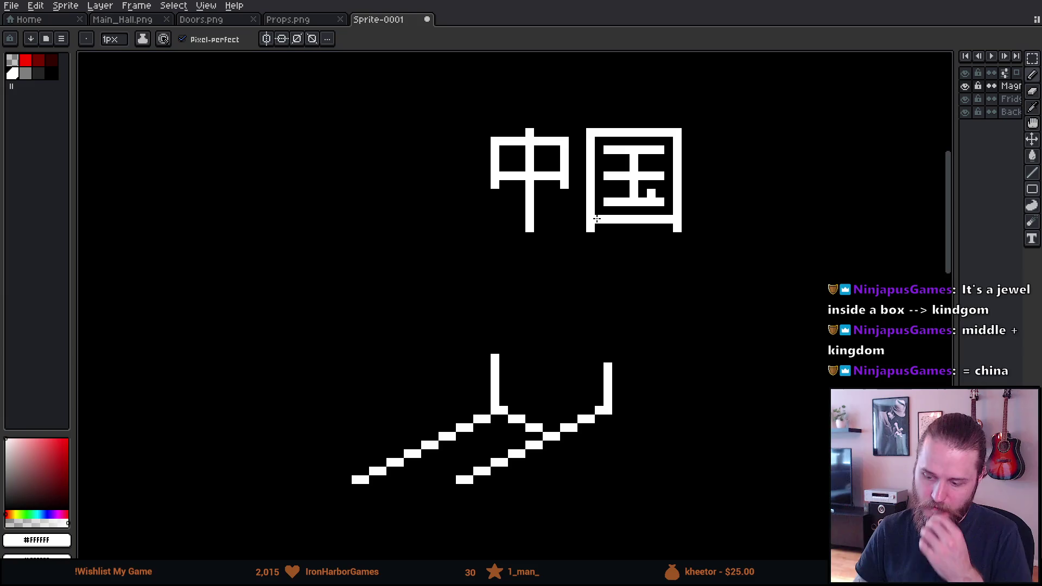
Step: Select the lower part of 中 with the Rectangular Marquee and shift it
scroll(622, 181, "down", 3)
scroll(622, 181, "up", 2)
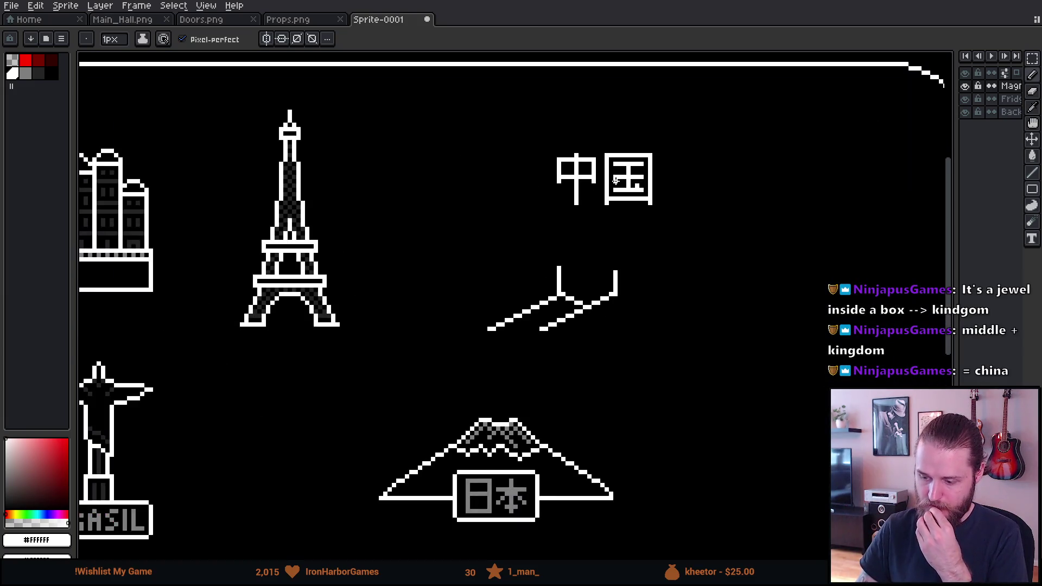
scroll(620, 184, "down", 1)
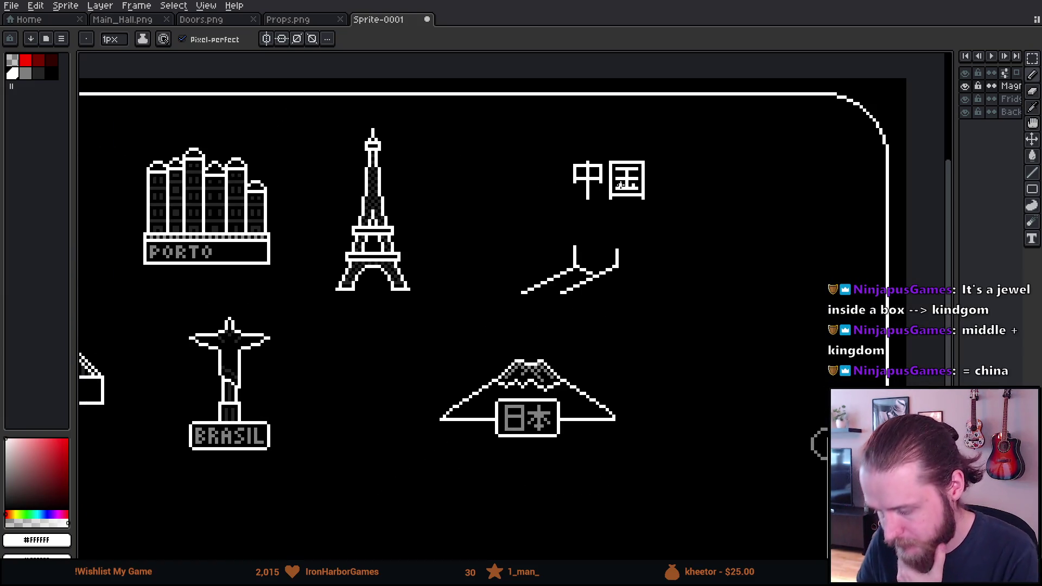
scroll(673, 179, "up", 3)
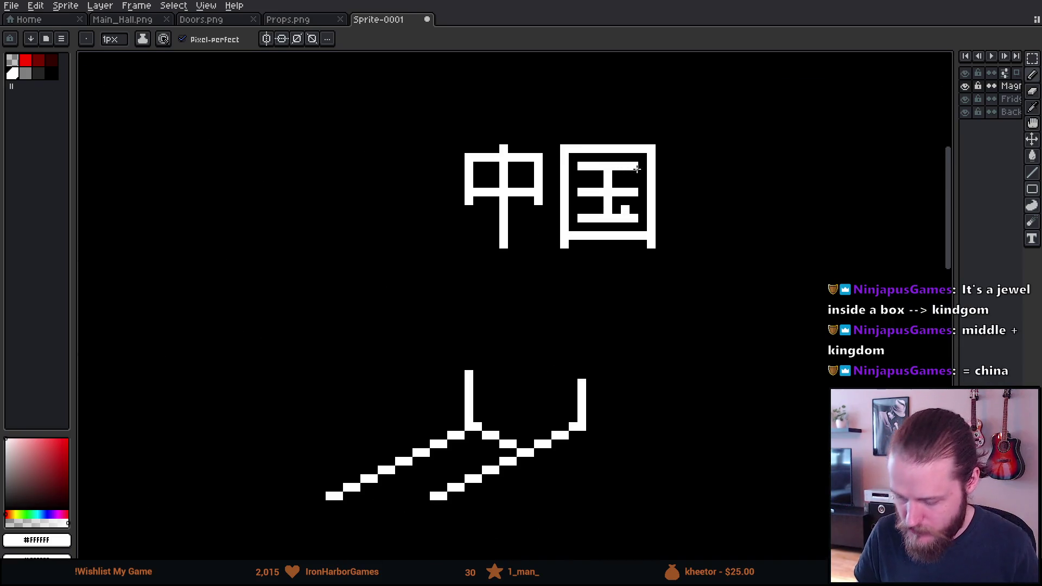
key("m")
mouse_move(462, 184)
left_mouse_down()
mouse_move(537, 209)
mouse_move(546, 226)
mouse_move(533, 217)
left_mouse_up()
Step: Move 中's top section down into alignment, then return to the Pencil
mouse_move(452, 168)
left_mouse_down()
mouse_move(555, 182)
mouse_move(502, 187)
left_mouse_up()
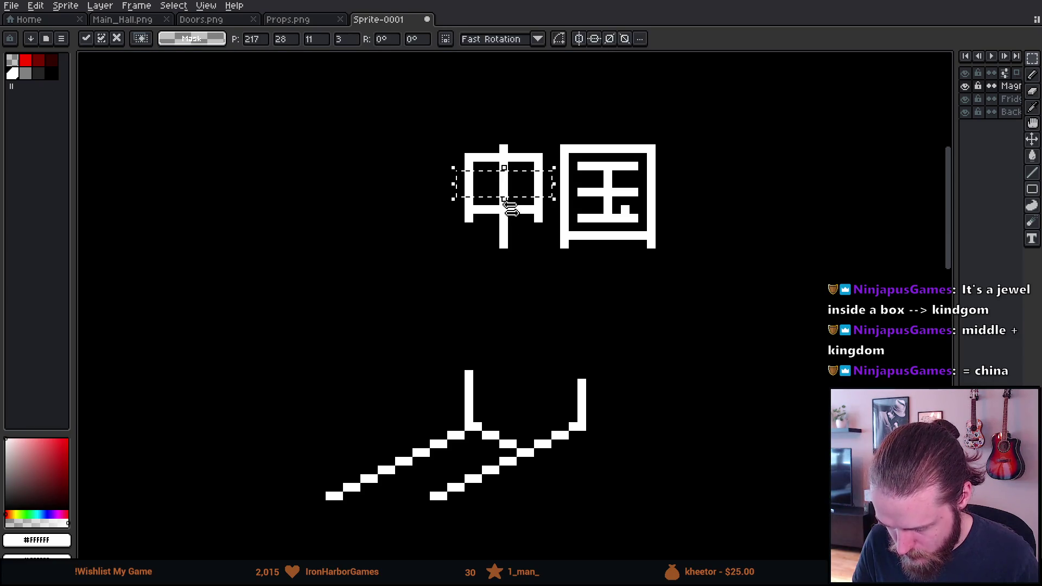
left_click(503, 261)
scroll(503, 270, "down", 2)
scroll(498, 171, "up", 1)
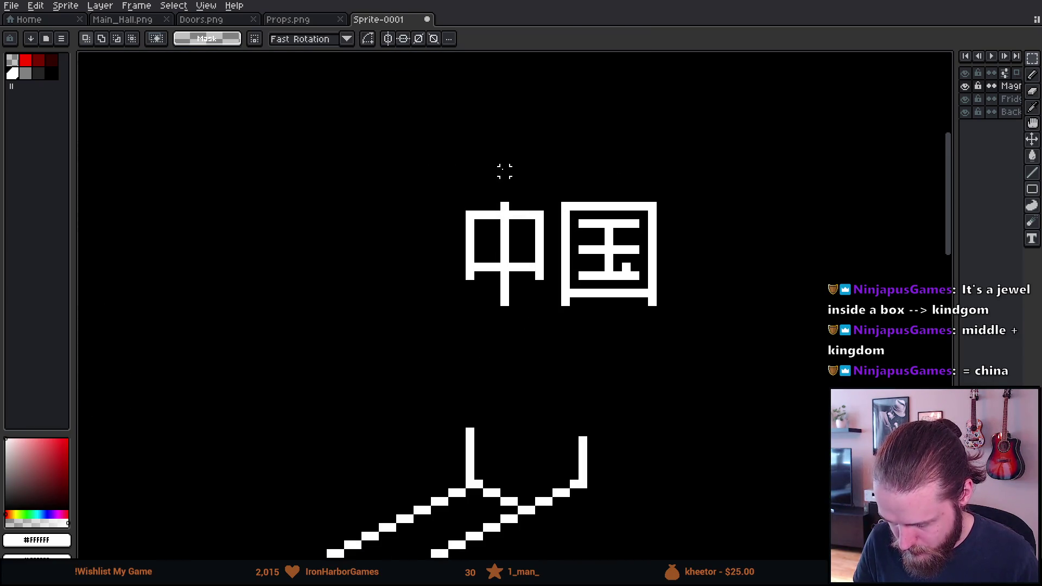
mouse_move(443, 179)
left_mouse_down()
mouse_move(547, 232)
mouse_move(522, 223)
left_mouse_up()
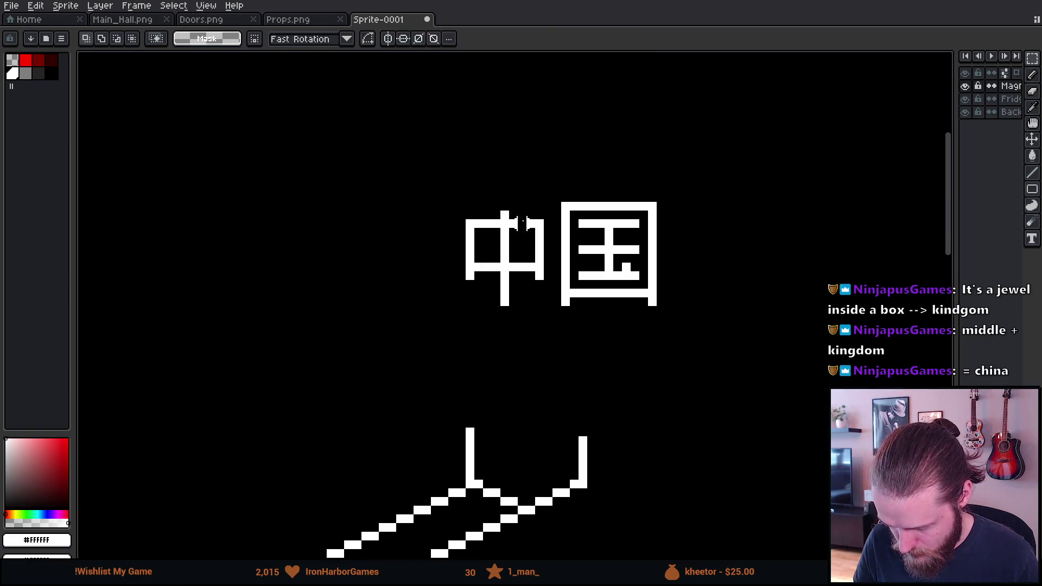
key("b")
scroll(505, 310, "down", 4)
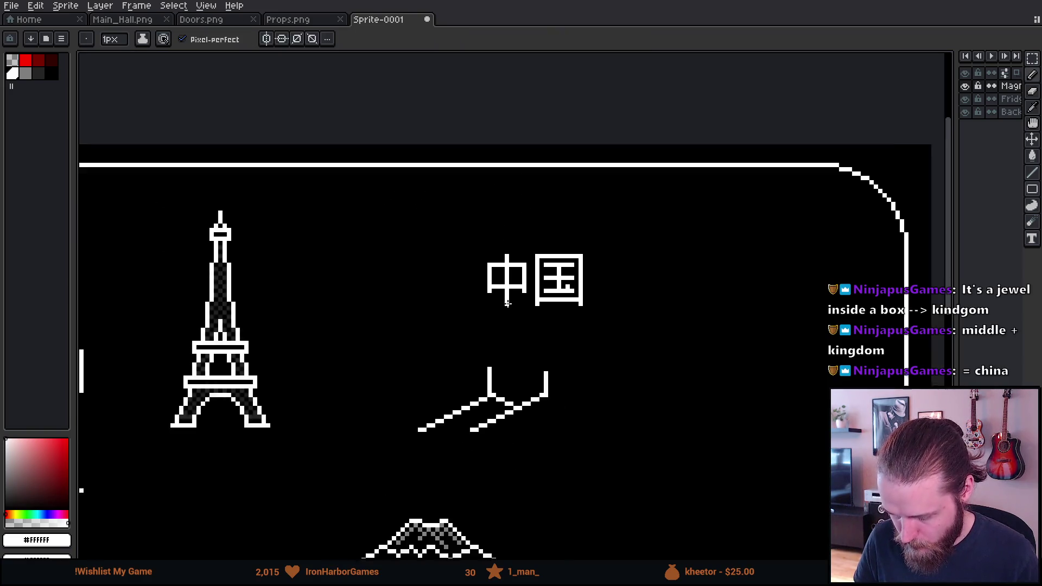
Step: Zoom in and draw a vertical white stroke rising from the diagonal lines below 中国
scroll(418, 418, "up", 3)
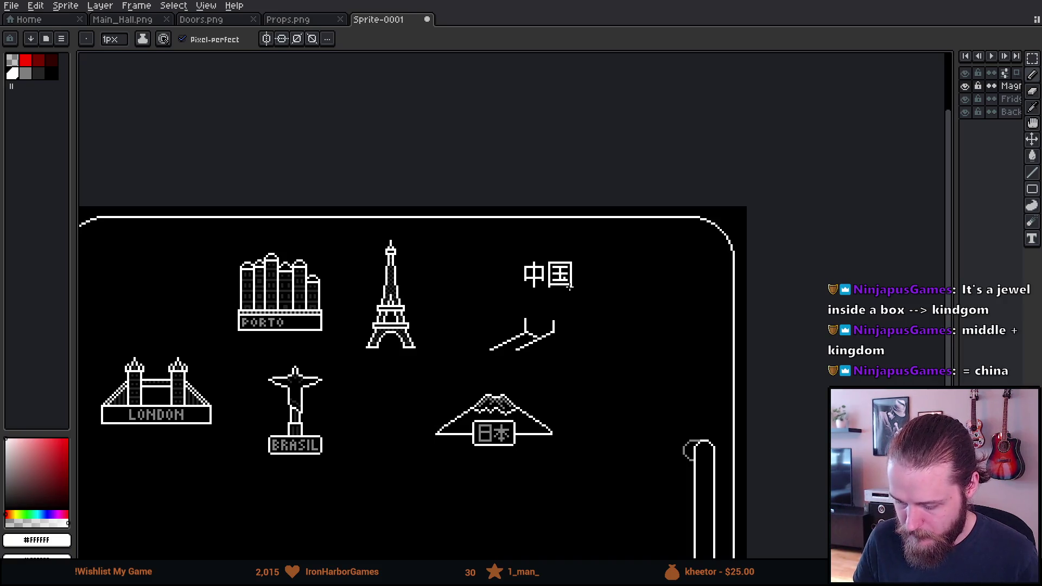
scroll(537, 324, "up", 2)
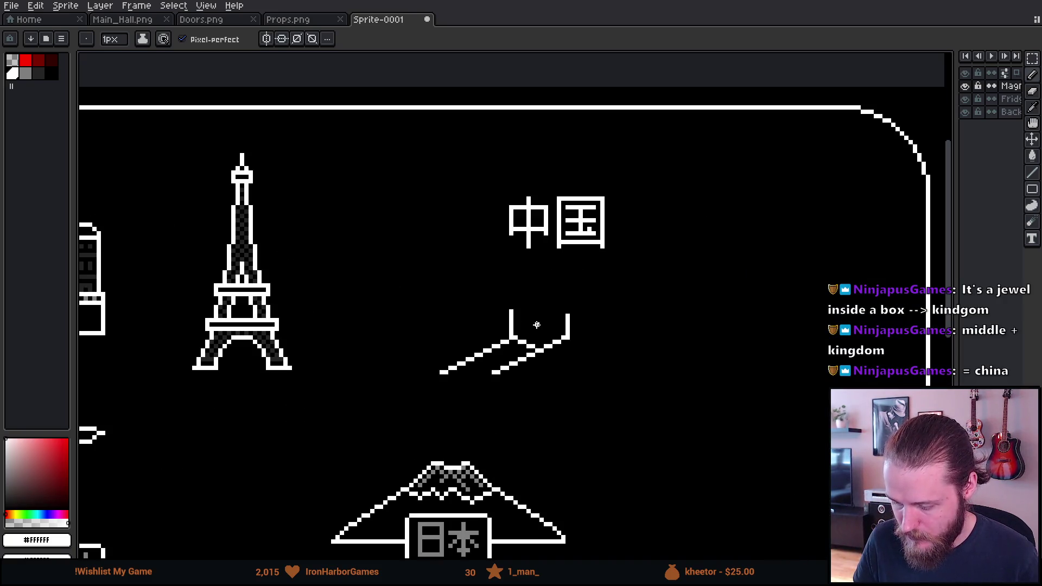
scroll(509, 317, "up", 1)
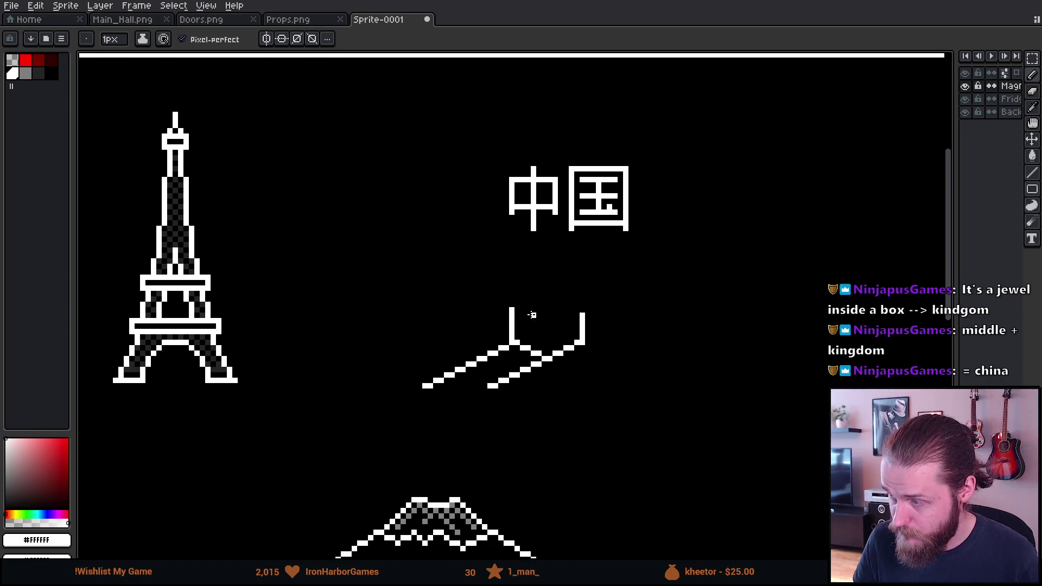
scroll(548, 325, "up", 1)
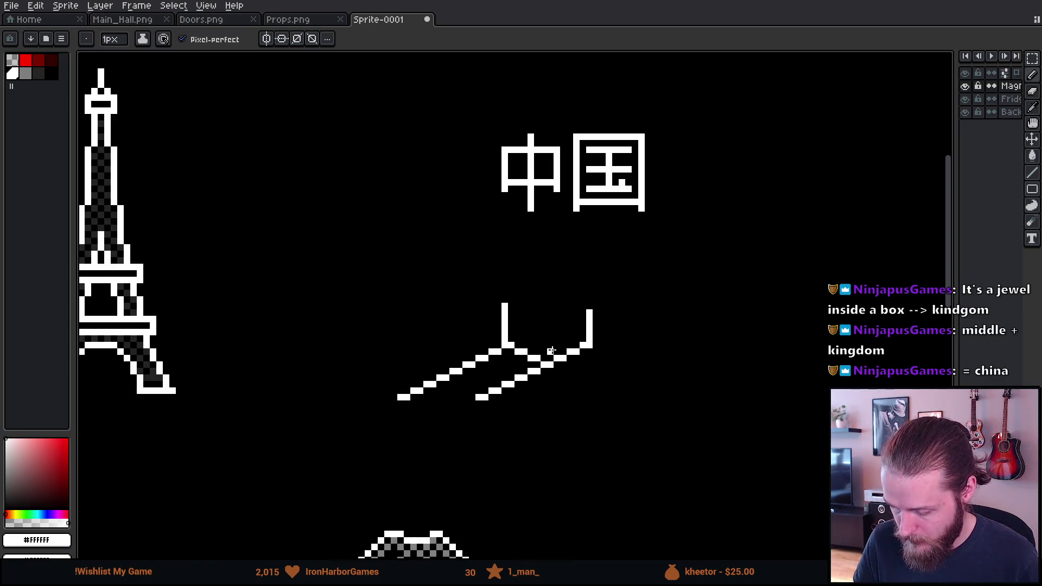
left_click_drag(549, 358, 549, 308)
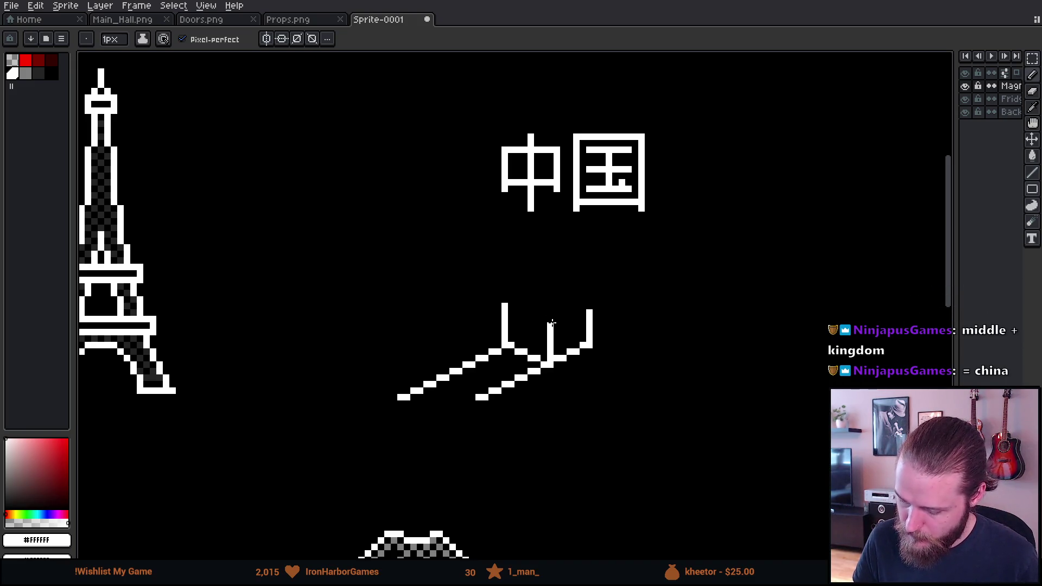
scroll(551, 323, "up", 1)
scroll(551, 324, "down", 1)
scroll(551, 324, "up", 2)
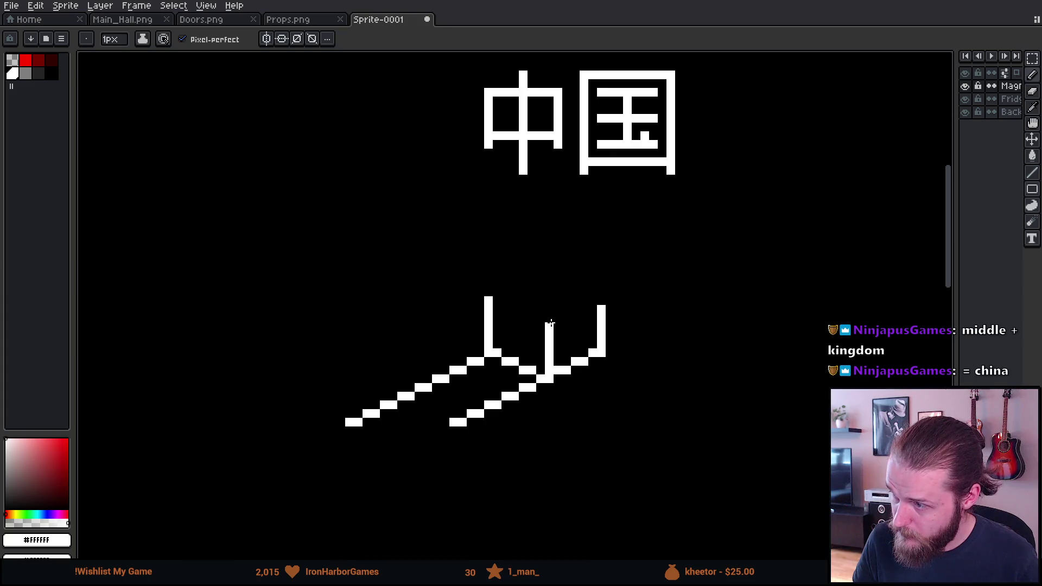
Step: Draw the cube's top edge from the left vertical line across to the right line
left_click(474, 291)
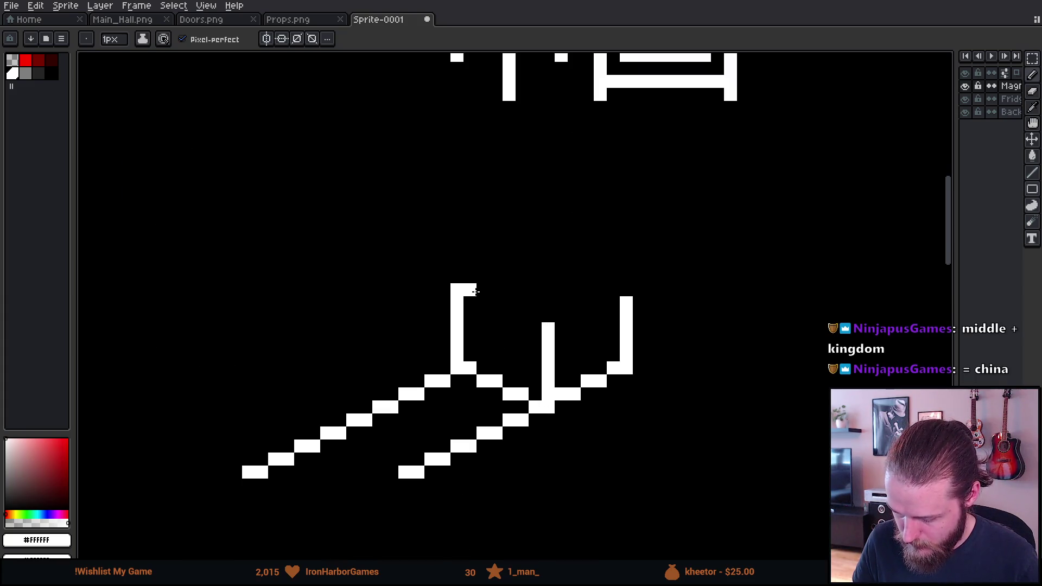
mouse_move(476, 294)
left_mouse_down()
mouse_move(535, 326)
mouse_move(622, 290)
mouse_move(535, 250)
mouse_move(485, 275)
mouse_move(495, 276)
left_mouse_up()
scroll(535, 329, "down", 6)
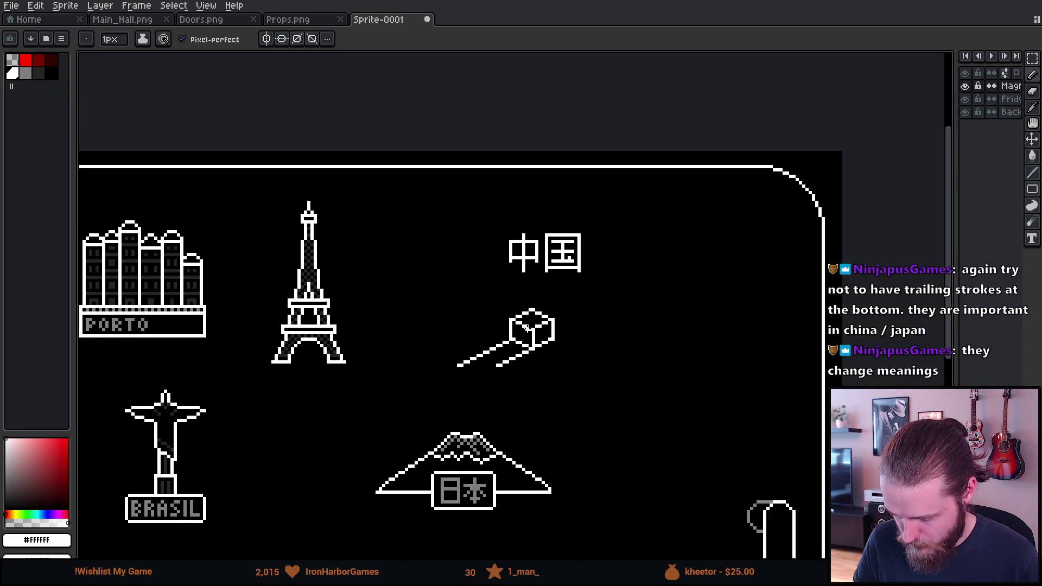
scroll(526, 329, "up", 3)
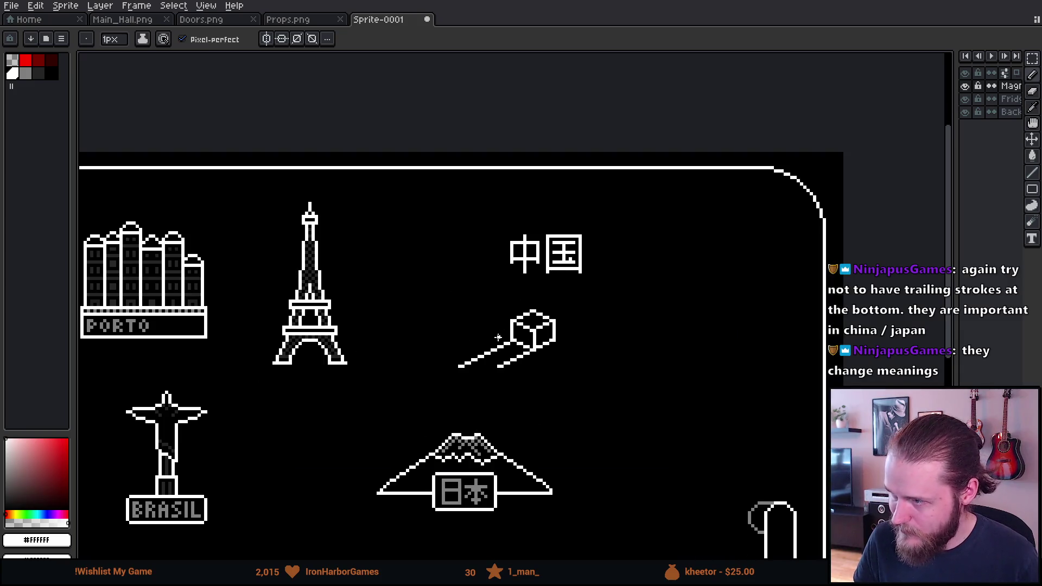
scroll(501, 338, "up", 1)
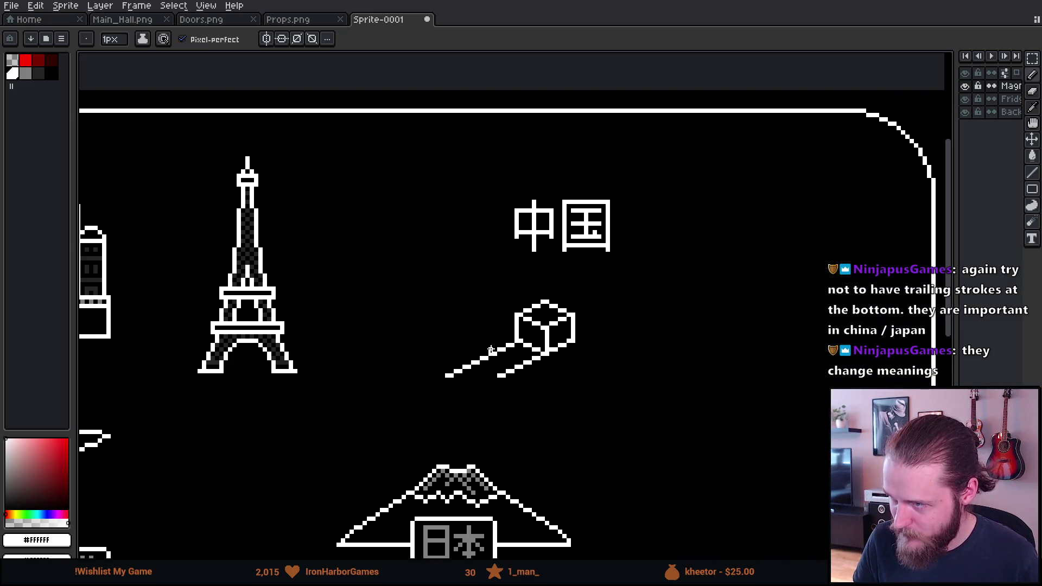
scroll(491, 350, "up", 1)
scroll(492, 350, "up", 1)
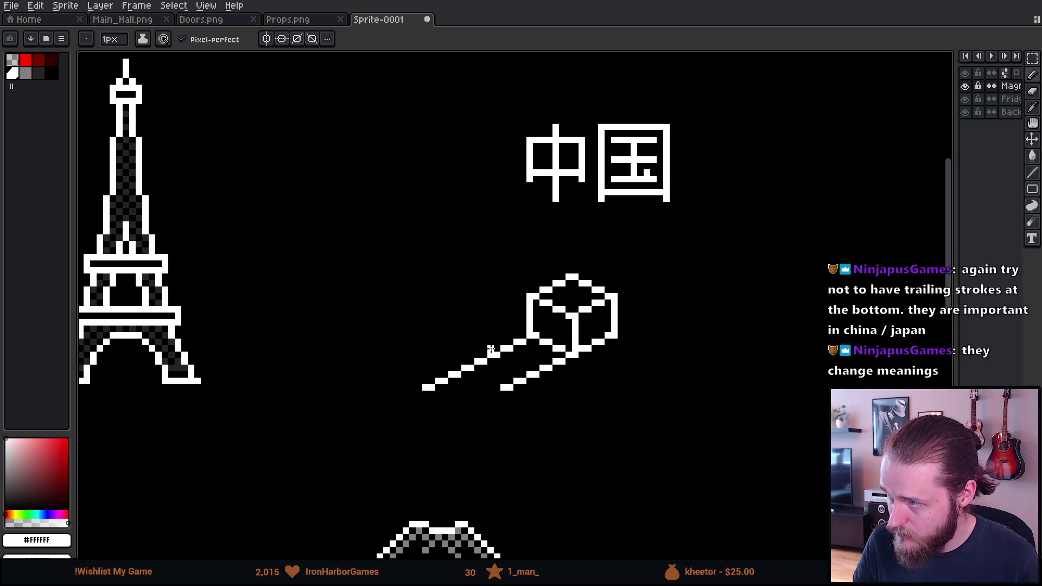
scroll(491, 350, "up", 1)
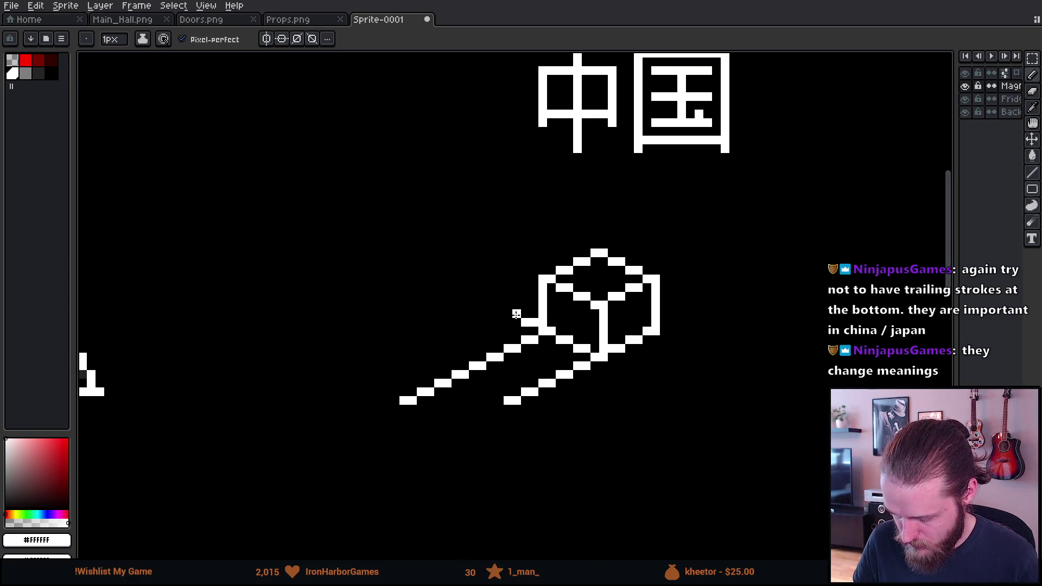
Step: Add wall strokes extending up-left from the cube, including a second parallel stroke
left_click_drag(530, 287, 518, 281)
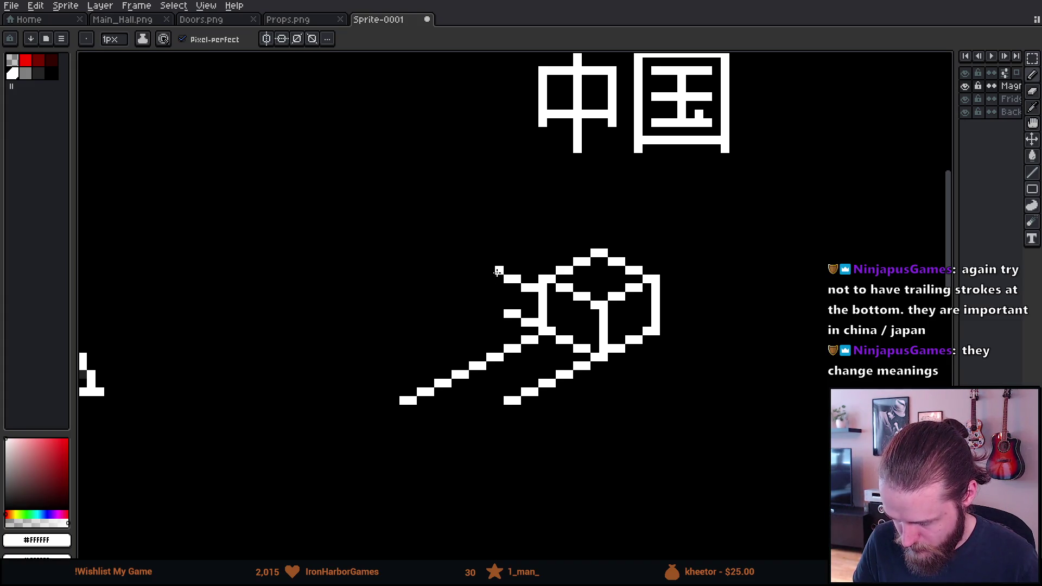
mouse_move(488, 270)
left_mouse_down()
mouse_move(499, 272)
mouse_move(489, 305)
left_mouse_up()
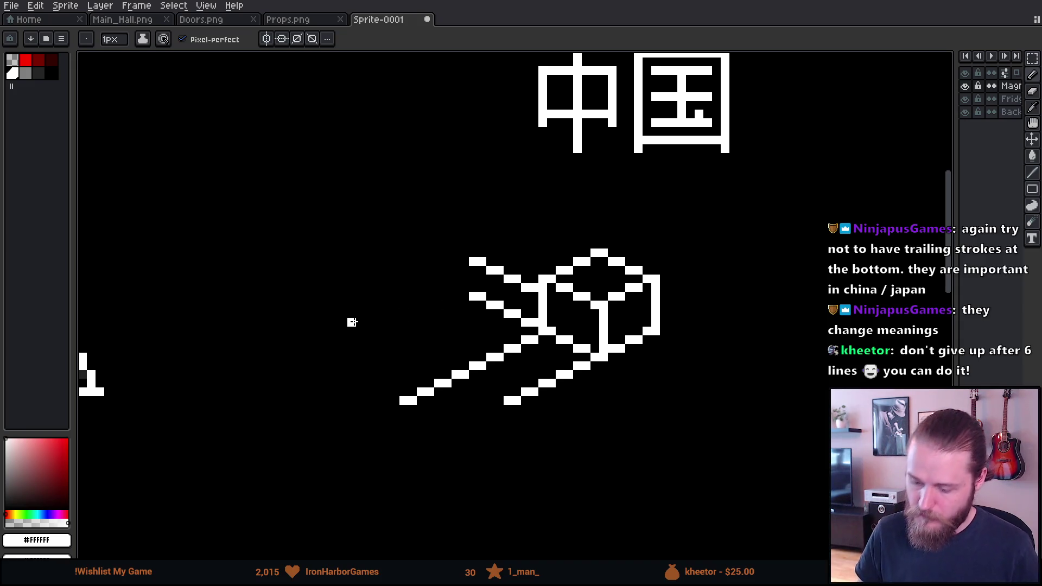
left_click_drag(464, 288, 446, 279)
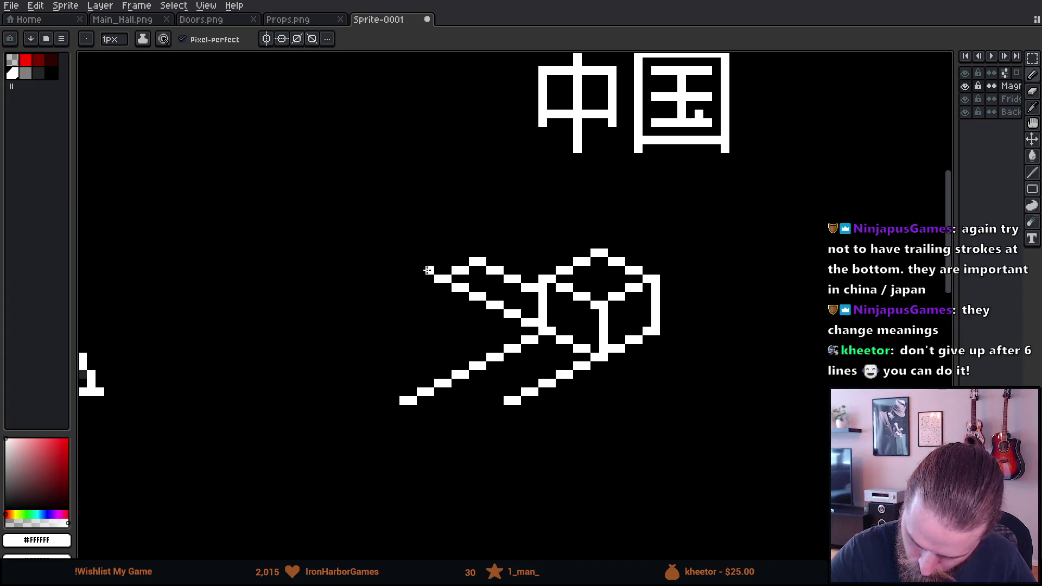
Step: Outline a closed box tower at the left end of the strokes
left_click(405, 262)
left_click(407, 225, "shift")
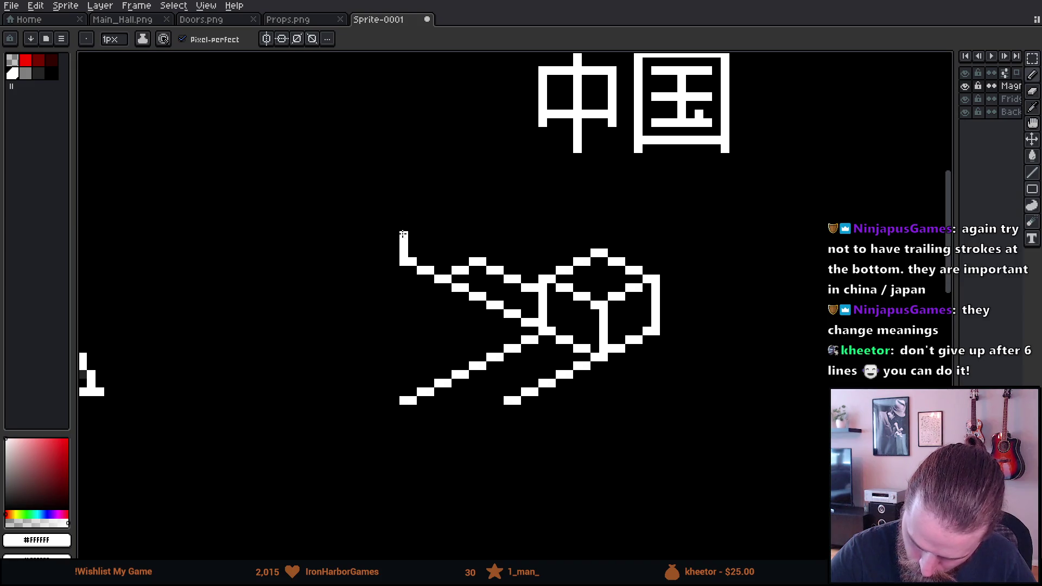
mouse_move(482, 259)
left_mouse_down()
mouse_move(482, 233)
mouse_move(438, 244)
mouse_move(474, 220)
mouse_move(444, 250)
mouse_move(445, 274)
left_mouse_up()
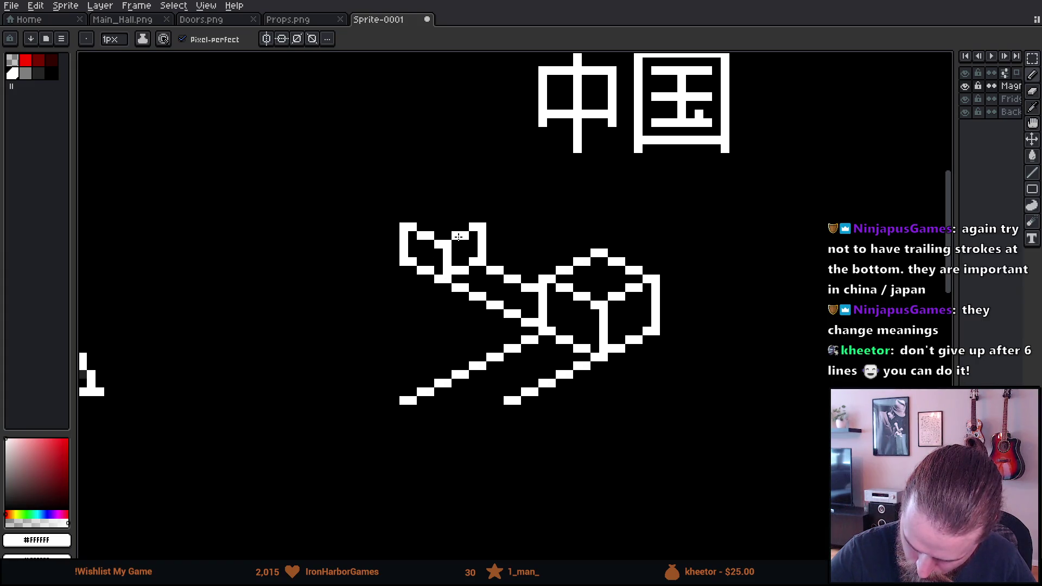
left_click_drag(438, 210, 463, 218)
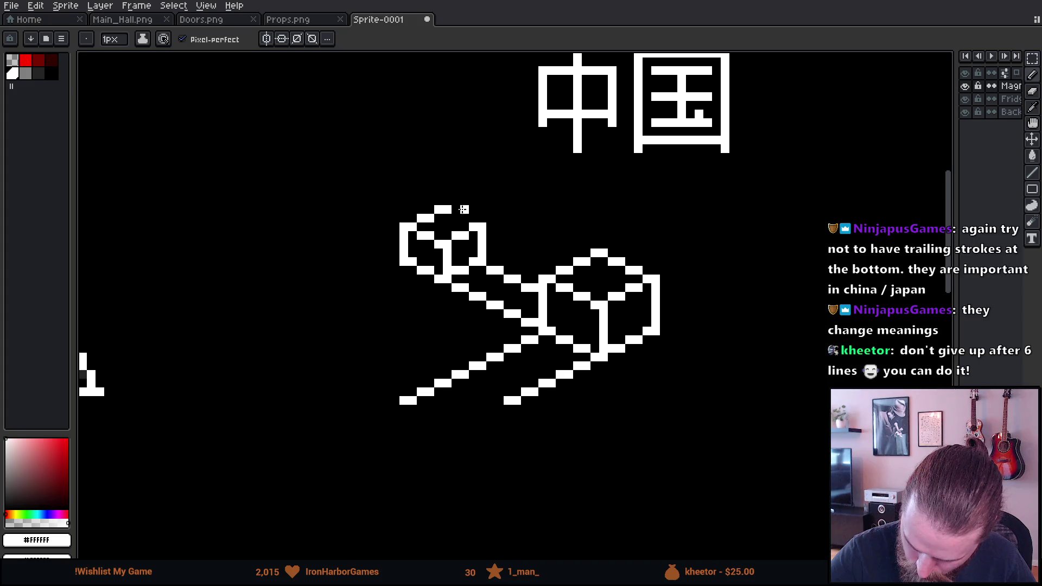
scroll(651, 379, "right", 2)
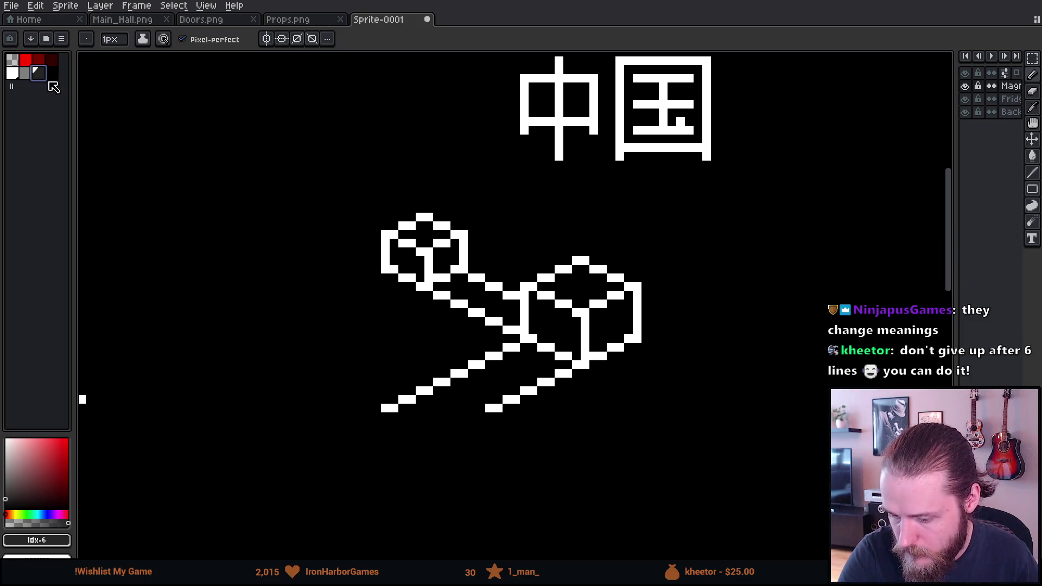
Step: In grey, draw vertical guides under both towers and a diagonal along the wall's lower left
left_click(25, 75)
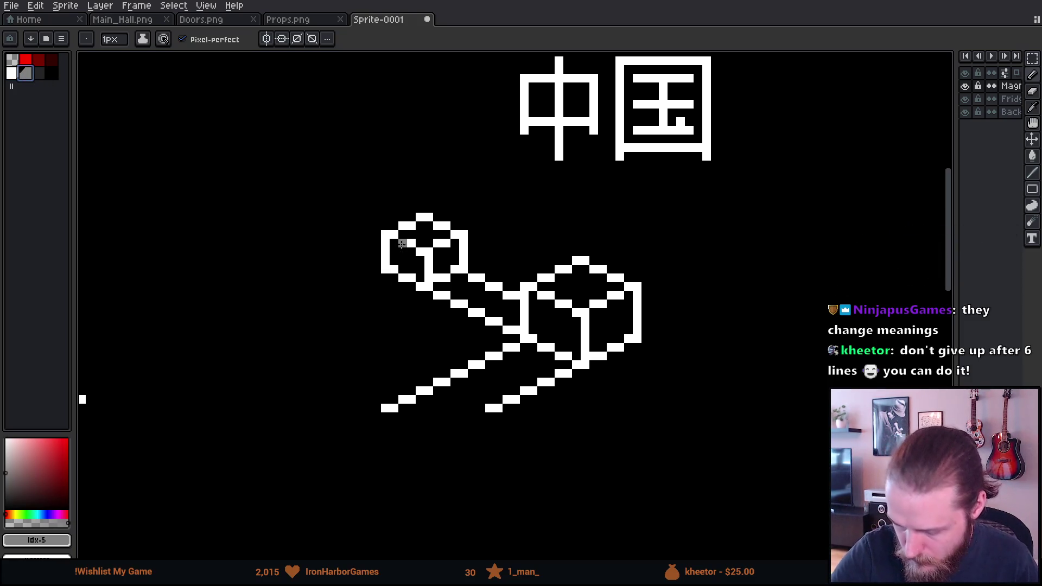
left_click_drag(385, 275, 385, 316)
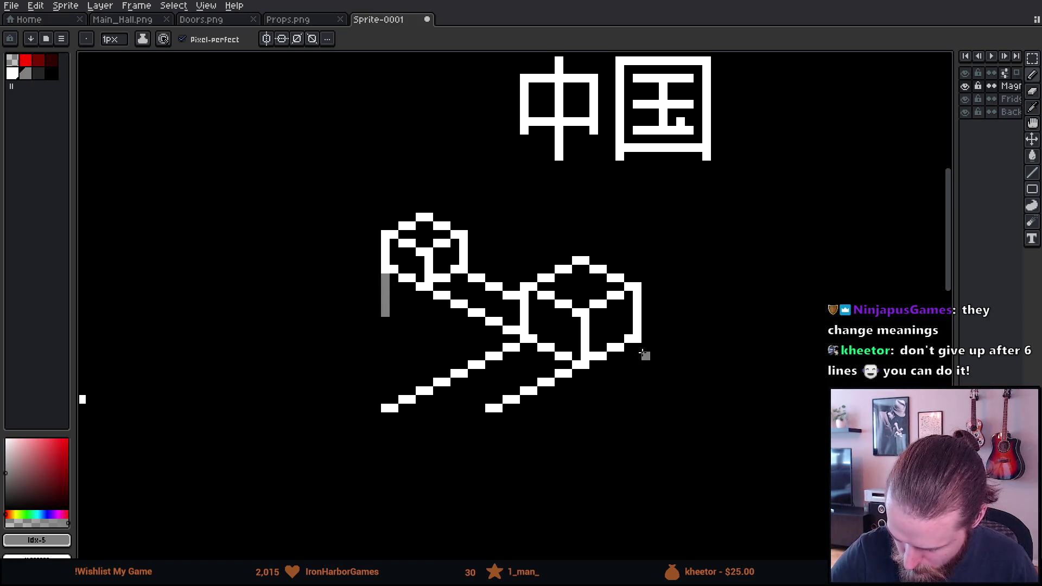
left_click_drag(637, 345, 636, 392)
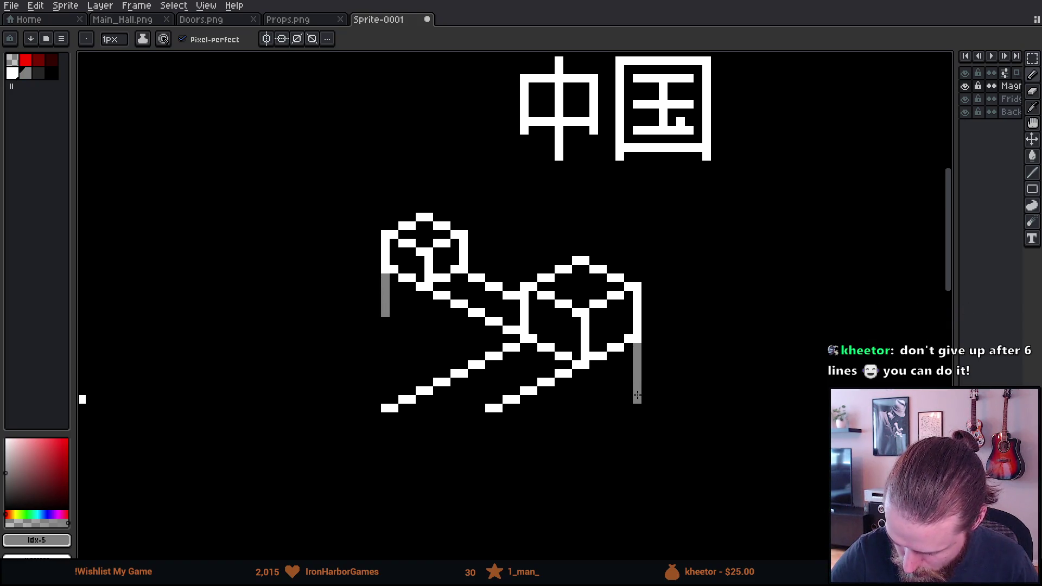
left_click_drag(385, 321, 385, 348)
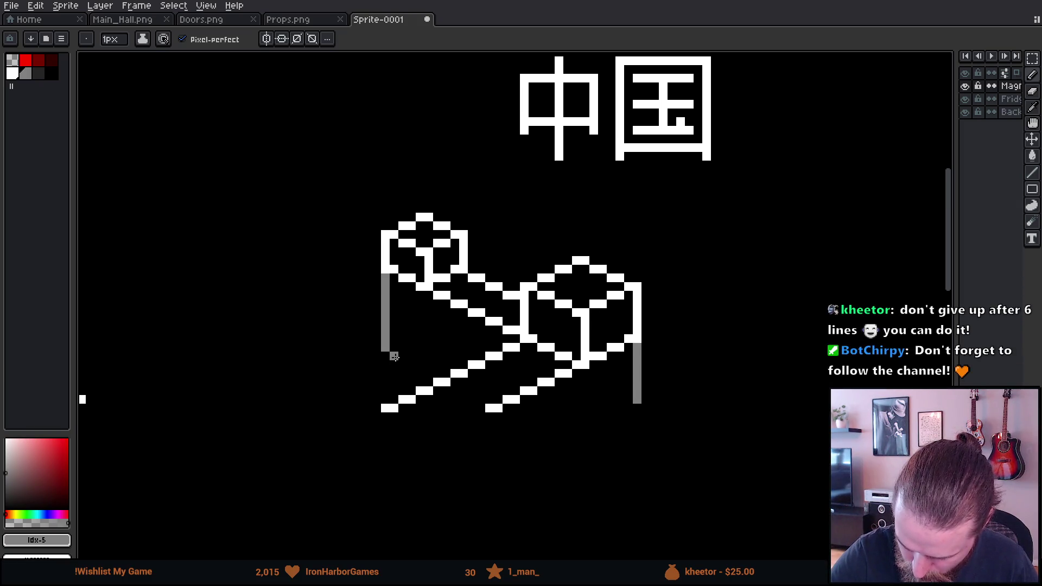
left_click(386, 355, "shift")
left_click_drag(393, 362, 437, 374)
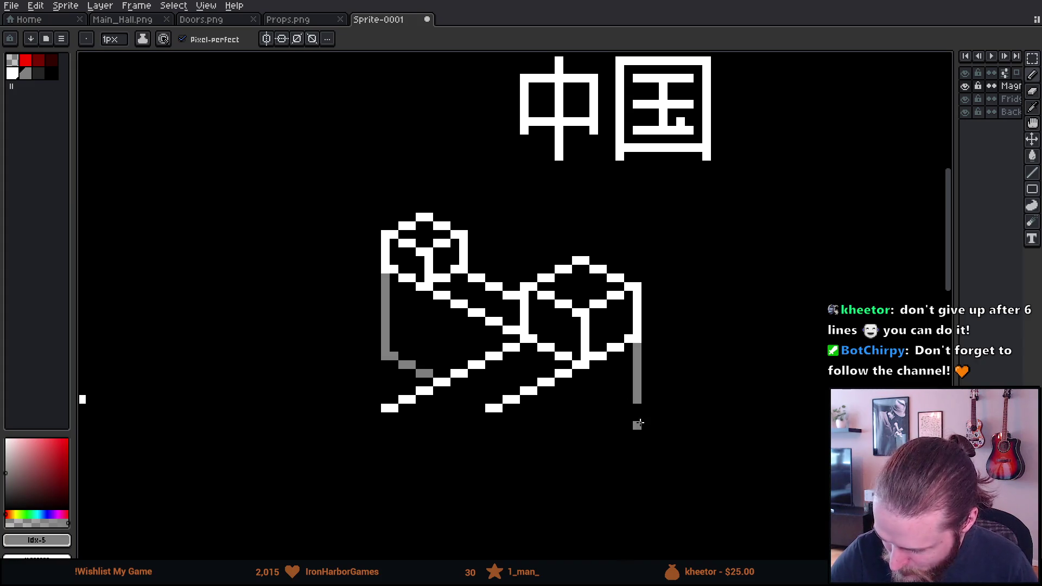
left_click_drag(638, 411, 637, 436)
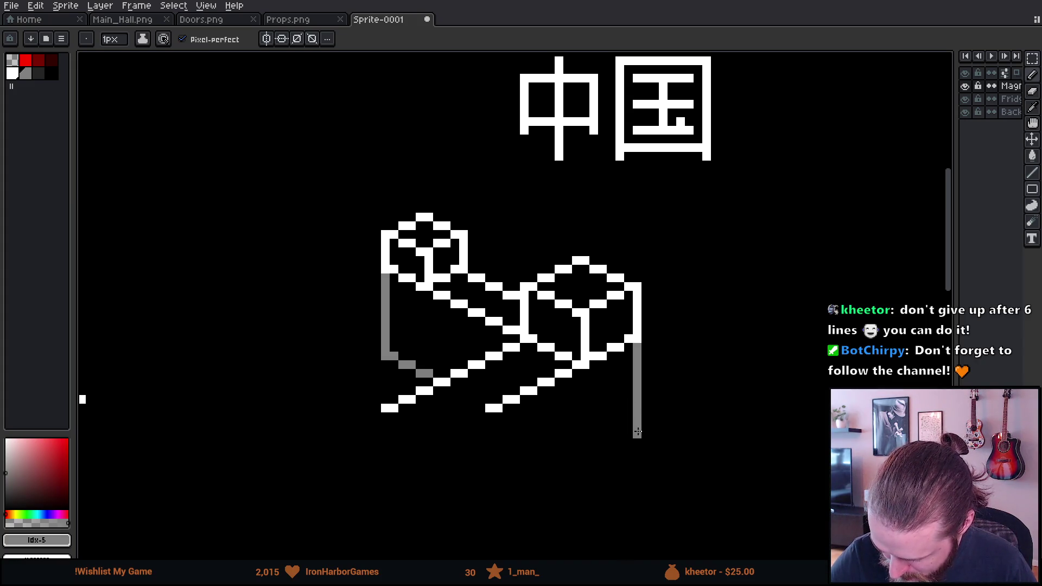
left_click_drag(632, 343, 649, 257)
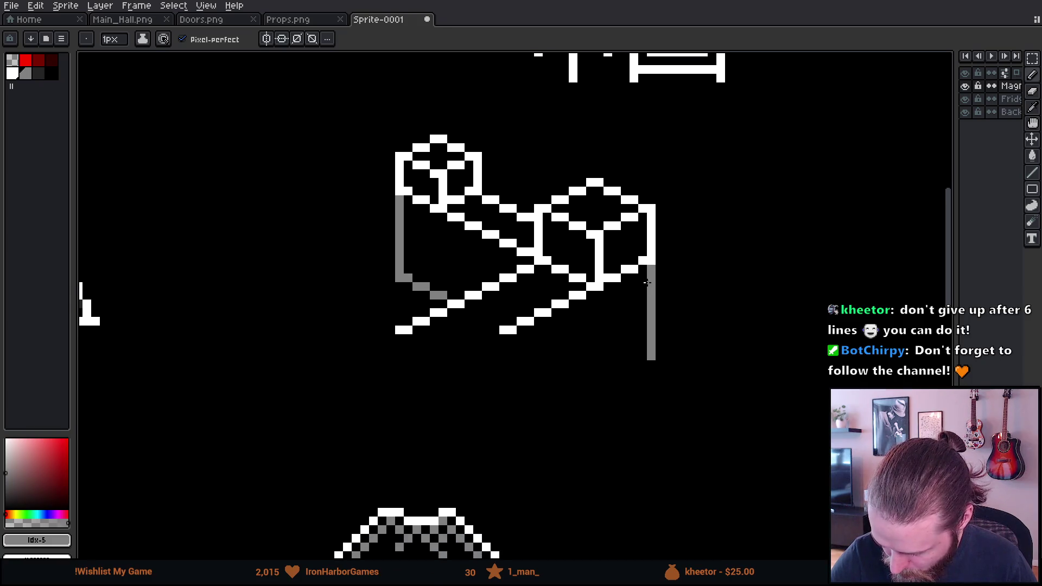
Step: Repaint the left and right grey guides as white edges of the wall
left_click_drag(630, 309, 623, 353)
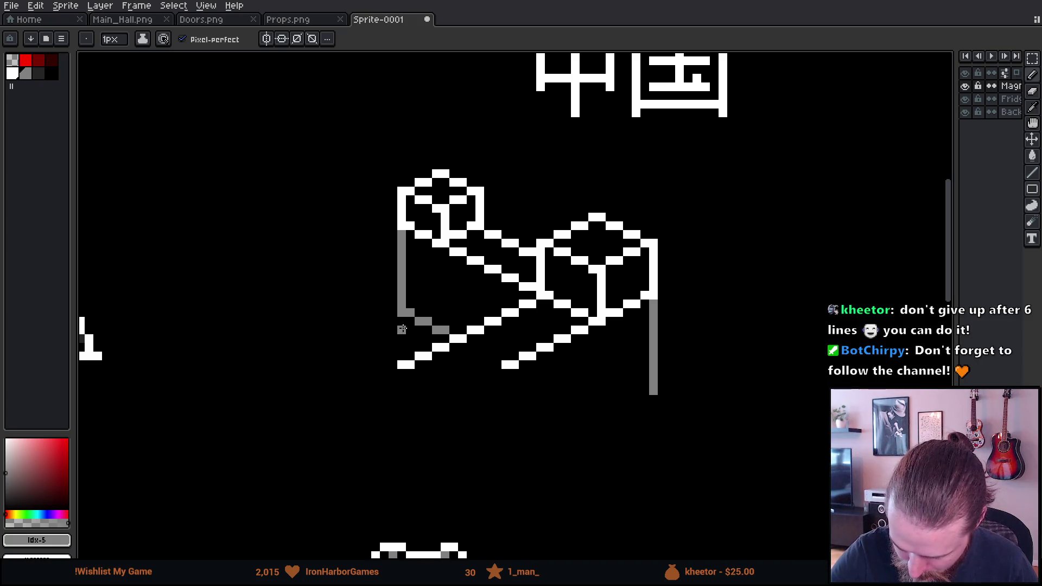
left_click_drag(403, 322, 402, 359)
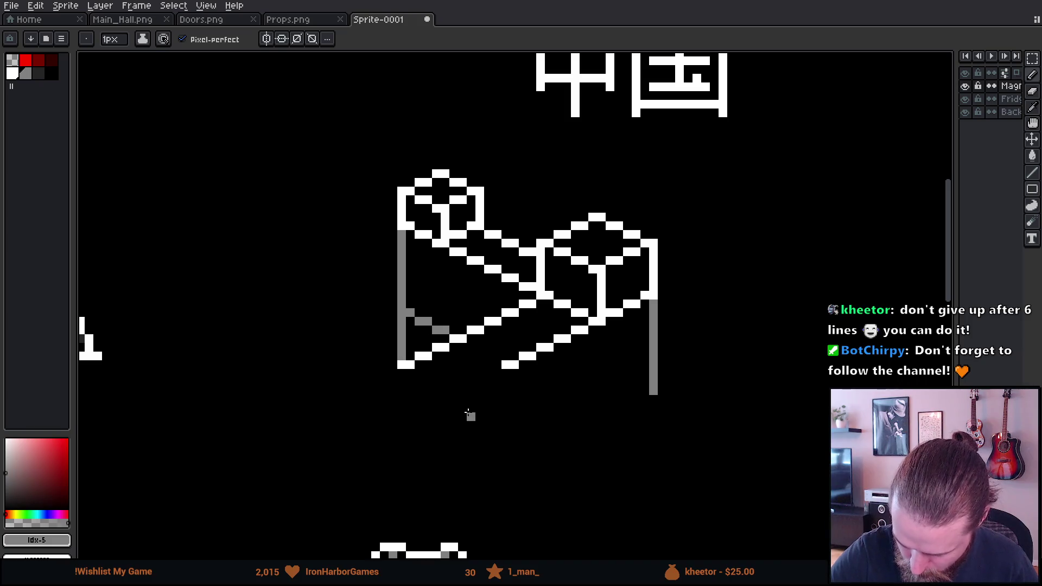
left_click(409, 358, "alt")
left_click_drag(400, 364, 402, 233)
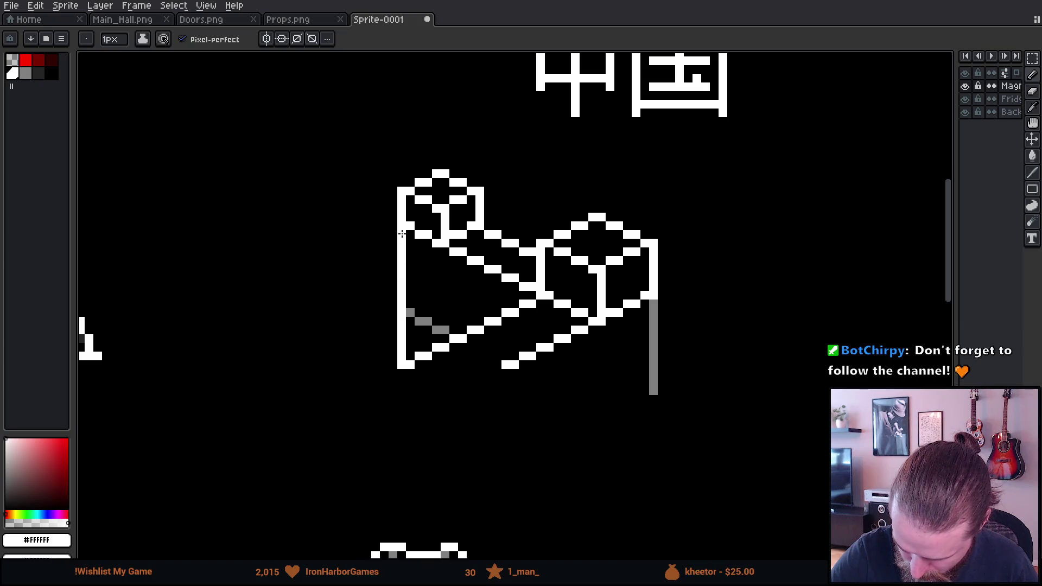
left_click_drag(658, 304, 657, 346)
left_click_drag(653, 304, 653, 356)
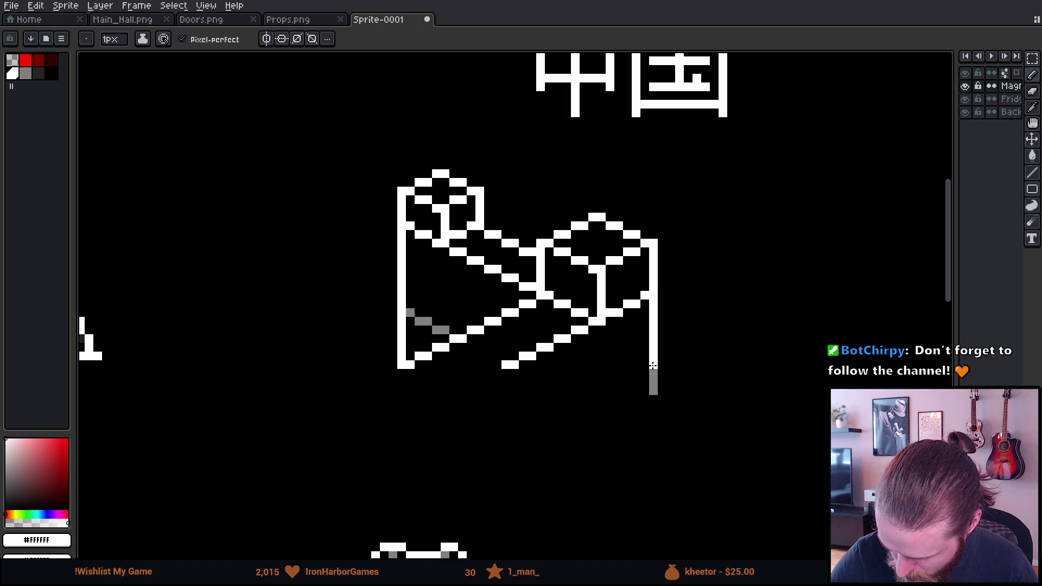
Step: Draw the white bottom edge of the wall and erase the leftover grey pixel
left_click(403, 373)
mouse_move(401, 382)
left_mouse_down()
mouse_move(644, 384)
mouse_move(653, 359)
left_mouse_up()
key("e")
left_click(653, 390)
key("b")
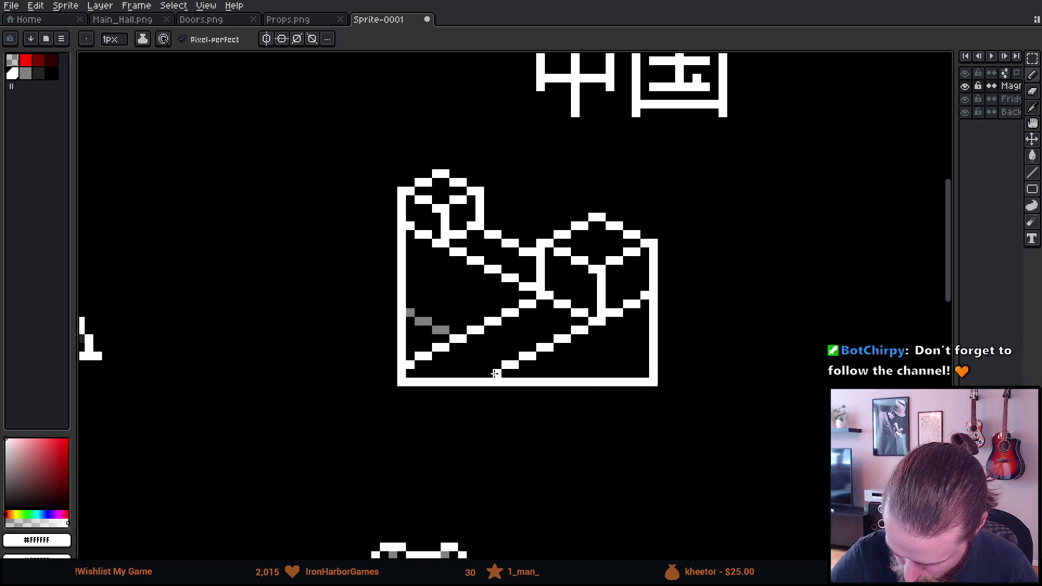
mouse_move(712, 302)
left_mouse_down()
mouse_move(683, 397)
mouse_move(740, 249)
mouse_move(715, 377)
left_mouse_up()
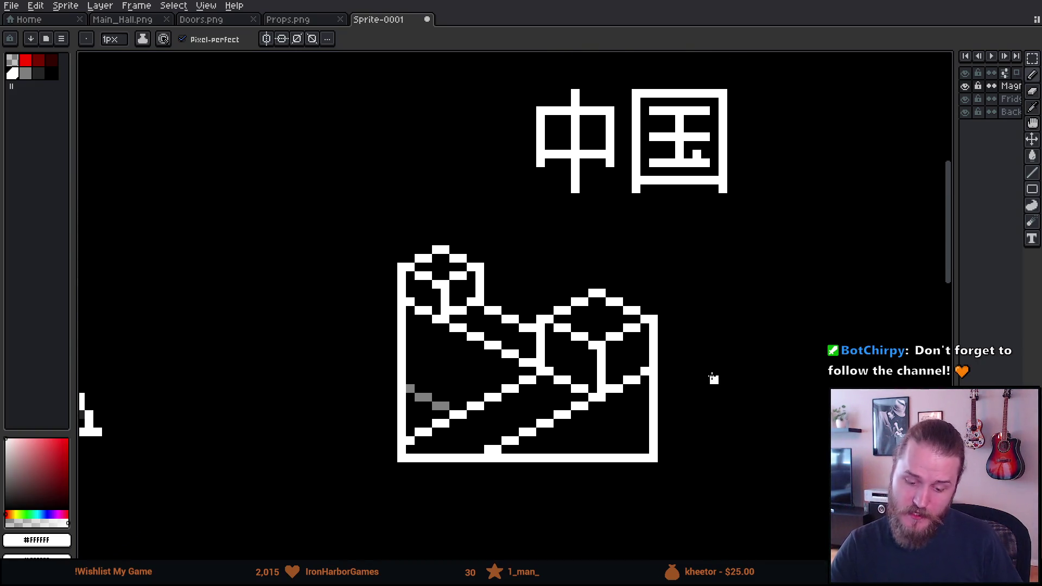
scroll(712, 369, "down", 4)
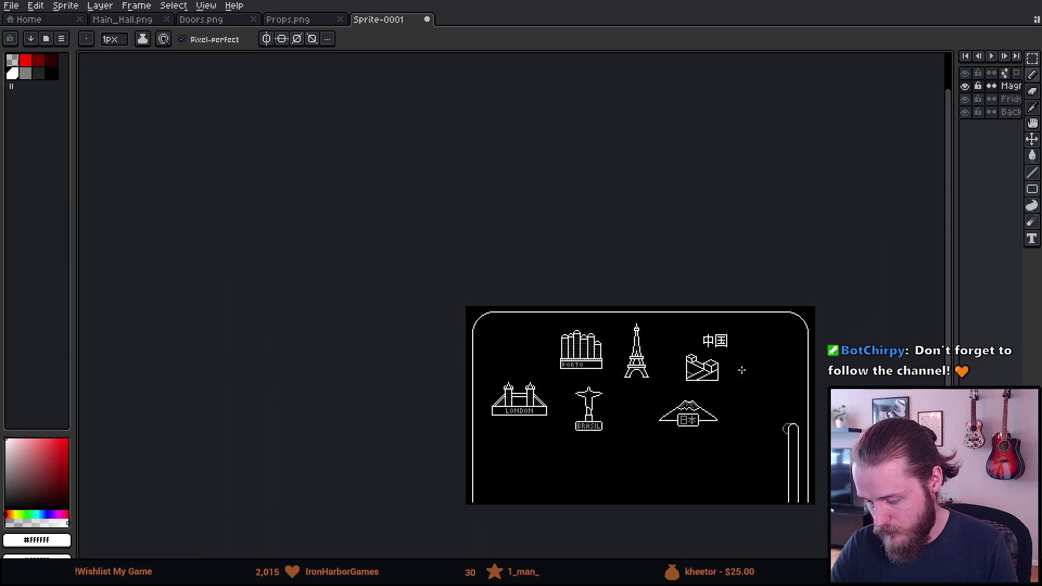
Step: Zoom in and paint a white stroke along the top of the China wall
scroll(714, 348, "up", 3)
scroll(613, 349, "up", 2)
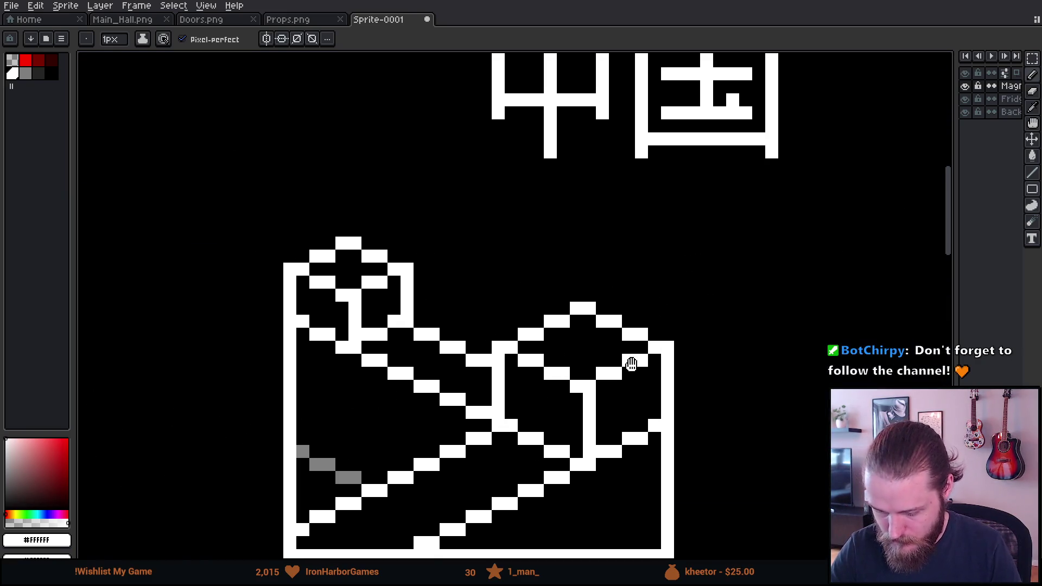
key("i")
key("b")
left_click_drag(446, 329, 518, 303)
mouse_move(453, 303)
left_mouse_down()
mouse_move(513, 277)
mouse_move(542, 288)
mouse_move(539, 265)
mouse_move(567, 276)
mouse_move(595, 264)
left_mouse_up()
Step: Draw a small tower with a rounded pixel top on the wall
left_click(530, 250)
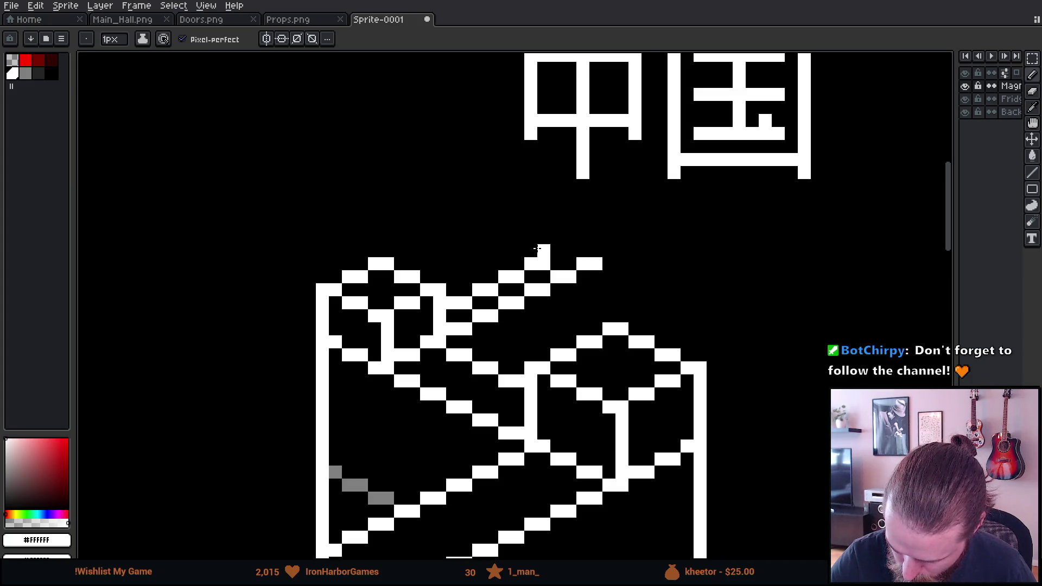
left_click(531, 238)
left_click_drag(596, 251, 595, 238)
left_click(543, 225)
left_click(557, 225)
left_click(578, 212)
key("ctrl+z")
left_click(556, 212)
left_click(570, 212)
left_click(530, 225)
right_click(556, 225)
left_click(583, 224)
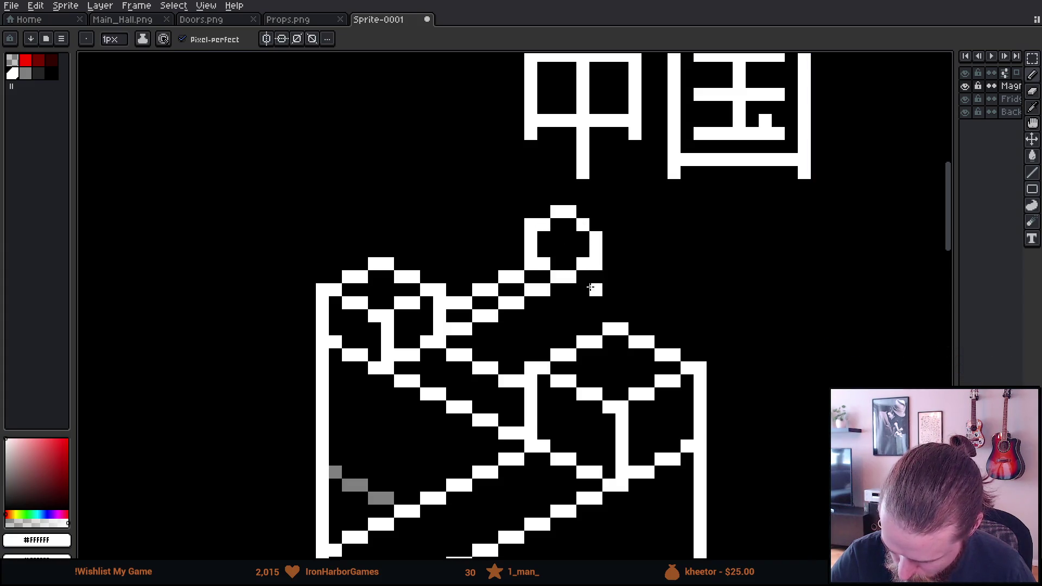
left_click(596, 224)
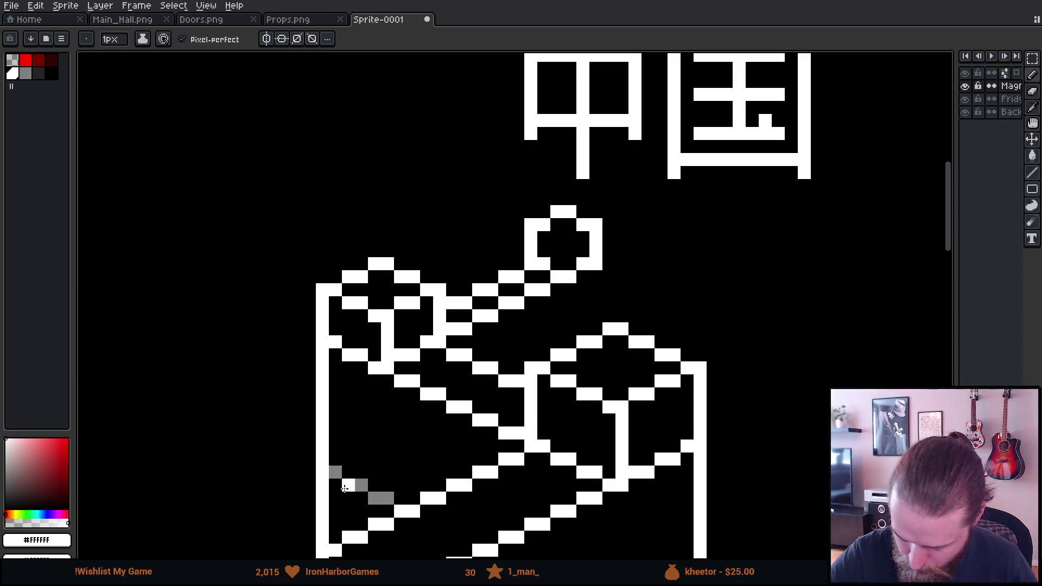
Step: Add grey shading lines beneath the tower and along the wall's top
left_click(355, 485, "alt")
left_click(596, 277)
left_click_drag(595, 283, 596, 328)
left_click_drag(673, 357, 648, 344)
mouse_move(676, 311)
left_mouse_down()
mouse_move(729, 264)
mouse_move(733, 274)
left_mouse_up()
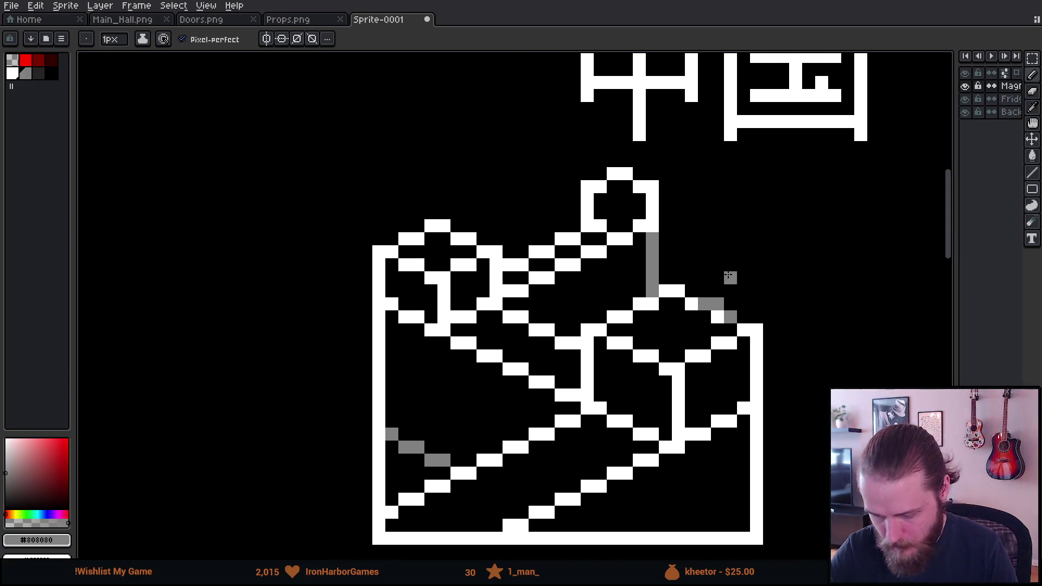
Step: Draw a white line inside the tower and refine the tower head's inner pixels
left_click(625, 213, "alt")
left_click_drag(624, 185, 625, 226)
scroll(714, 360, "down", 2)
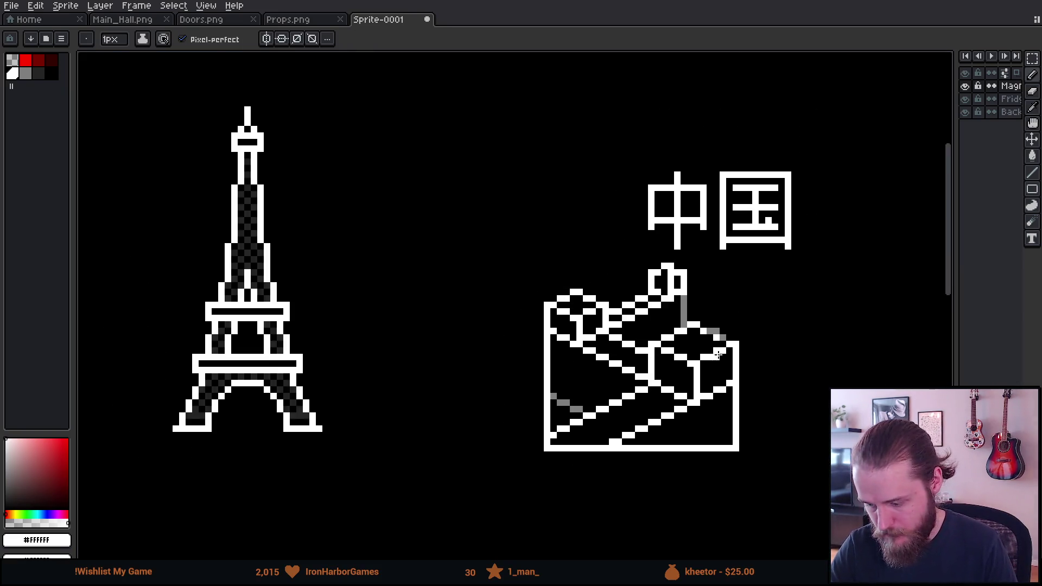
scroll(658, 254, "up", 3)
right_click(658, 254)
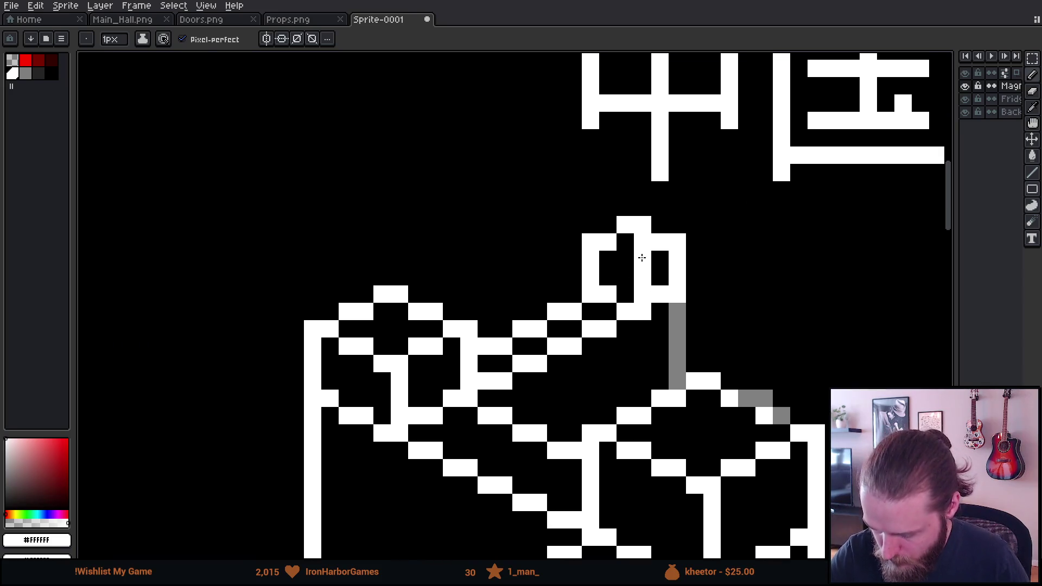
right_click(642, 242)
left_click_drag(625, 260, 641, 261)
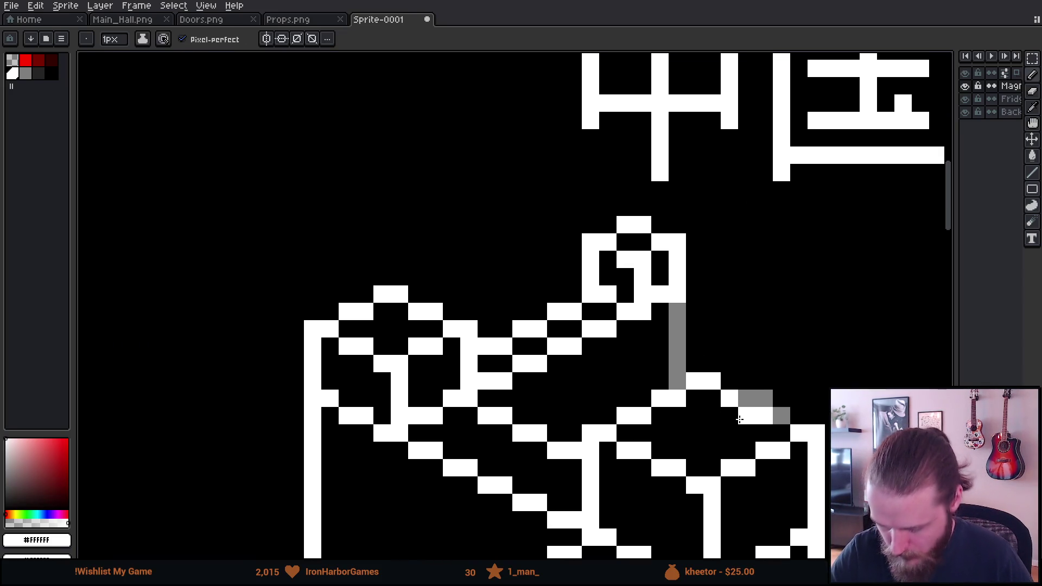
scroll(805, 451, "down", 5)
left_click_drag(805, 451, 715, 291)
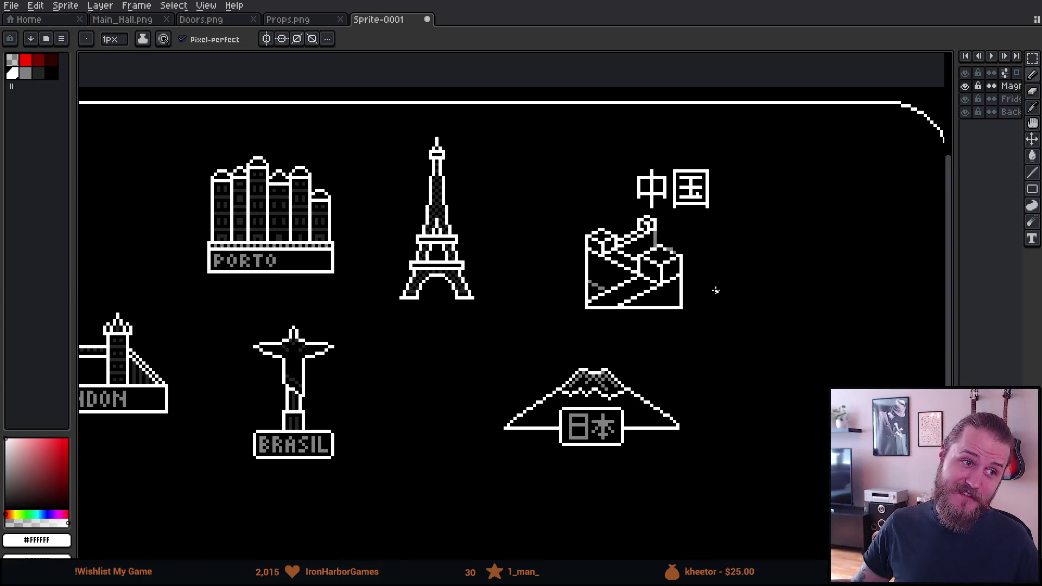
Step: Reshape the little scroll by erasing a stray white pixel and adding another
scroll(668, 228, "up", 5)
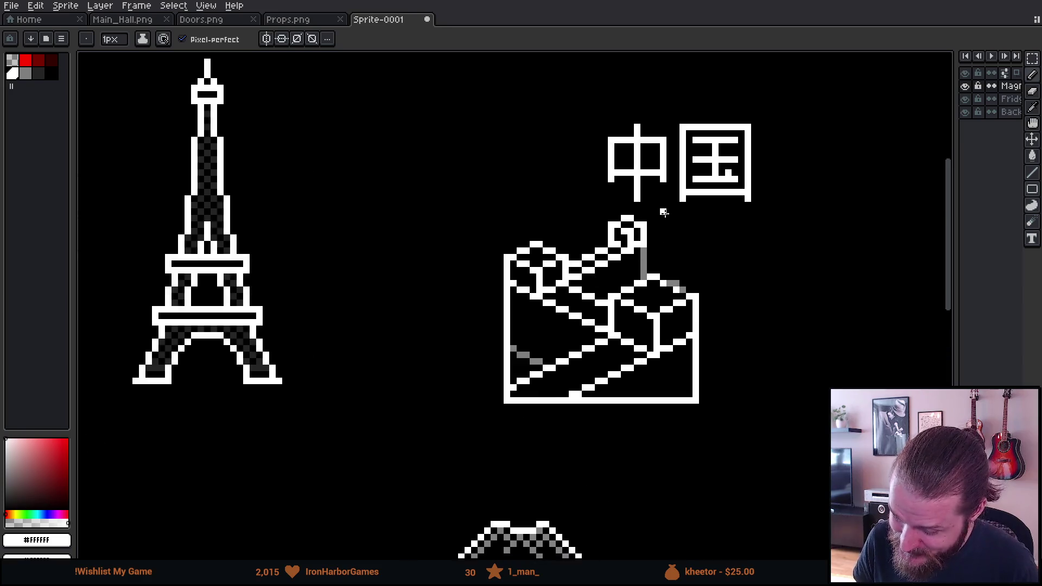
right_click(476, 270)
left_click(556, 365)
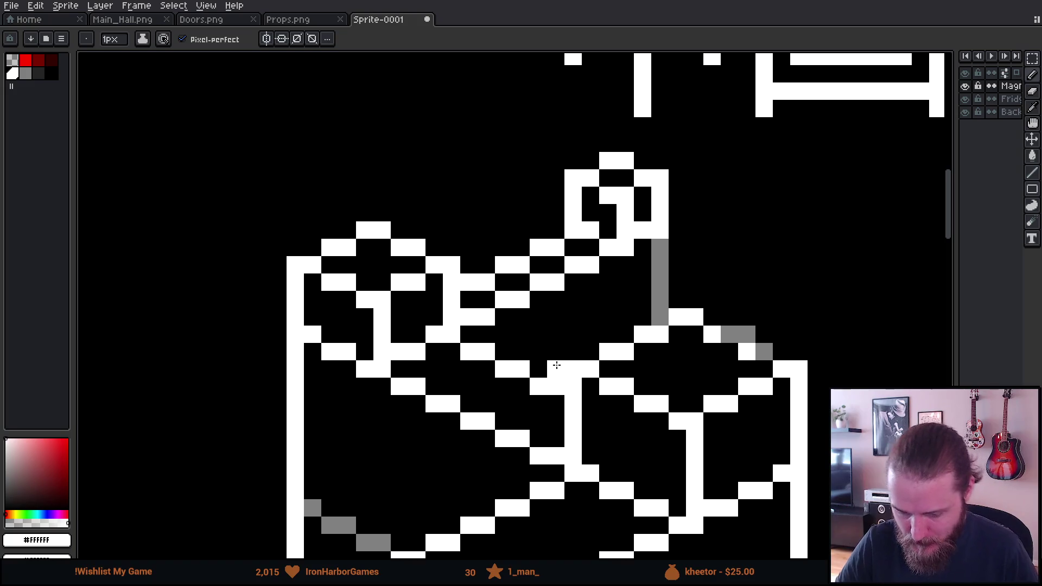
scroll(556, 365, "down", 4)
scroll(685, 439, "up", 1)
Step: Repaint the grey vertical stroke solid white, then review the neighbouring landmarks
left_click_drag(684, 440, 565, 409)
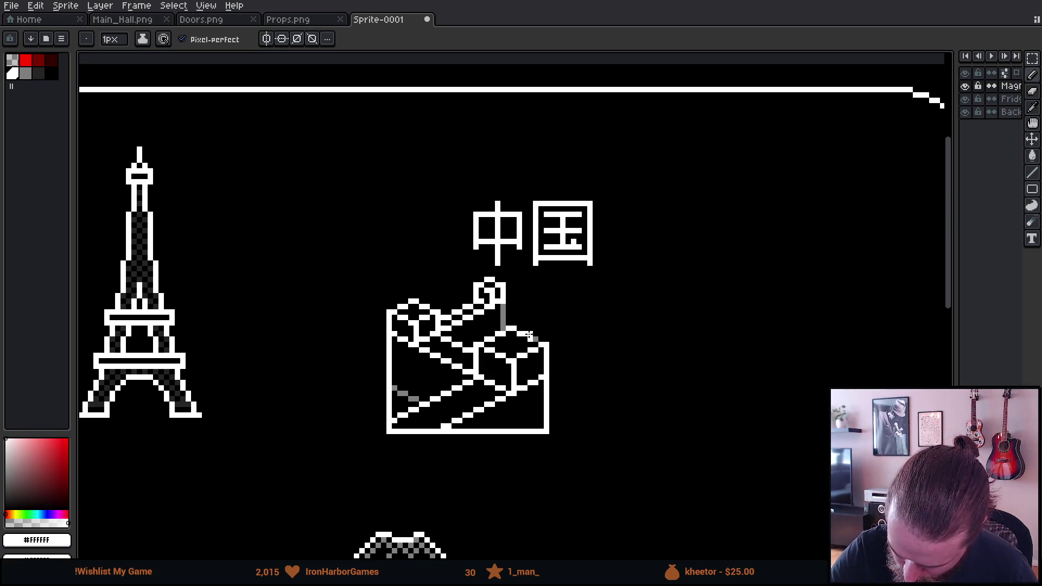
key("e")
key("b")
left_click_drag(504, 330, 505, 304)
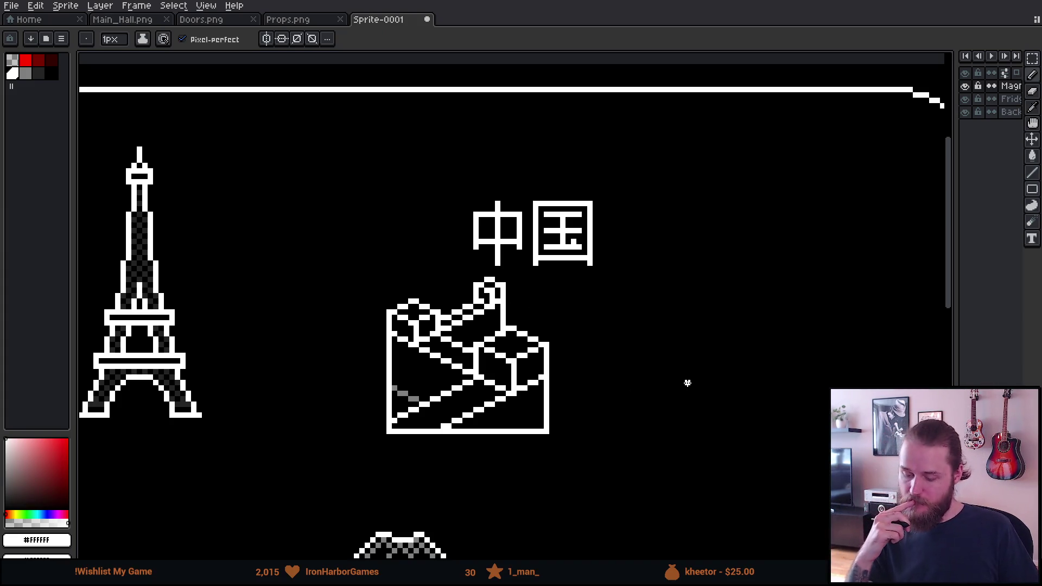
mouse_move(688, 384)
left_mouse_down()
mouse_move(612, 349)
mouse_move(722, 291)
left_mouse_up()
left_click_drag(546, 407, 544, 351)
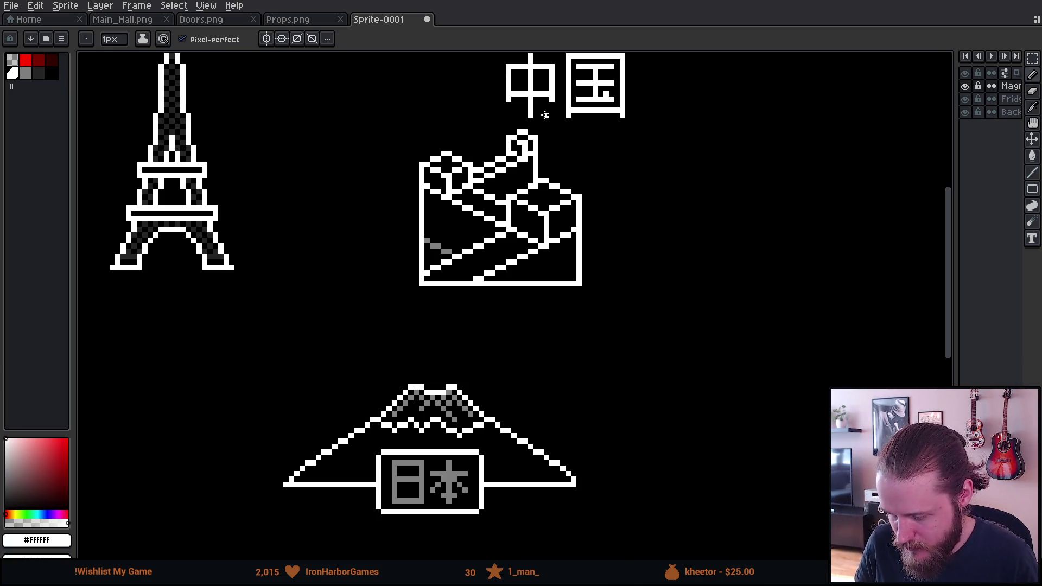
left_click_drag(545, 110, 545, 161)
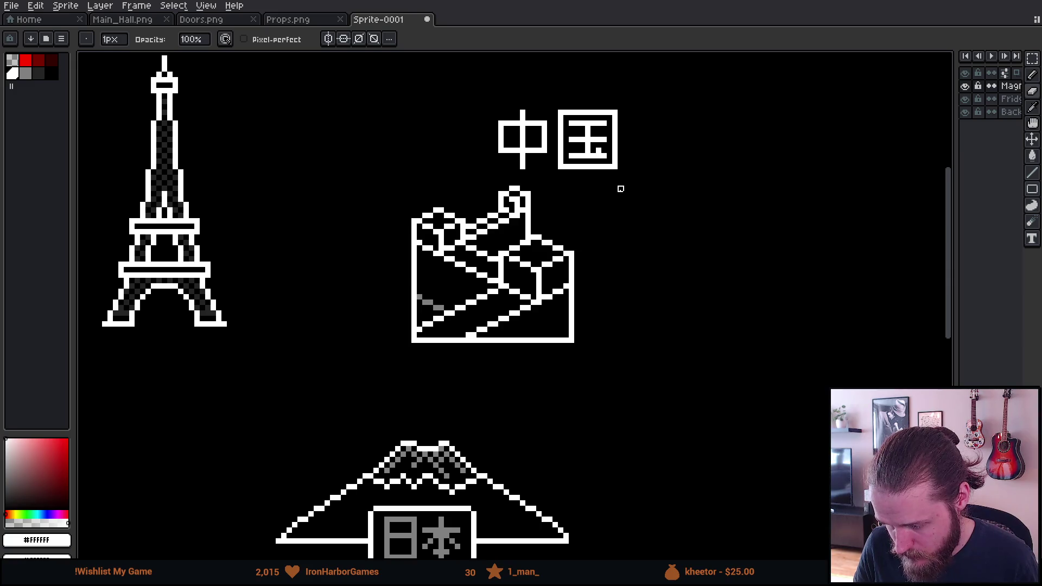
scroll(620, 188, "down", 3)
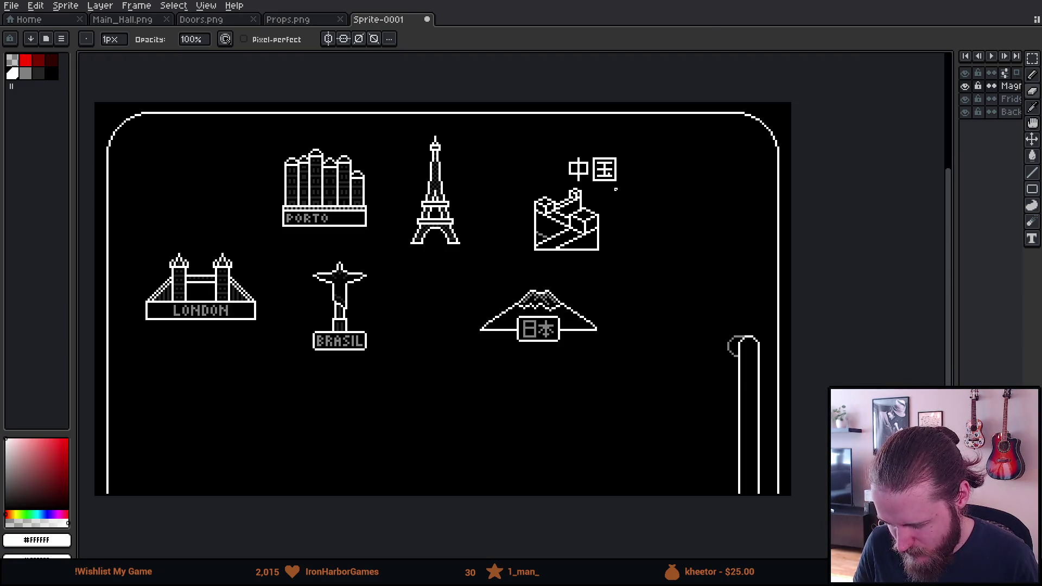
scroll(615, 189, "up", 2)
Step: Select the China building drawing and move it to the right
mouse_move(612, 186)
left_mouse_down()
mouse_move(639, 274)
mouse_move(535, 255)
mouse_move(540, 235)
left_mouse_up()
key("v")
left_click_drag(347, 237, 536, 384)
mouse_move(467, 360)
left_mouse_down()
mouse_move(548, 366)
mouse_move(686, 326)
left_mouse_up()
key("ctrl+d")
Step: Move the 中国 characters directly beneath the building and center the drawing in view
mouse_move(426, 177)
left_mouse_down()
mouse_move(559, 279)
mouse_move(616, 423)
mouse_move(697, 407)
left_mouse_up()
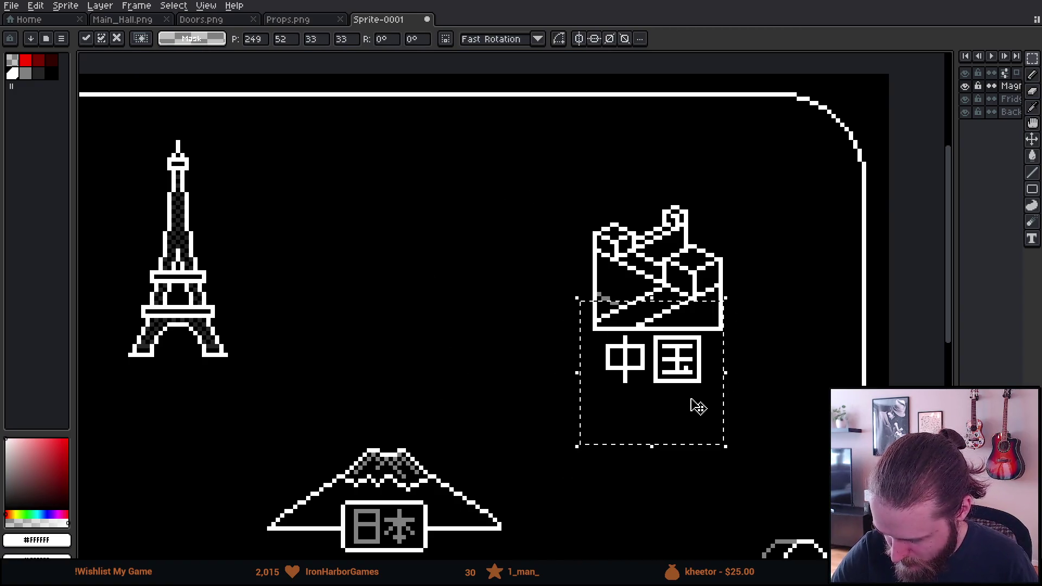
key("ctrl+d")
scroll(755, 408, "up", 1)
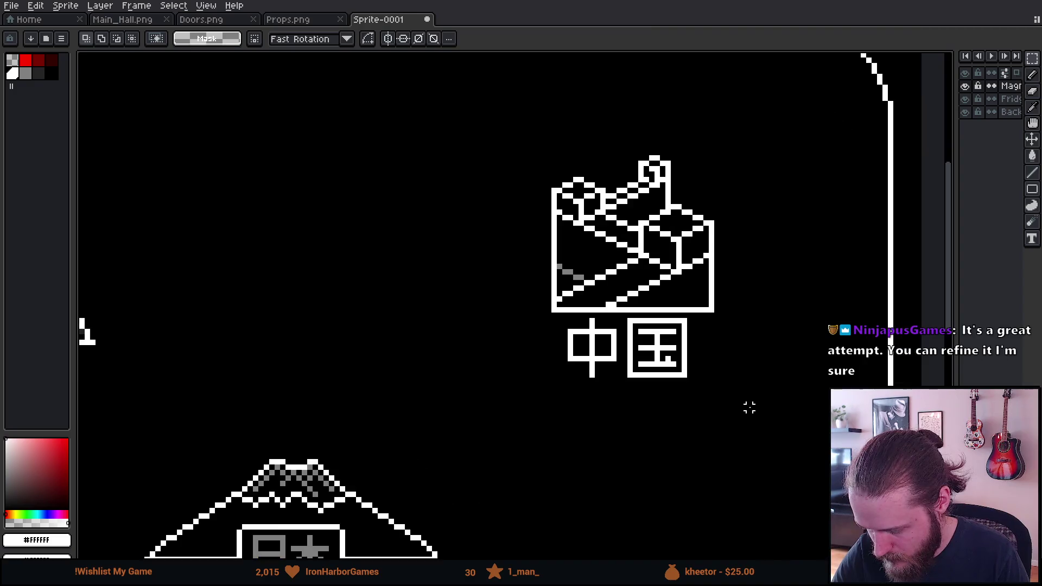
scroll(754, 408, "up", 3)
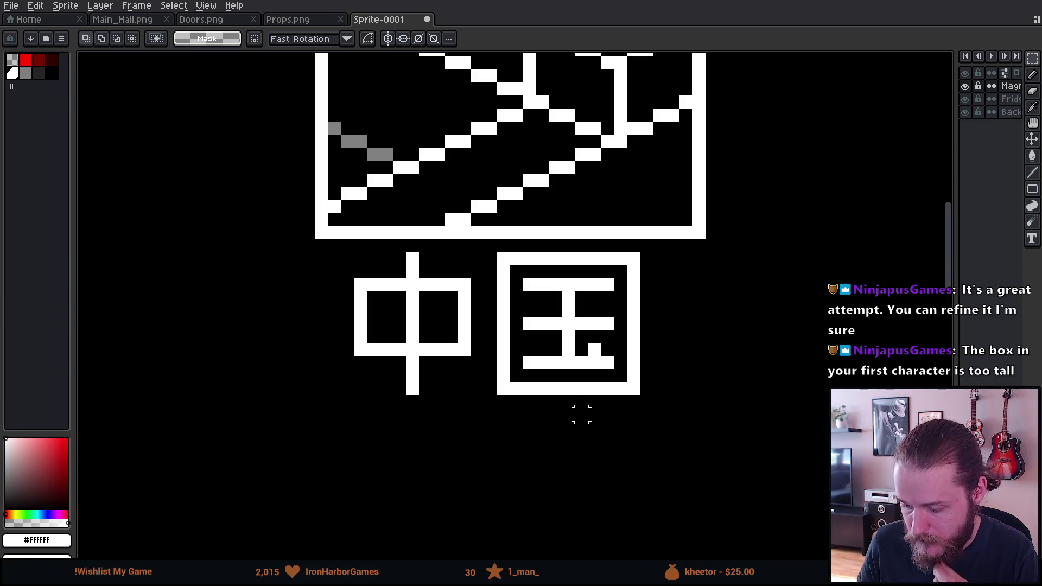
scroll(580, 414, "up", 1)
mouse_move(586, 412)
left_mouse_down()
mouse_move(521, 379)
mouse_move(532, 390)
left_mouse_up()
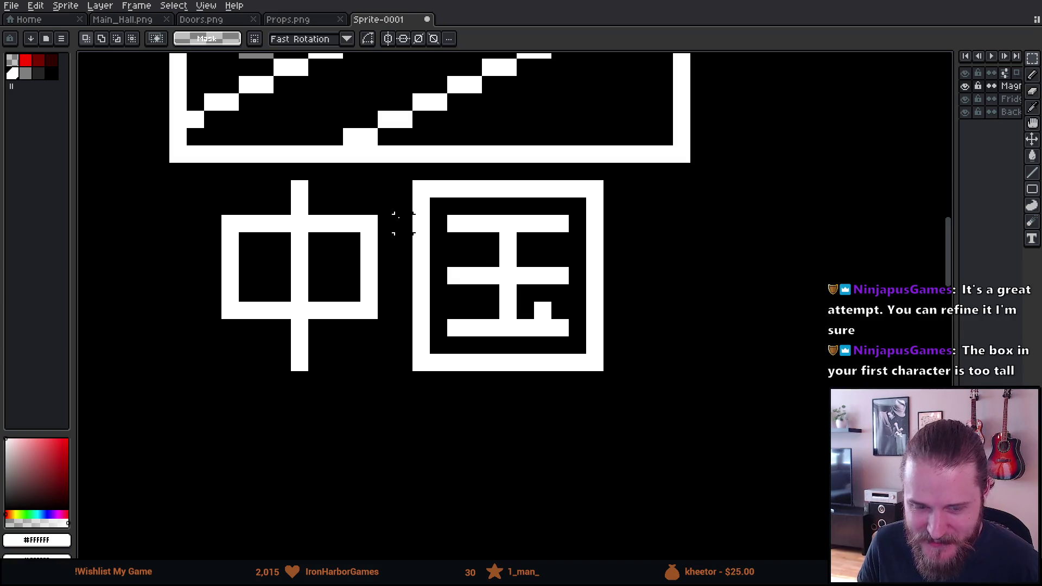
left_click_drag(442, 272, 419, 349)
scroll(442, 342, "down", 3)
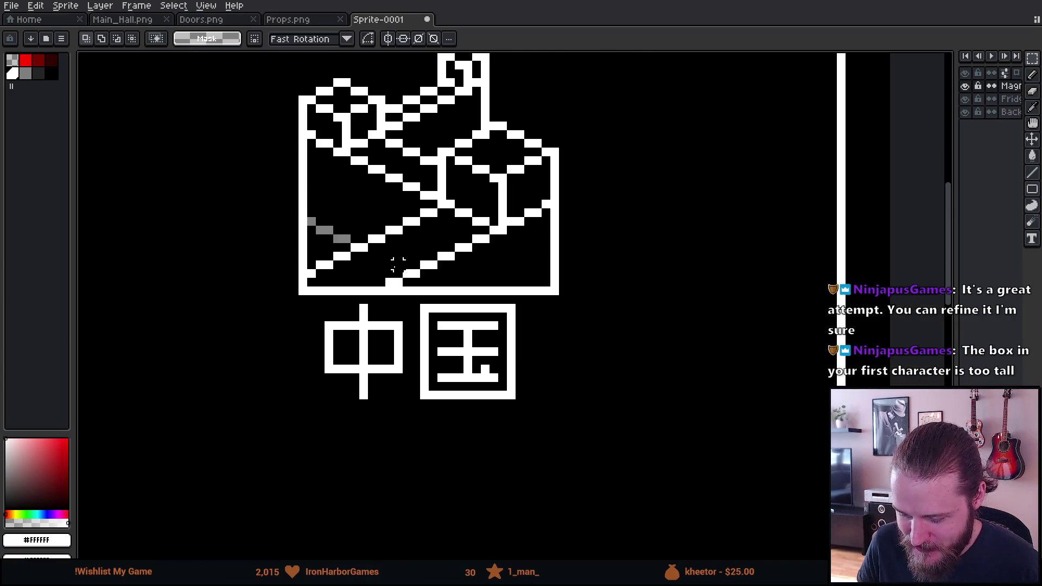
scroll(397, 264, "up", 1)
scroll(380, 268, "down", 1)
mouse_move(359, 276)
left_mouse_down()
mouse_move(428, 335)
mouse_move(404, 366)
left_mouse_up()
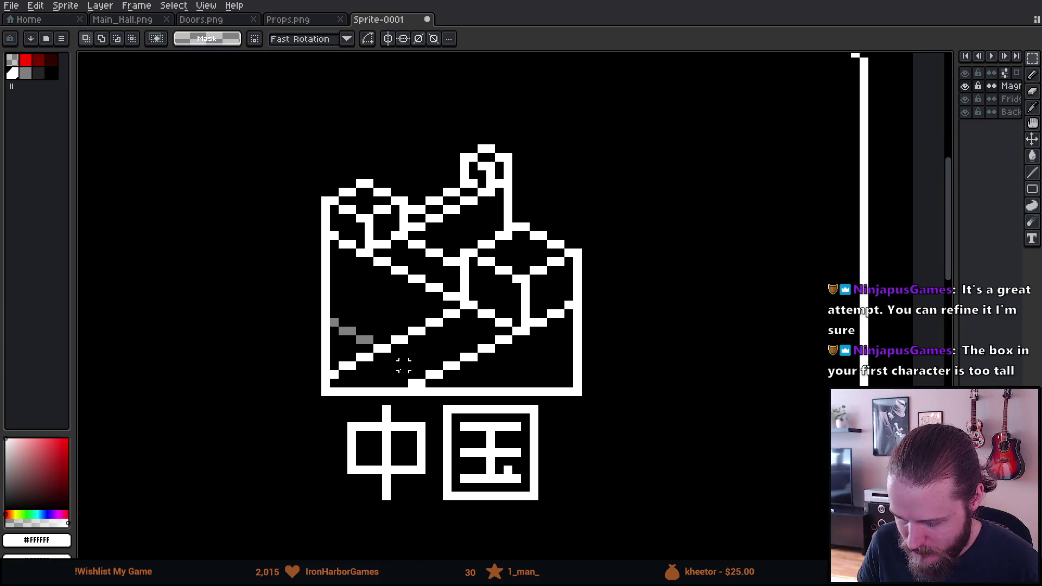
Step: Turn the leftover grey pixels under the China building white
scroll(365, 339, "up", 1)
key("i")
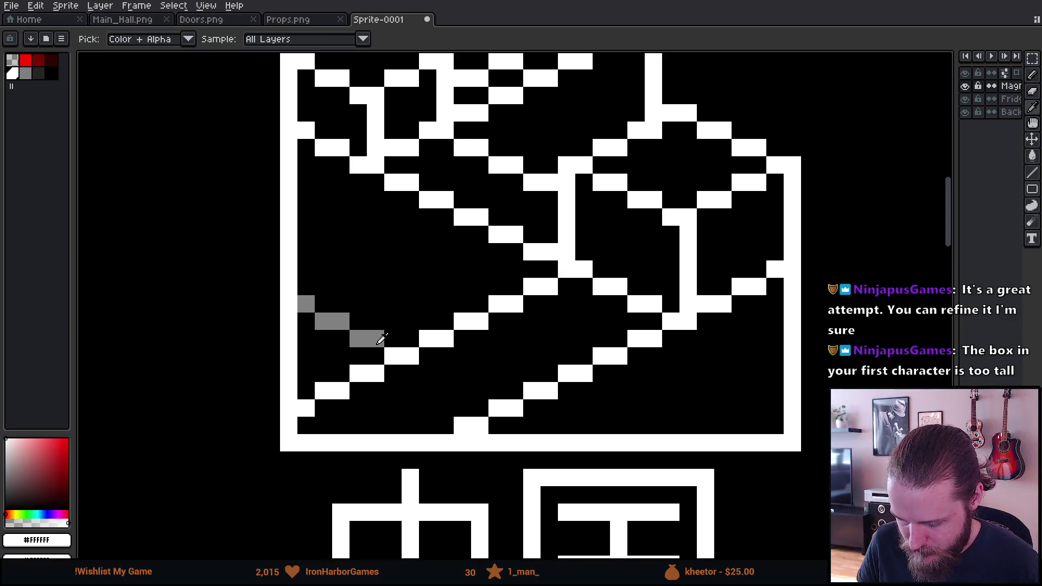
key("b")
left_click(306, 305)
left_click_drag(312, 314, 376, 338)
Step: Draw white vertical lines on the left and right sides of the 中国 frame
scroll(378, 331, "down", 2)
scroll(378, 331, "down", 2)
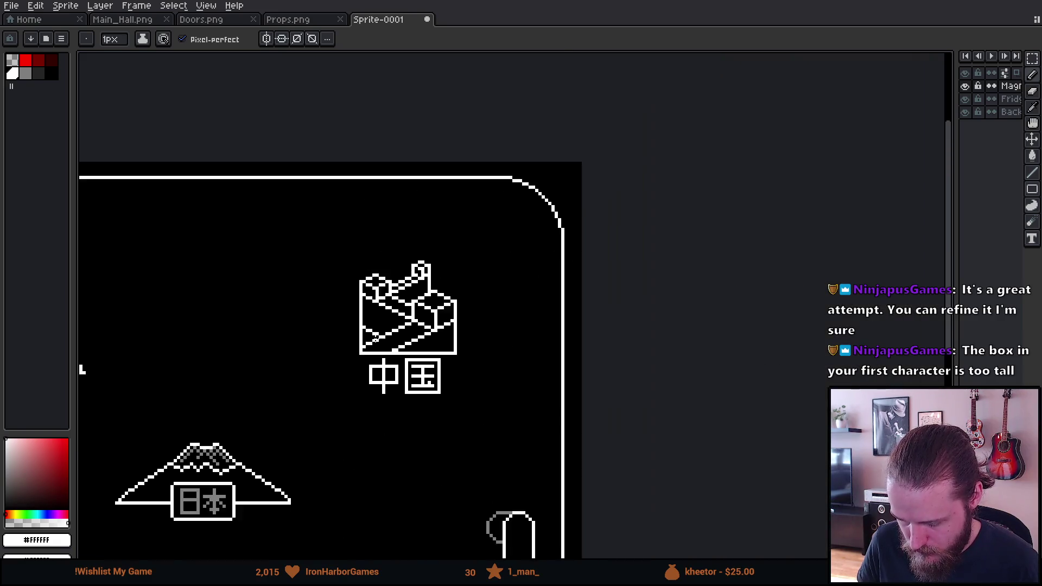
scroll(375, 335, "up", 1)
scroll(414, 362, "up", 2)
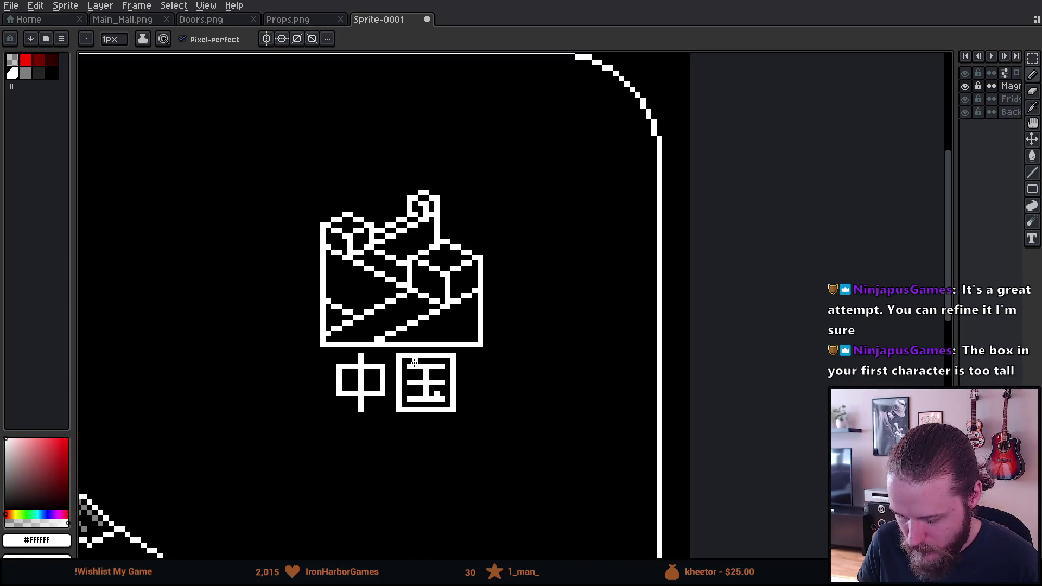
scroll(414, 362, "up", 1)
left_click_drag(415, 370, 418, 325)
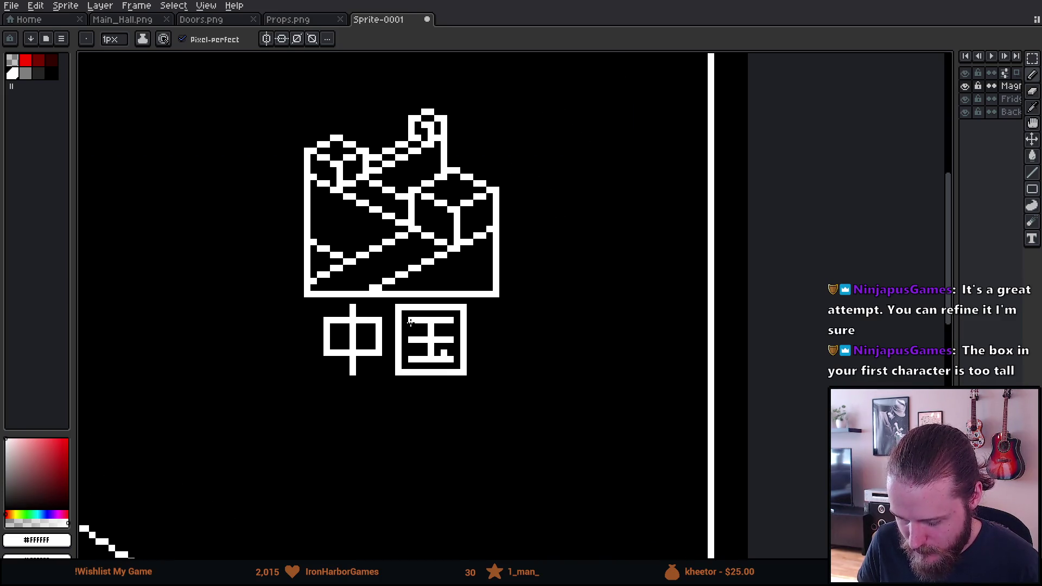
scroll(412, 325, "up", 1)
left_click_drag(201, 279, 204, 436)
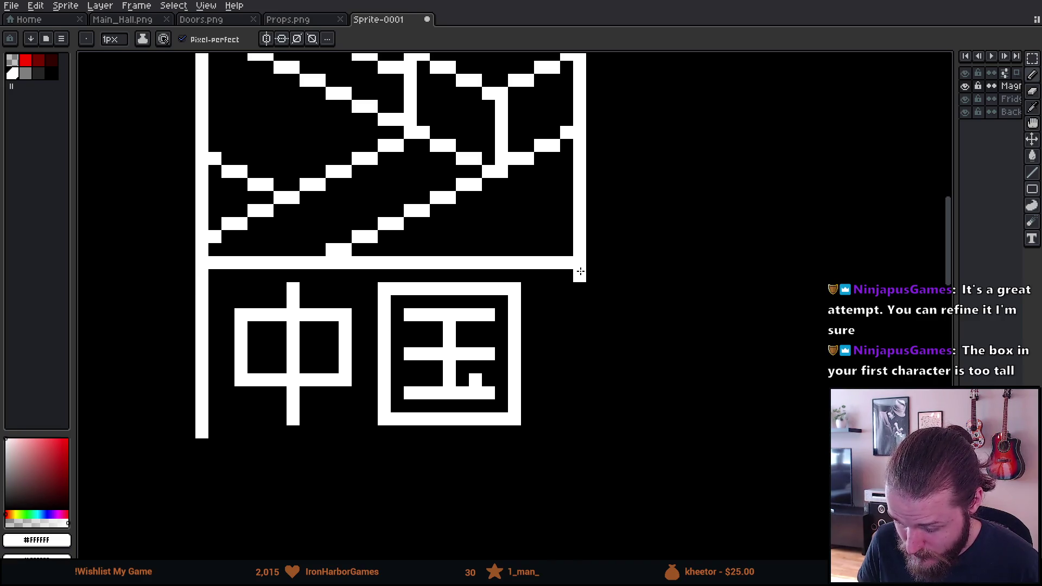
left_click_drag(577, 290, 575, 426)
Step: Shift the 中国 characters one pixel to the right
key("m")
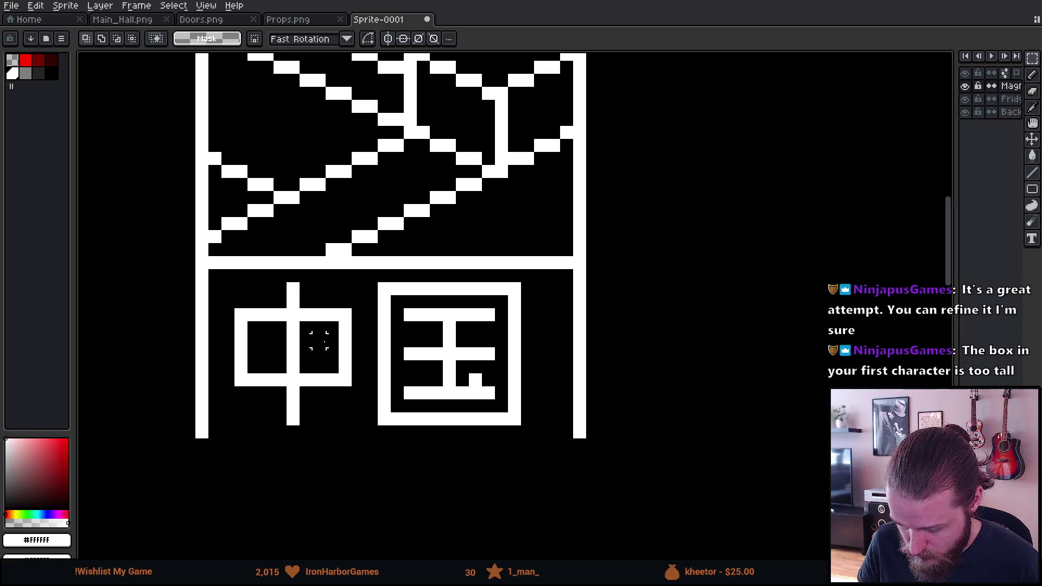
mouse_move(241, 289)
left_mouse_down()
mouse_move(535, 494)
mouse_move(499, 468)
left_mouse_up()
key("ctrl+d")
Step: Draw the white bottom edge that closes the frame
key("b")
left_click(211, 446)
mouse_move(210, 445)
left_mouse_down()
mouse_move(349, 455)
mouse_move(575, 441)
left_mouse_up()
scroll(575, 441, "down", 4)
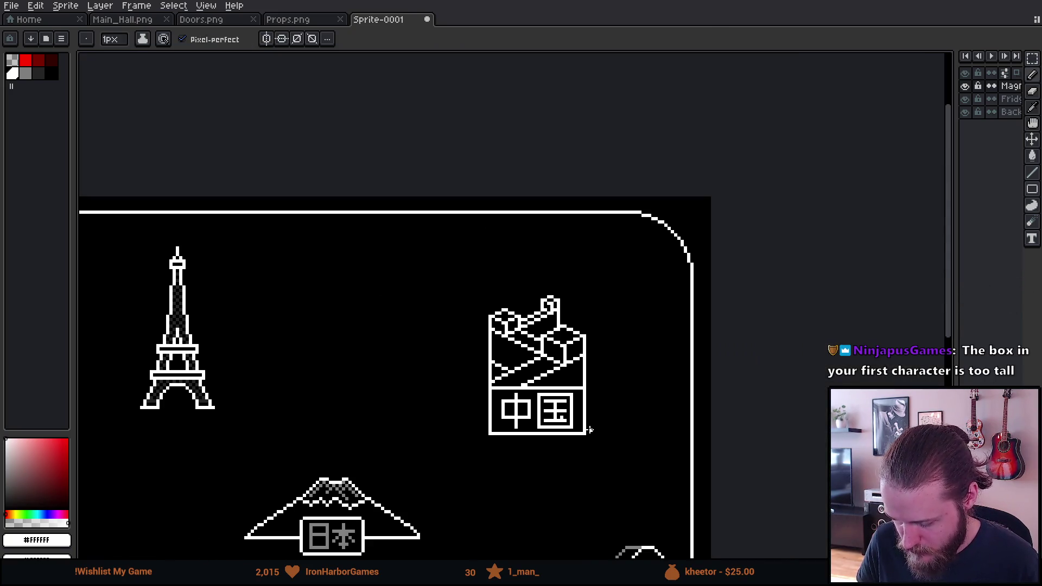
scroll(590, 430, "up", 4)
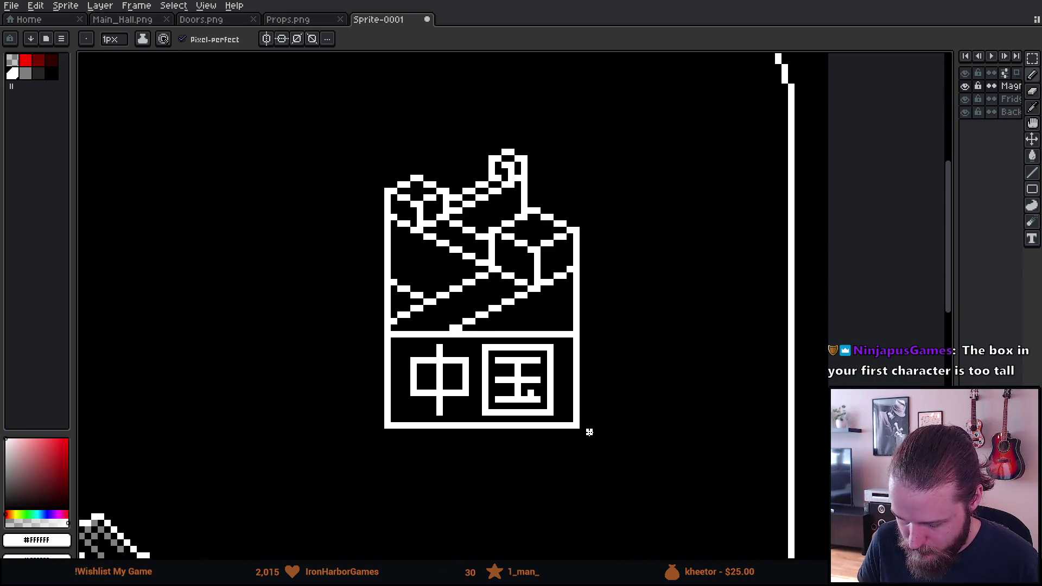
Step: Fill 中 and the outer box and inner strokes of 国 with grey
key("g")
left_click(25, 73)
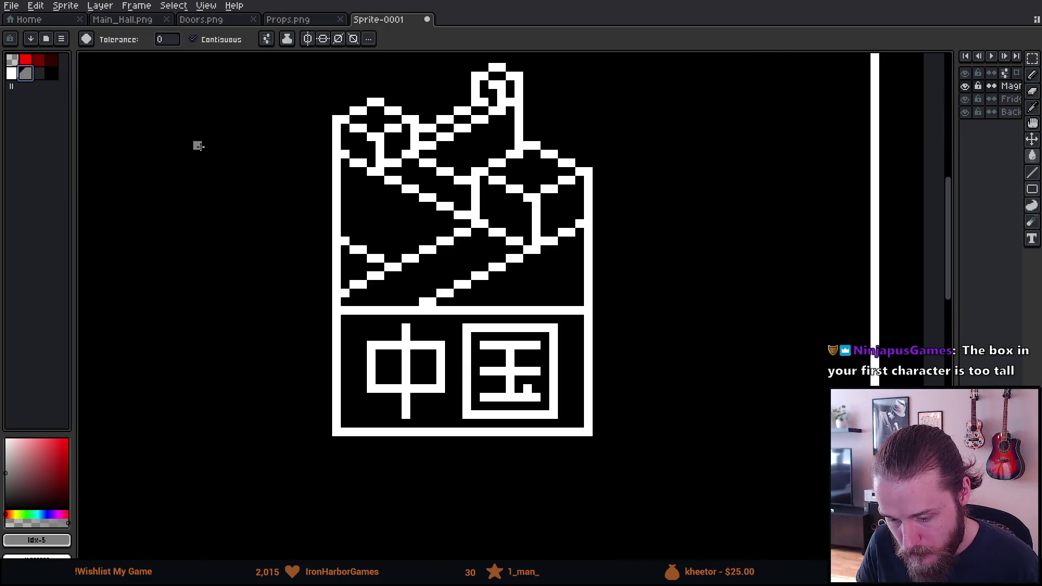
left_click(402, 339)
left_click(466, 339)
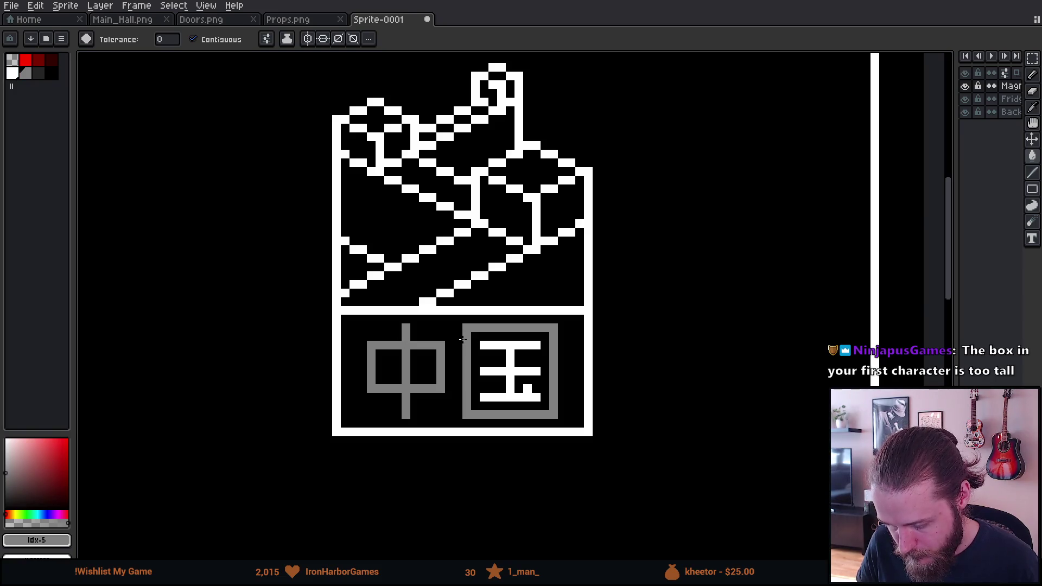
left_click(489, 368)
Step: Select the China landmark and drag it toward the Eiffel Tower
scroll(441, 413, "down", 5)
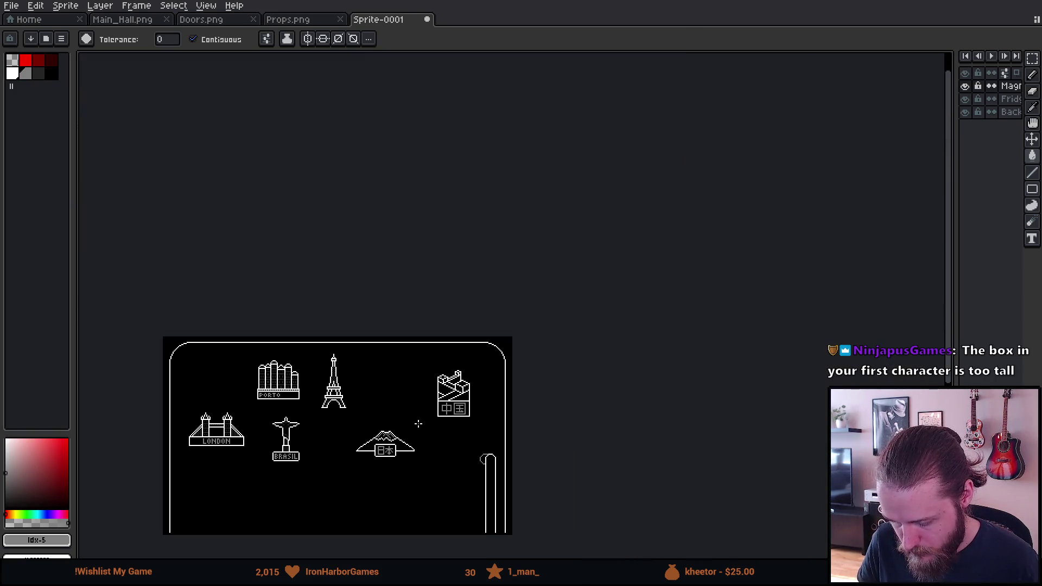
mouse_move(418, 418)
left_mouse_down()
mouse_move(490, 372)
mouse_move(577, 339)
left_mouse_up()
scroll(490, 373, "up", 2)
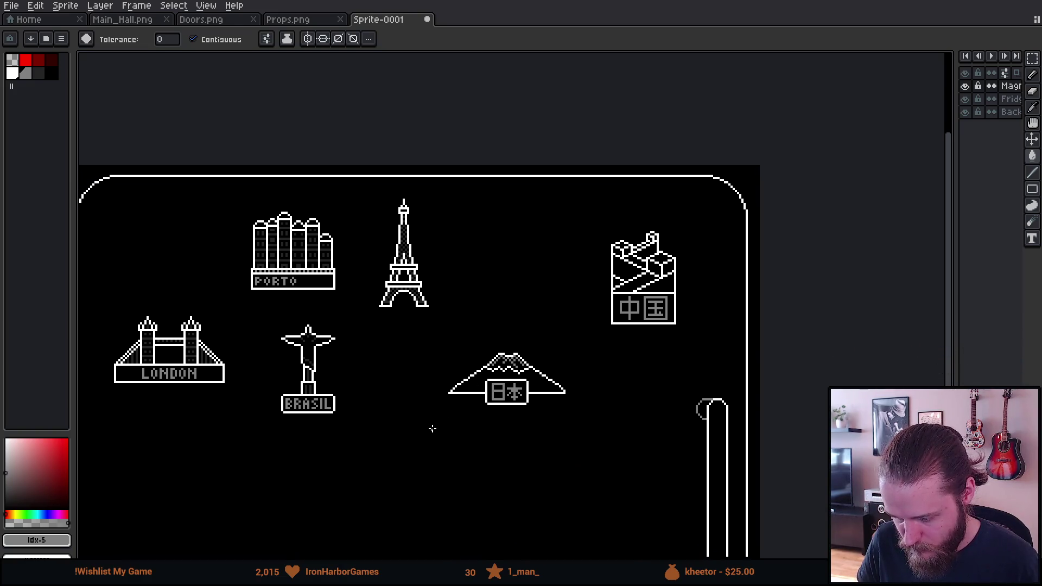
key("m")
mouse_move(584, 225)
left_mouse_down()
mouse_move(698, 347)
mouse_move(533, 301)
left_mouse_up()
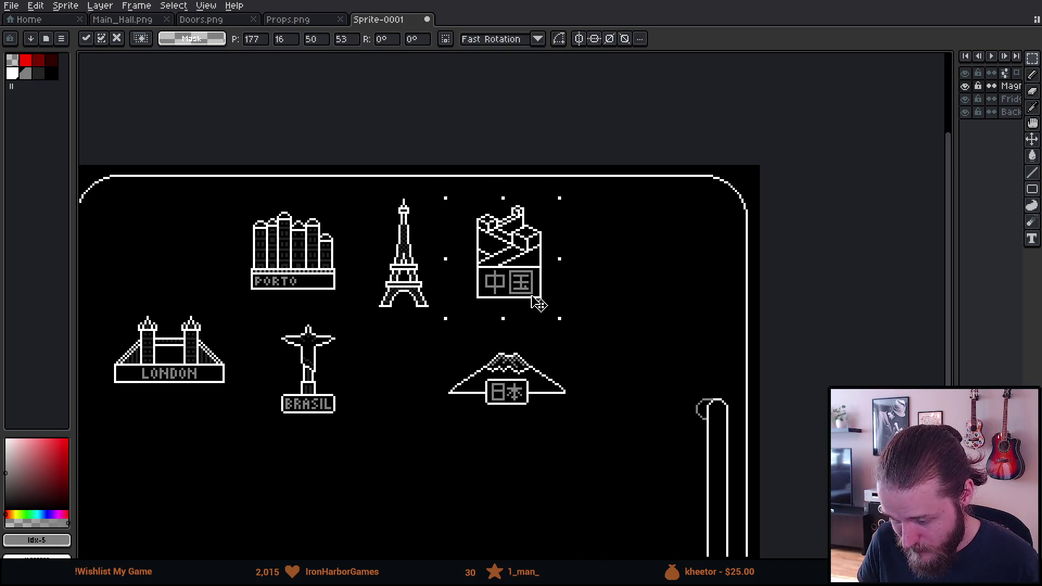
Step: Drop the China landmark beside the Eiffel Tower, completing the top row with Porto
left_click(570, 412)
scroll(575, 398, "down", 2)
scroll(579, 400, "up", 1)
scroll(579, 400, "up", 3)
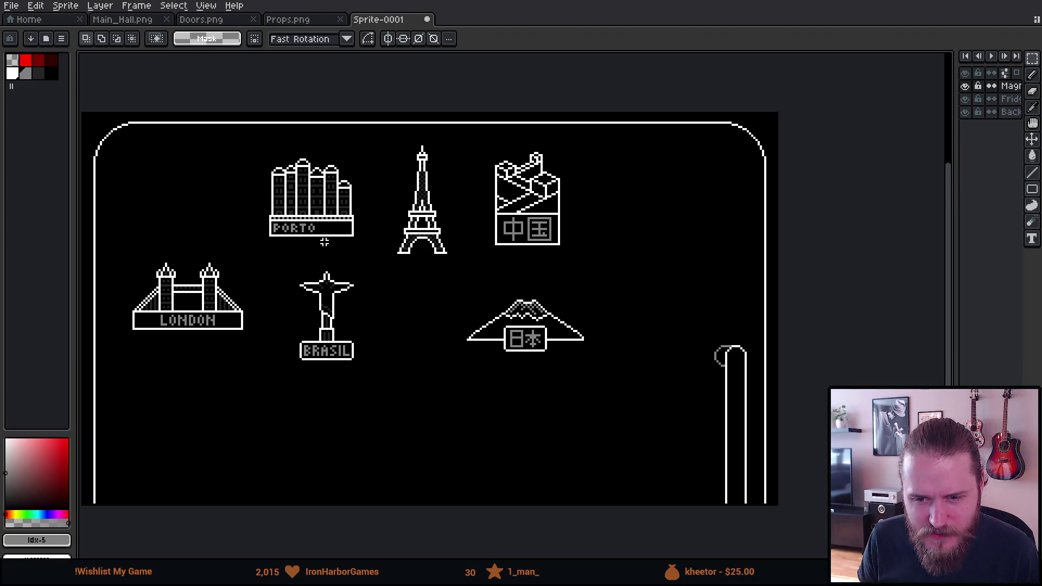
scroll(531, 240, "up", 2)
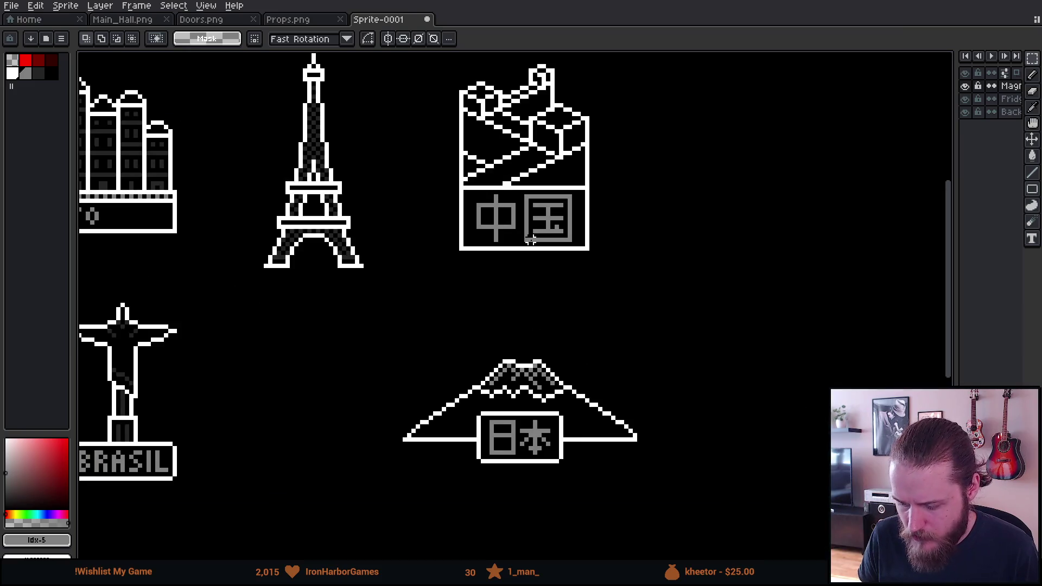
Step: Pick the characters' grey and add a single dot pixel inside 国
scroll(531, 240, "down", 1)
scroll(530, 241, "up", 3)
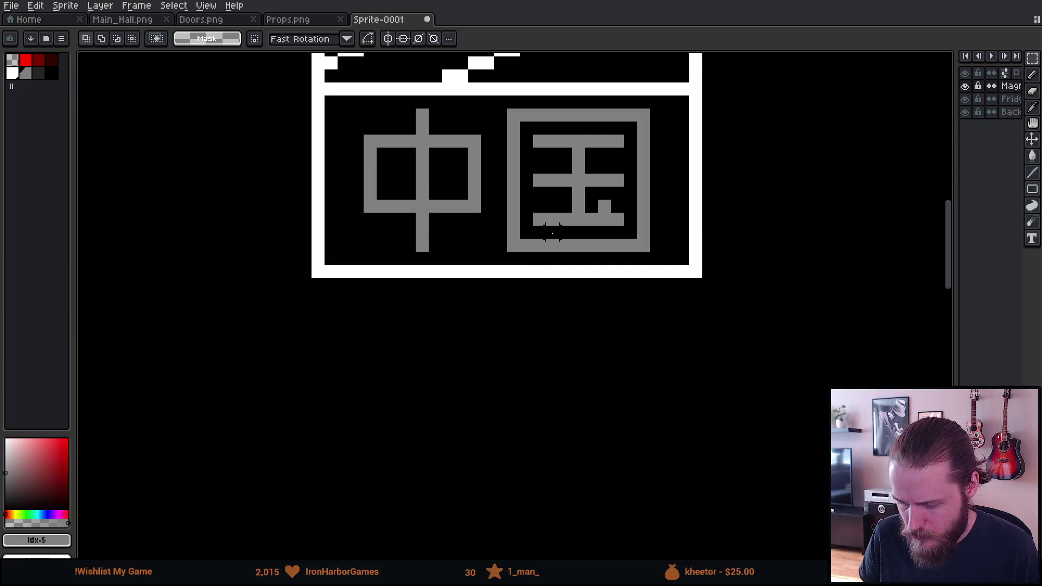
key("b")
left_click(588, 209, "alt")
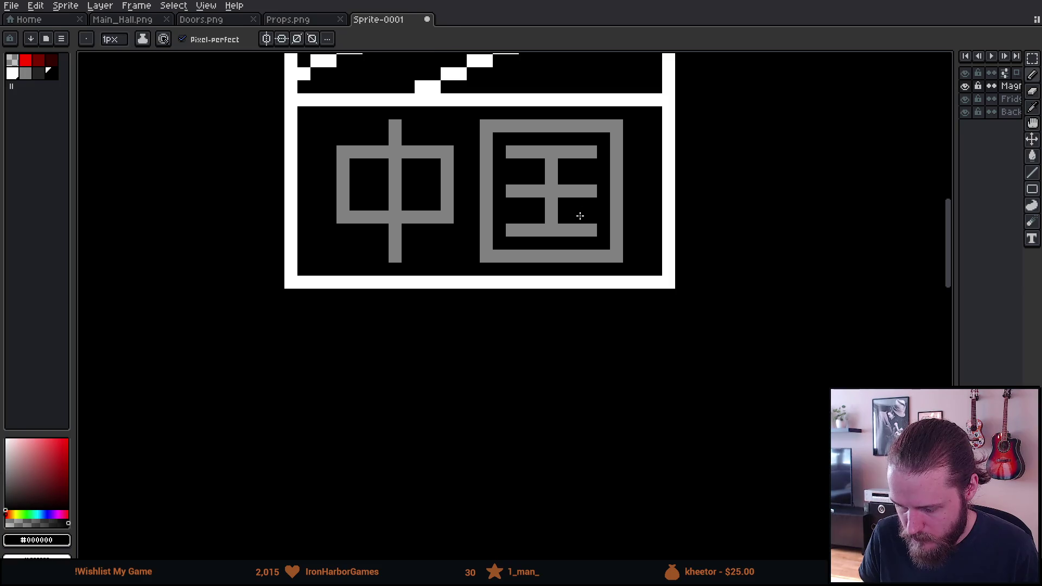
left_click(577, 206)
scroll(574, 295, "down", 4)
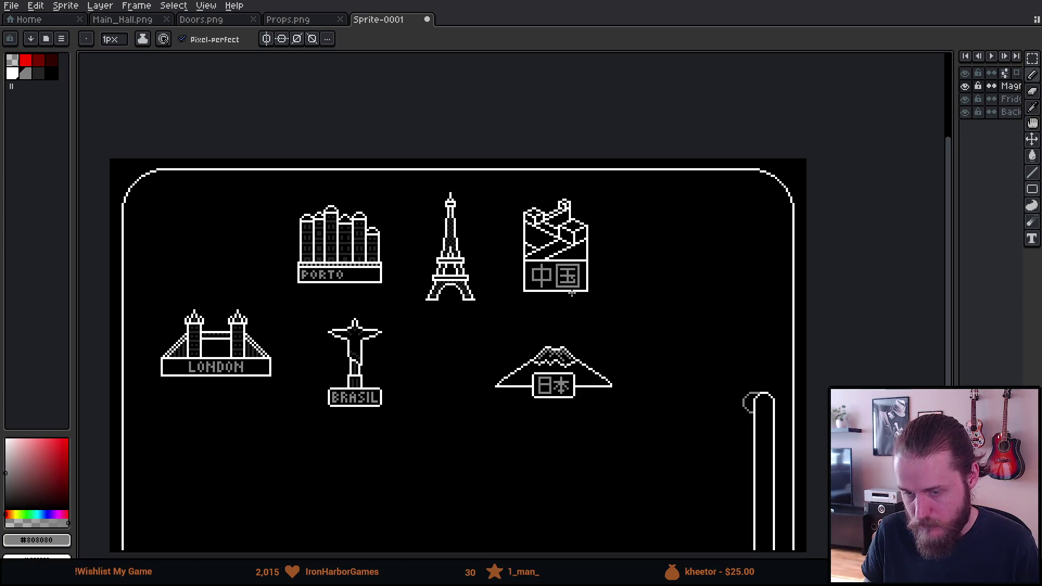
scroll(571, 293, "up", 4)
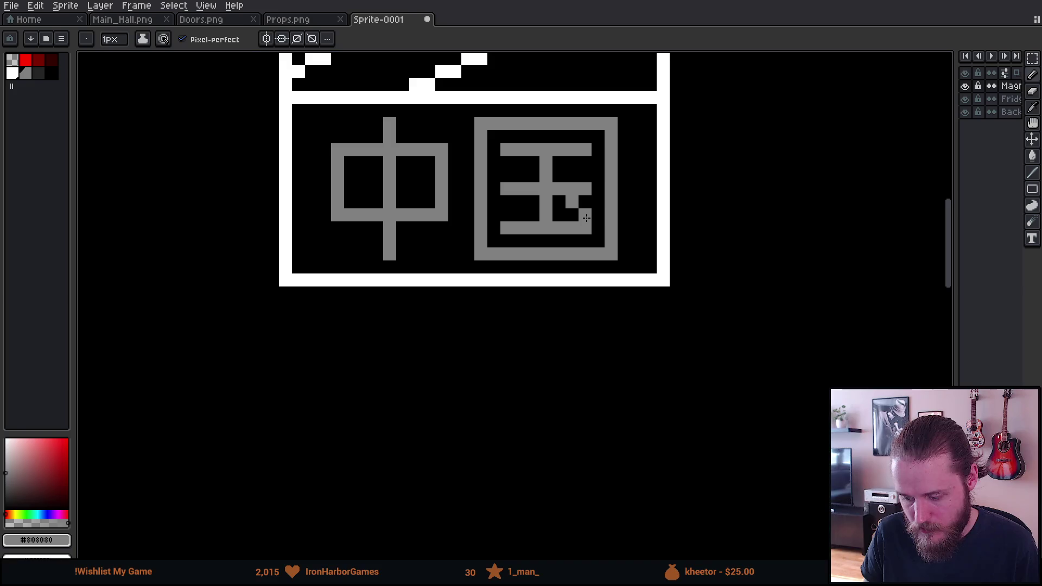
scroll(569, 252, "down", 4)
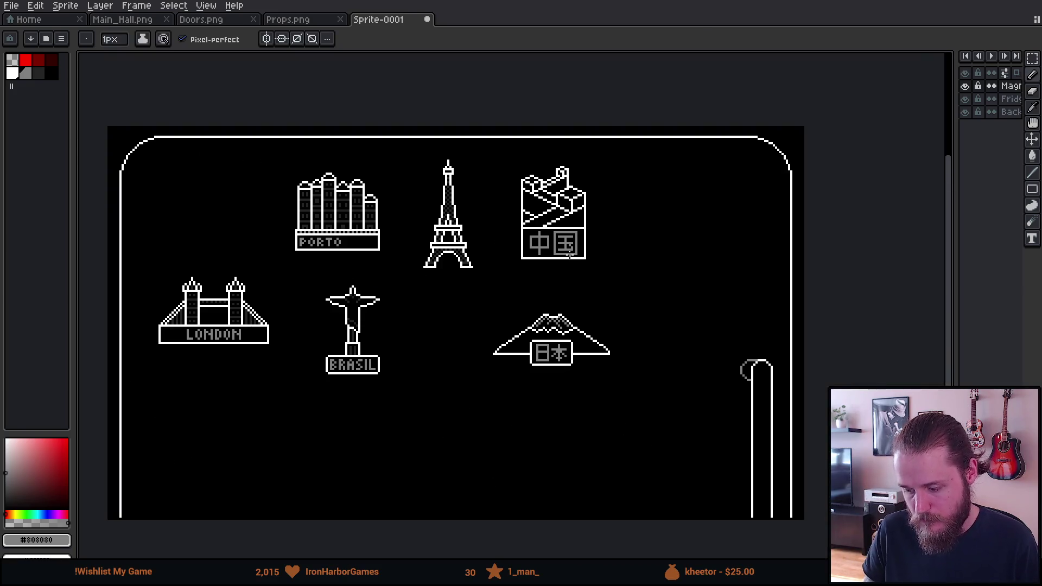
mouse_move(572, 264)
left_mouse_down()
mouse_move(585, 248)
mouse_move(623, 267)
left_mouse_up()
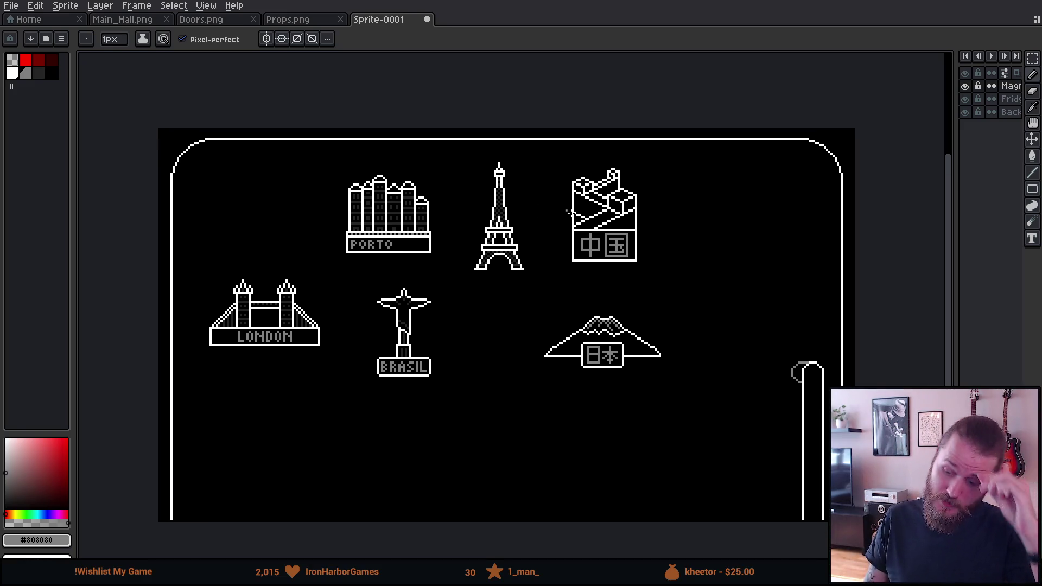
scroll(565, 261, "up", 4)
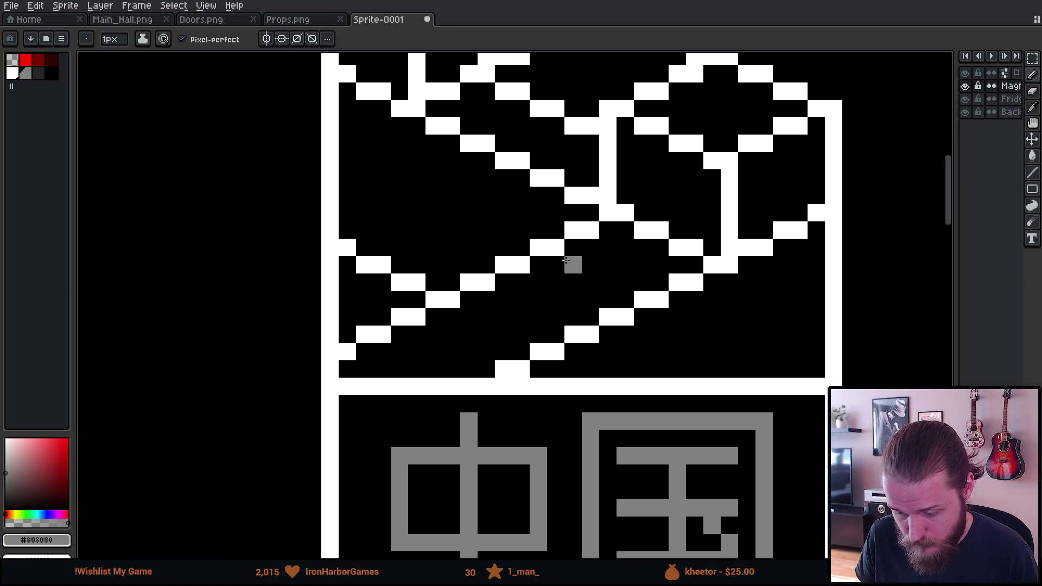
Step: Paint dark grey diagonal shading strokes and top pixels on the Great Wall
left_click(38, 74)
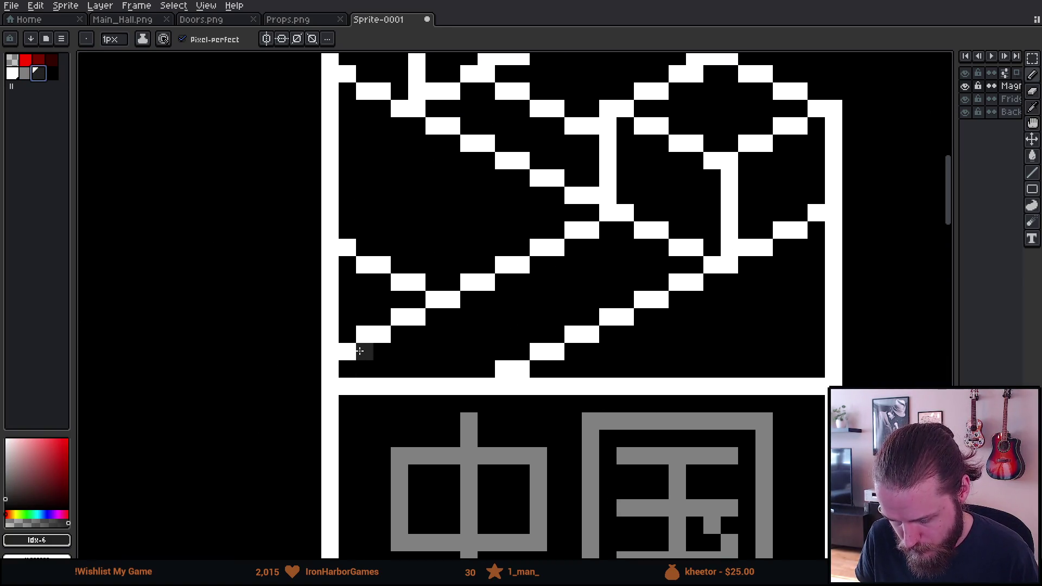
mouse_move(366, 371)
left_mouse_down()
mouse_move(575, 295)
mouse_move(622, 247)
mouse_move(652, 358)
left_mouse_up()
left_click_drag(628, 267, 500, 216)
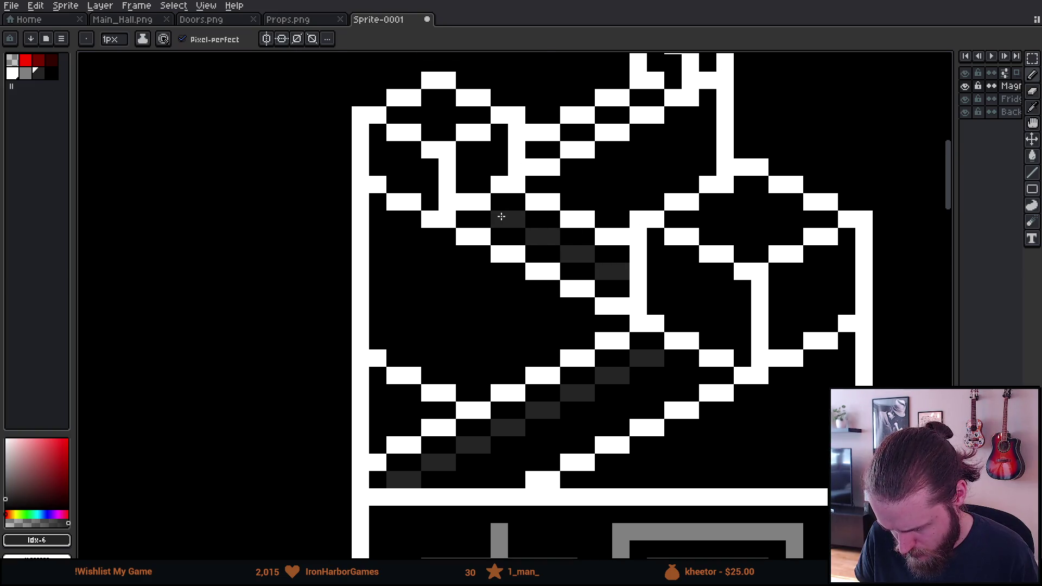
scroll(574, 170, "down", 4)
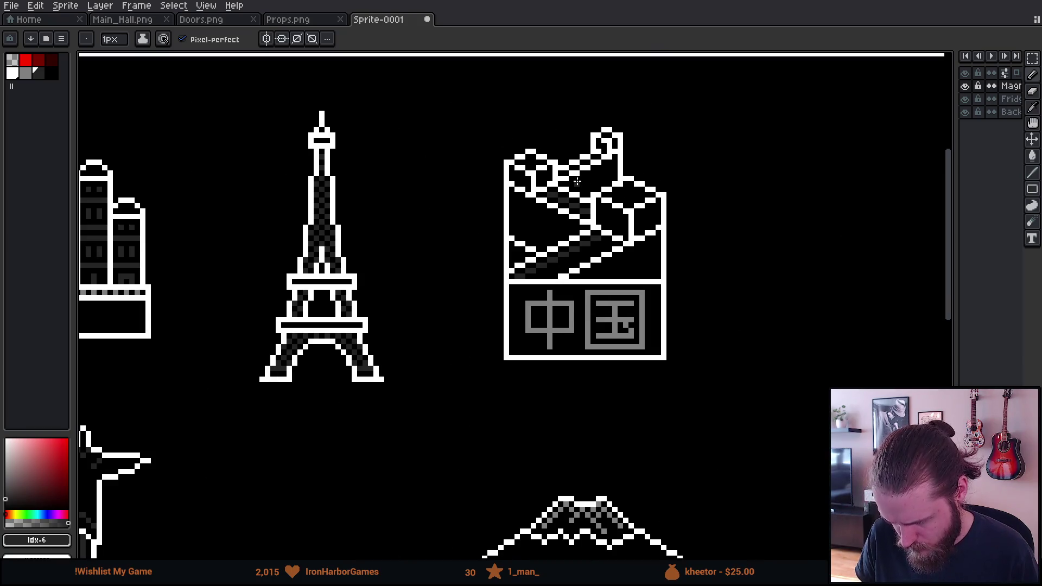
scroll(661, 232, "down", 1)
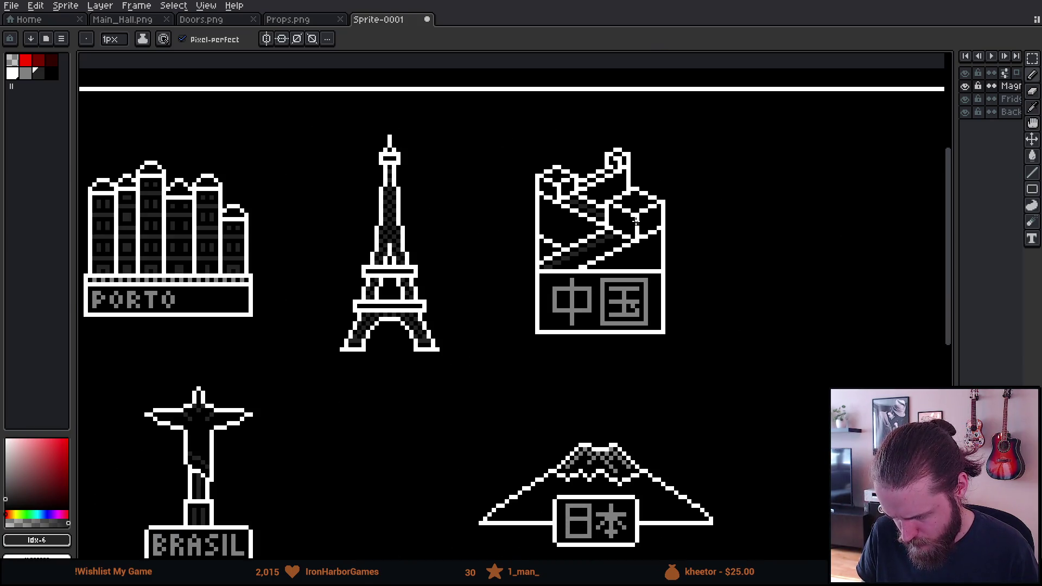
scroll(634, 220, "up", 4)
scroll(645, 165, "down", 1)
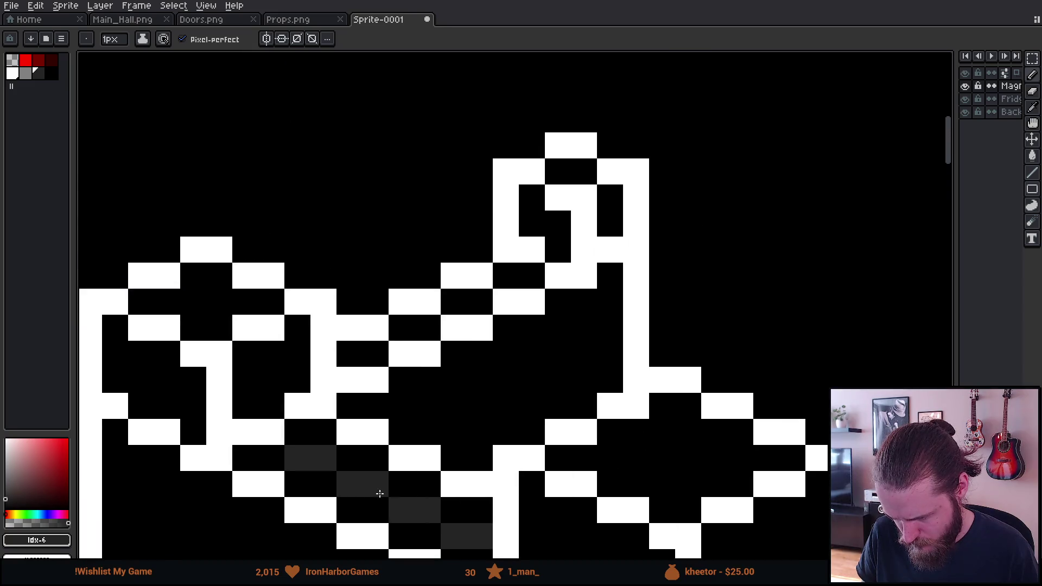
left_click_drag(194, 302, 219, 302)
mouse_move(610, 458)
left_mouse_down()
mouse_move(679, 432)
mouse_move(747, 460)
left_mouse_up()
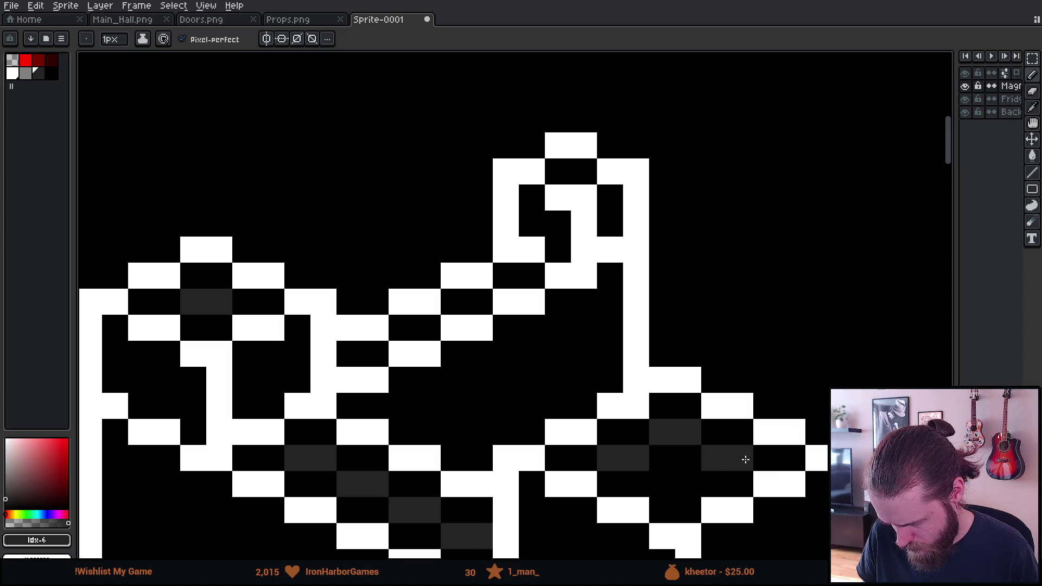
Step: Draw dark grey vertical shading lines in the wall's right-hand cube, undoing a stray stroke
scroll(663, 483, "down", 5)
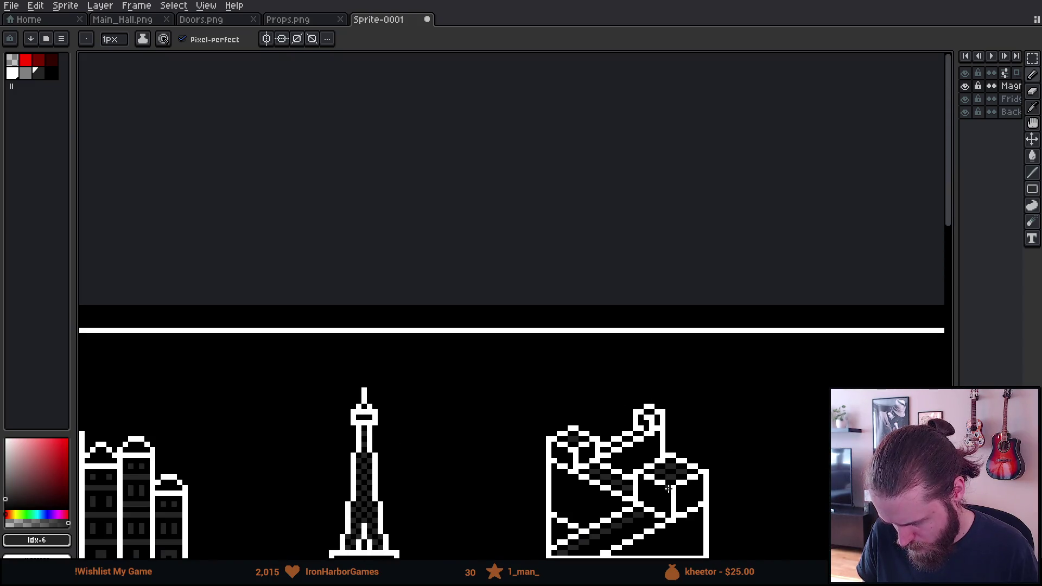
scroll(693, 524, "up", 2)
scroll(584, 322, "up", 2)
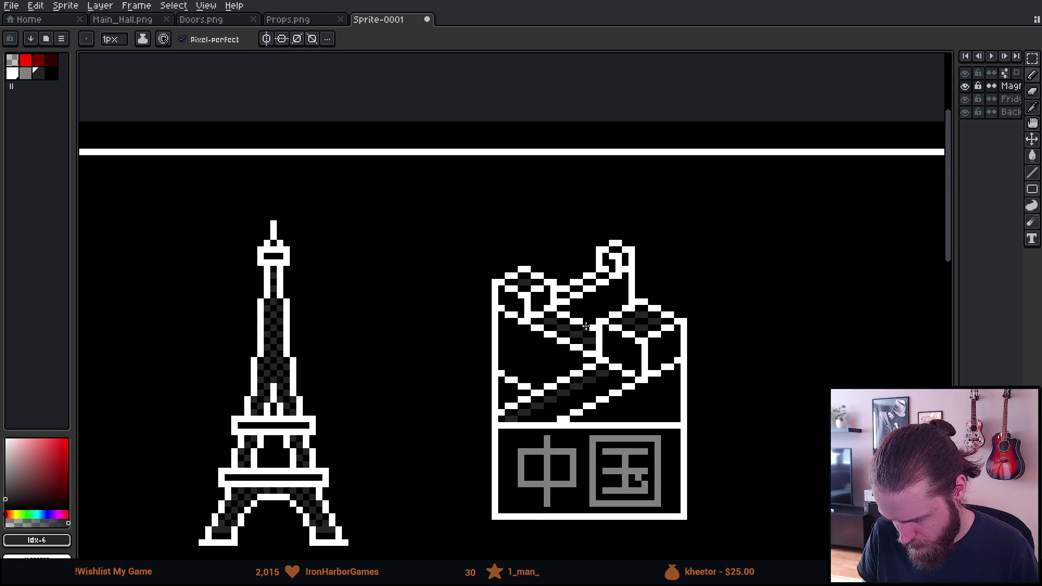
scroll(584, 322, "up", 1)
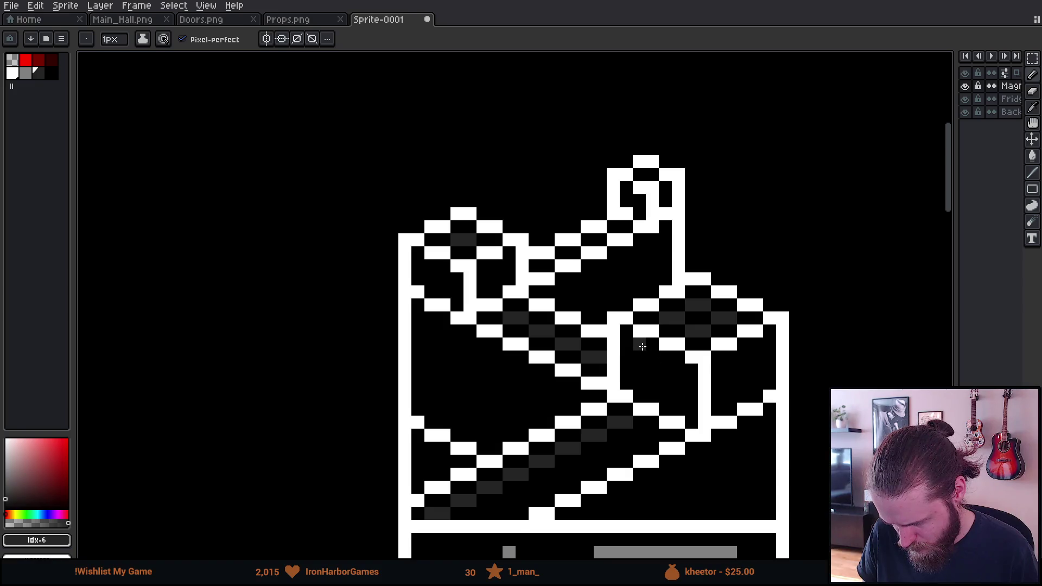
left_click_drag(640, 346, 639, 397)
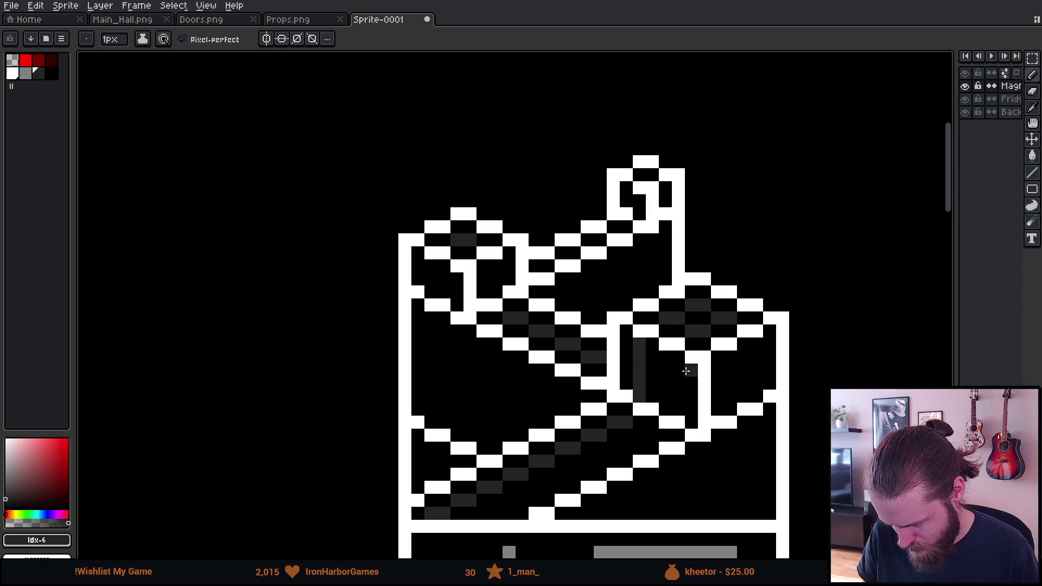
left_click_drag(682, 362, 678, 413)
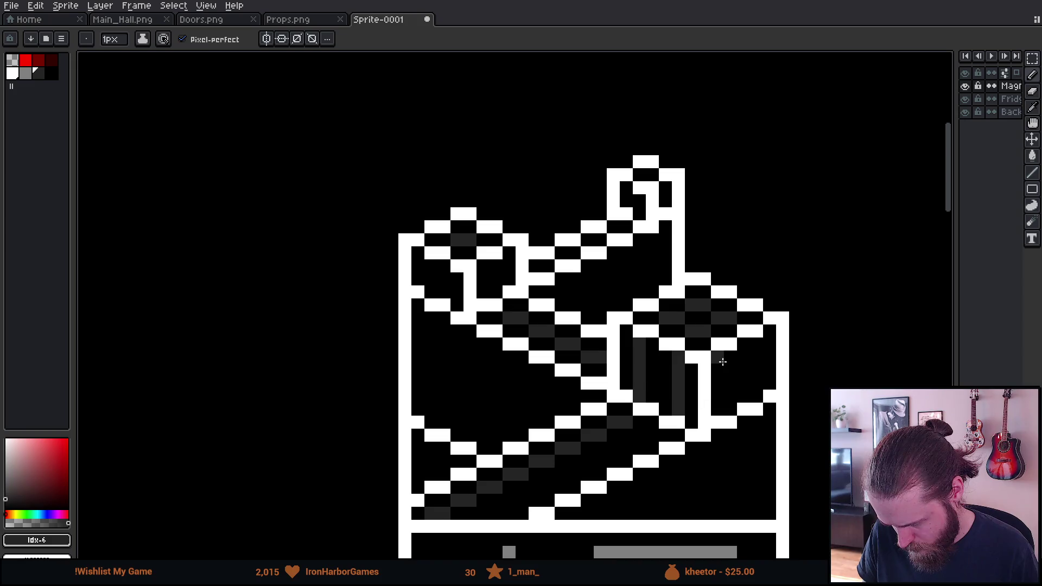
left_click_drag(726, 357, 730, 413)
mouse_move(743, 351)
left_mouse_down()
mouse_move(757, 340)
mouse_move(760, 393)
mouse_move(622, 319)
mouse_move(598, 273)
left_mouse_up()
key("ctrl+z")
scroll(760, 392, "down", 5)
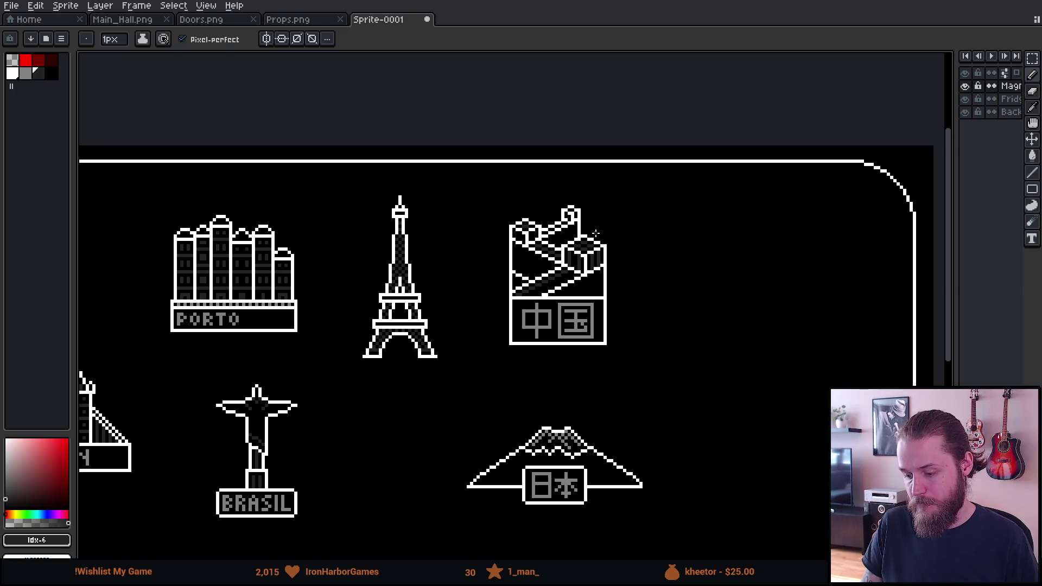
scroll(596, 231, "down", 1)
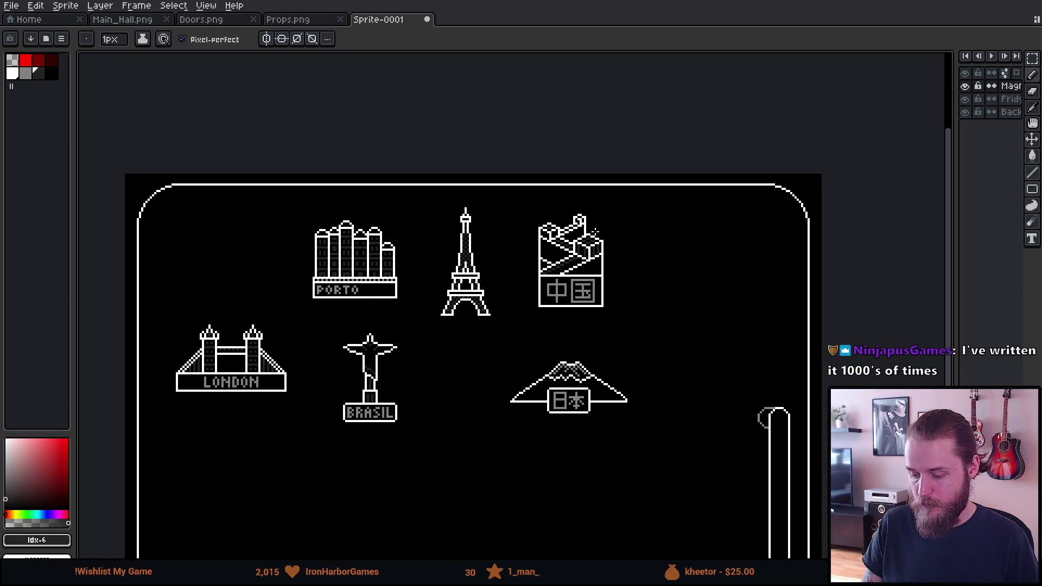
Step: Nudge the 中 character up one pixel and commit it with the grey pencil
scroll(494, 396, "right", 1)
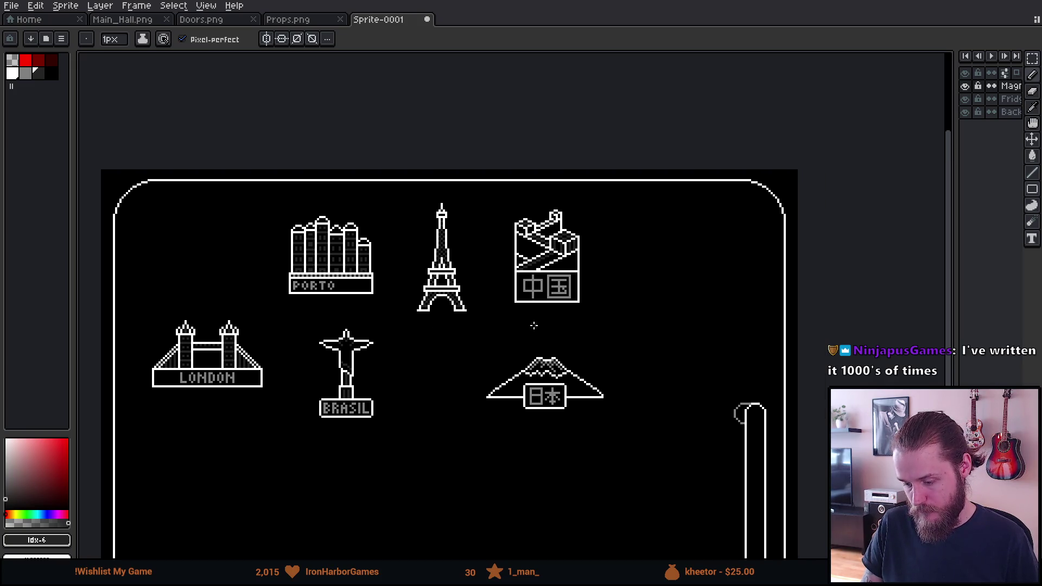
scroll(535, 329, "up", 3)
key("e")
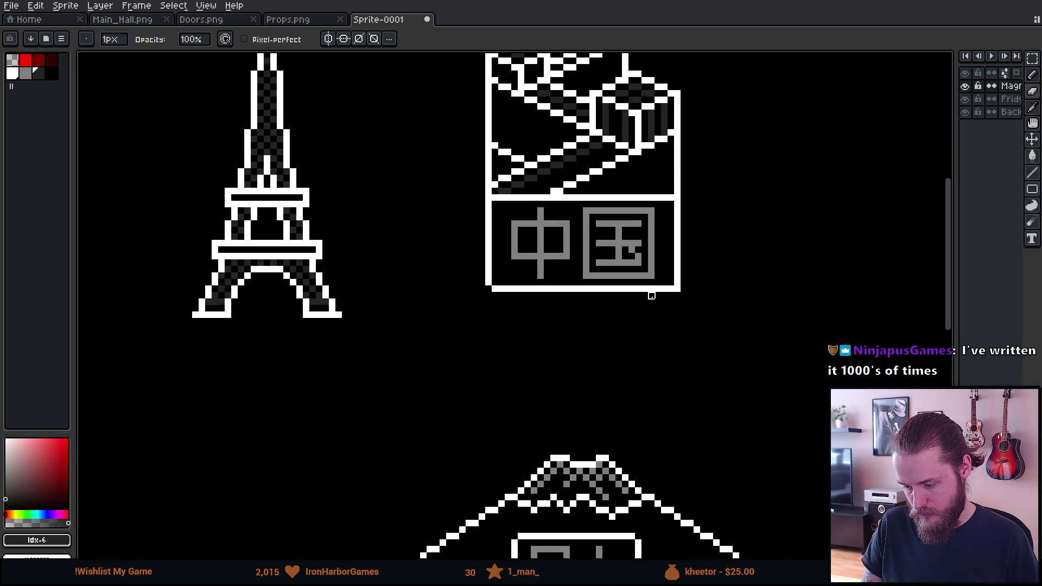
scroll(609, 341, "down", 3)
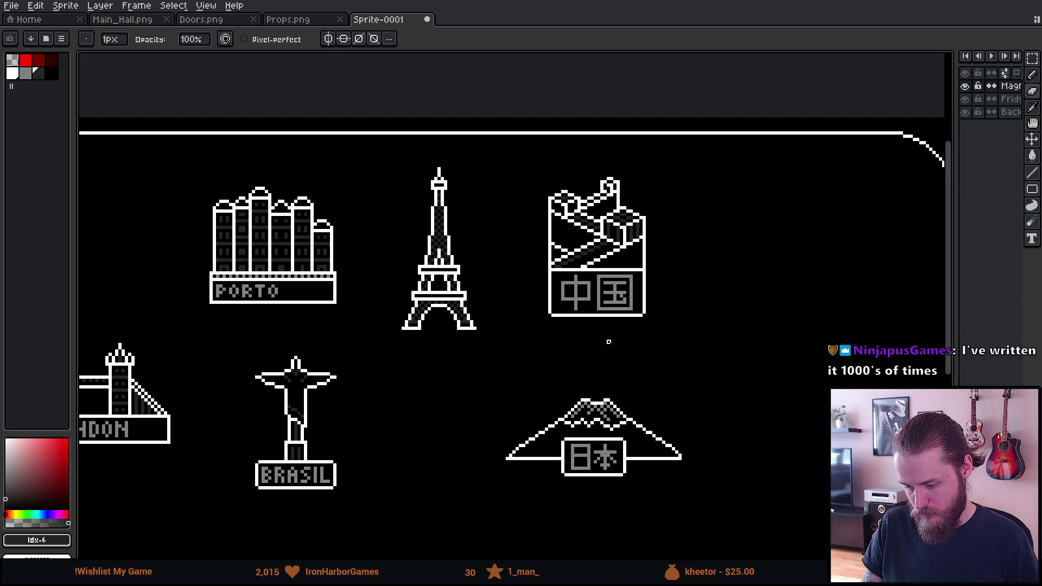
left_click_drag(554, 365, 584, 346)
left_click_drag(507, 397, 523, 388)
mouse_move(545, 437)
left_mouse_down()
mouse_move(491, 375)
mouse_move(491, 398)
left_mouse_up()
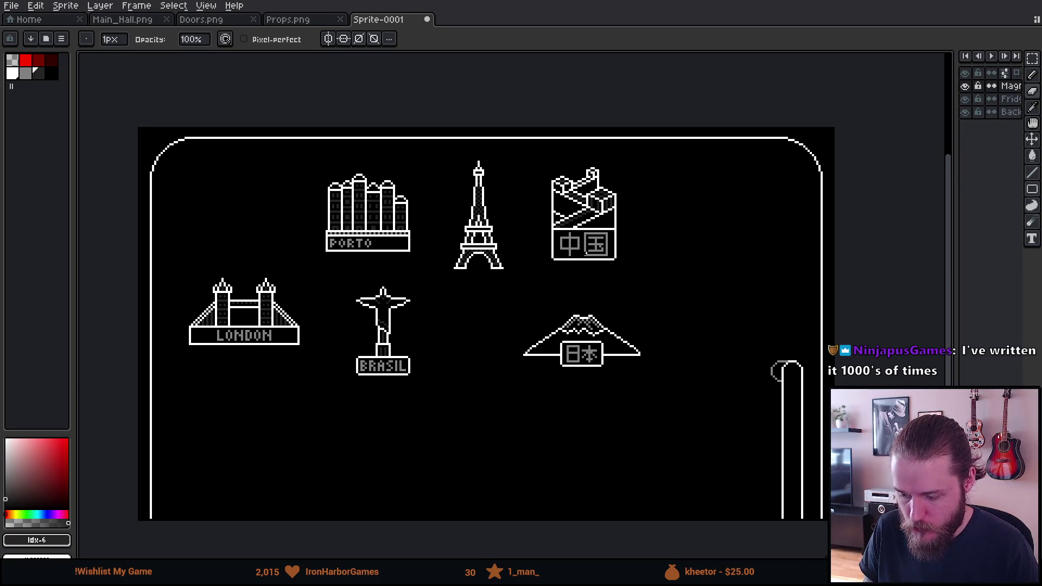
scroll(586, 252, "up", 5)
key("m")
mouse_move(429, 199)
left_mouse_down()
mouse_move(535, 243)
mouse_move(548, 239)
mouse_move(495, 244)
left_mouse_up()
key("Up")
key("b")
left_click(500, 233, "alt")
Step: Pan and zoom across the map to check the shaded wall and sign
scroll(507, 268, "down", 5)
scroll(507, 268, "up", 3)
scroll(482, 237, "down", 5)
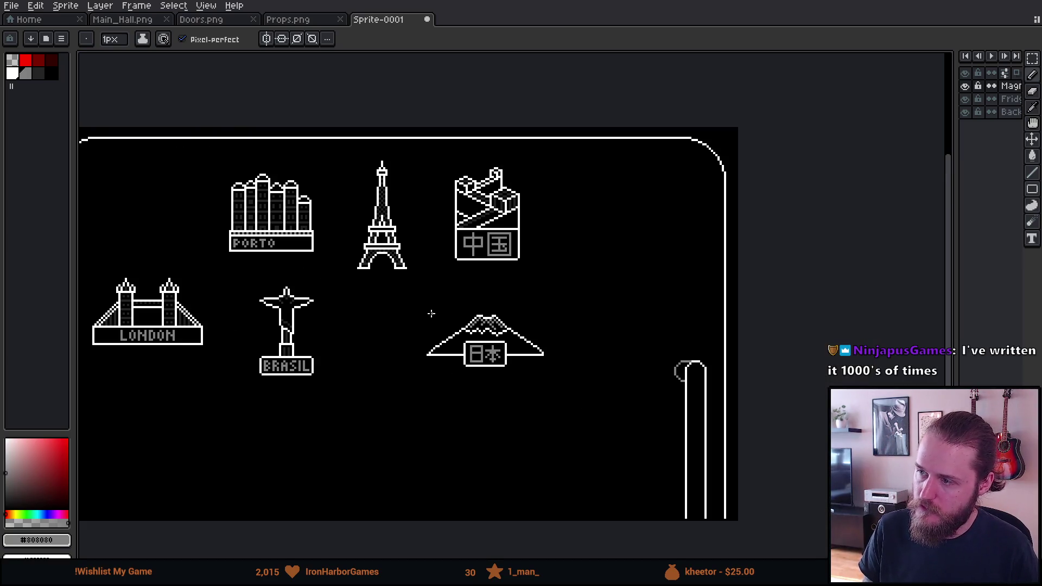
scroll(430, 313, "down", 2)
scroll(430, 313, "up", 2)
left_click_drag(440, 308, 489, 303)
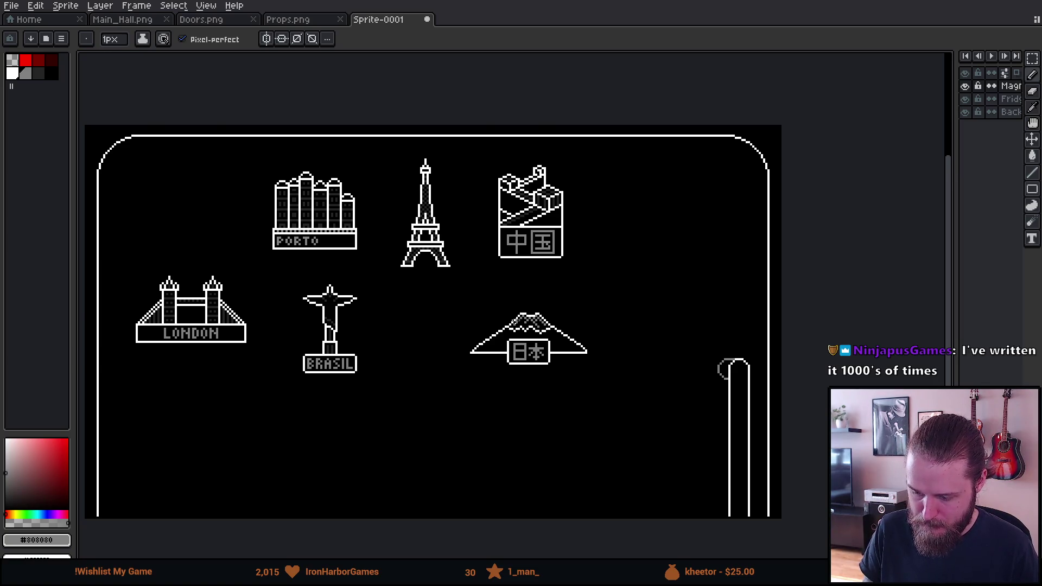
scroll(523, 312, "up", 1)
mouse_move(512, 319)
left_mouse_down()
mouse_move(678, 325)
mouse_move(683, 343)
left_mouse_up()
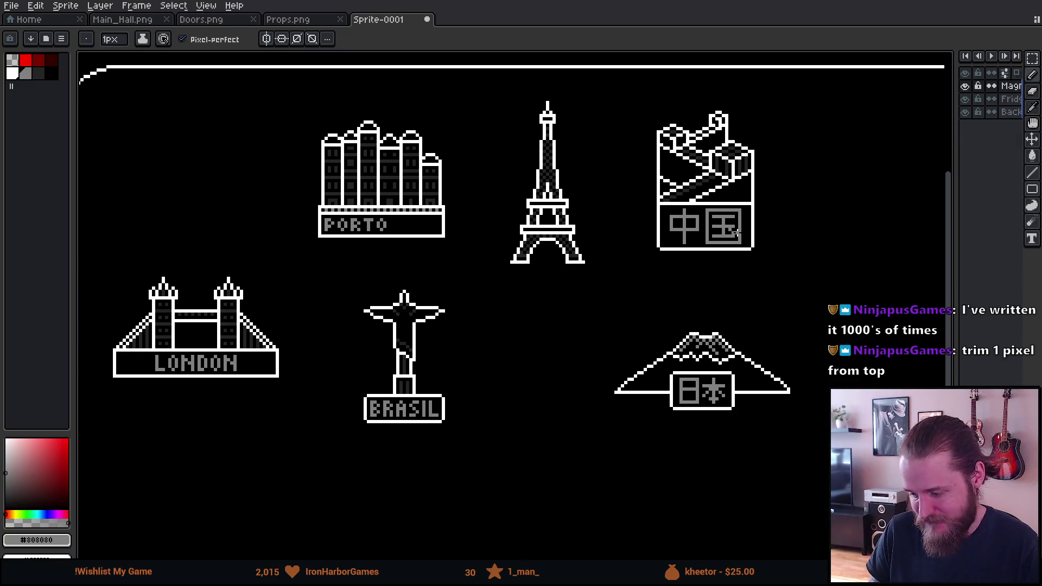
scroll(736, 232, "up", 3)
Step: Try a marquee around the 中 character, then zoom in on the 中国 badge
key("e")
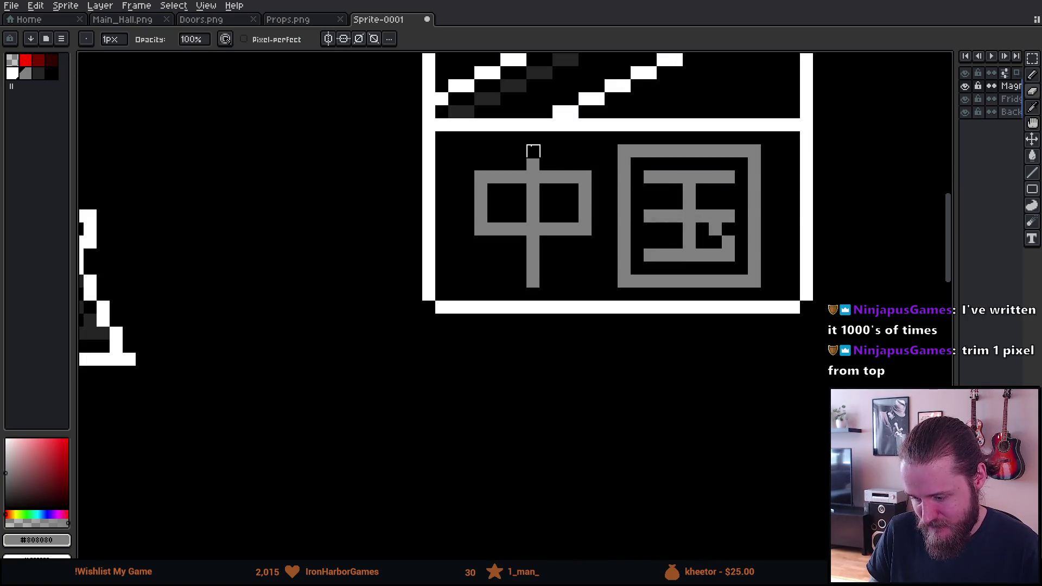
key("m")
mouse_move(462, 145)
left_mouse_down()
mouse_move(597, 241)
mouse_move(602, 288)
mouse_move(572, 263)
mouse_move(573, 249)
left_mouse_up()
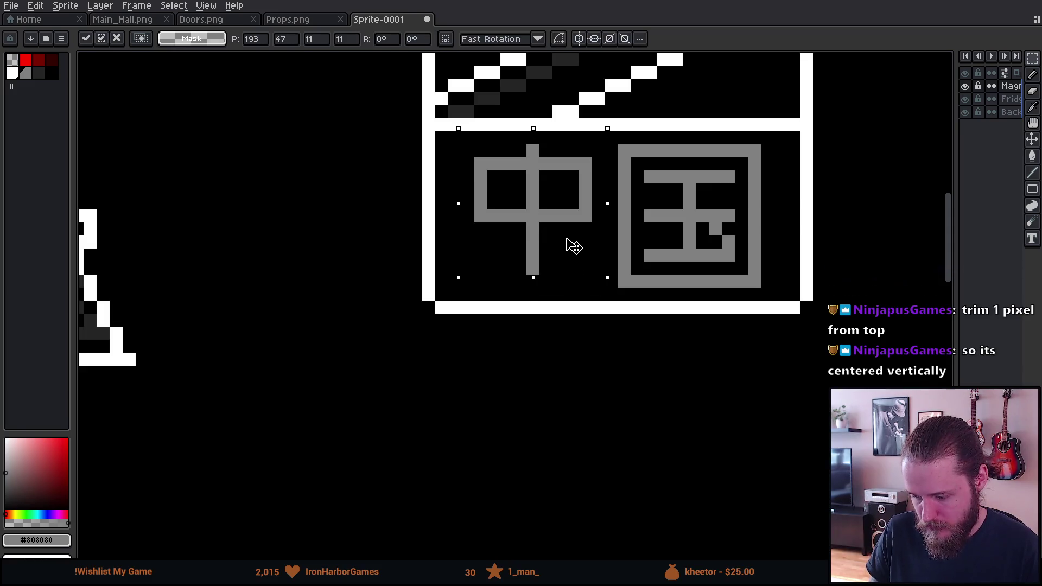
key("ctrl+d")
key("b")
scroll(550, 320, "down", 3)
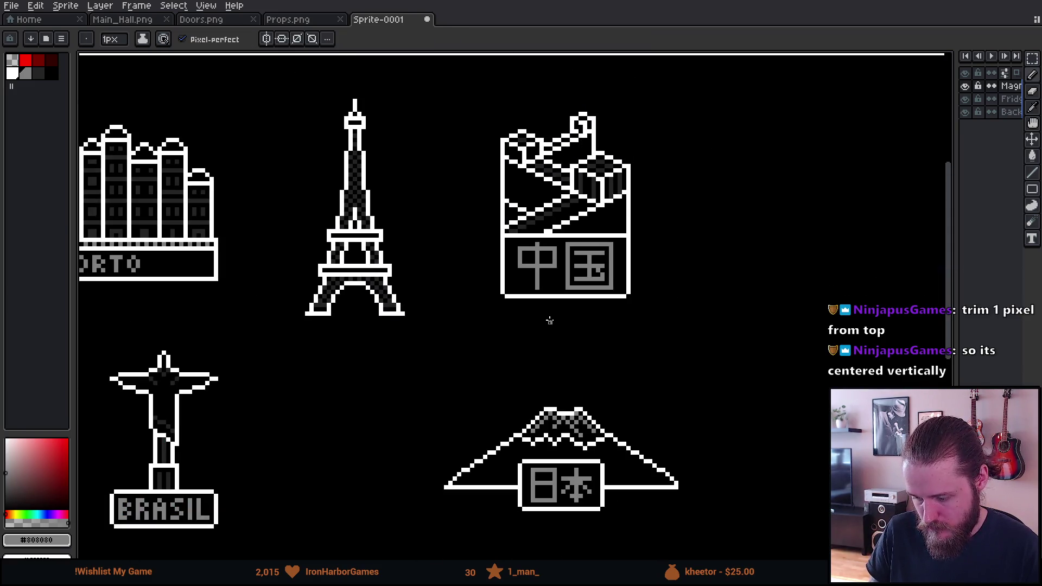
scroll(550, 321, "down", 2)
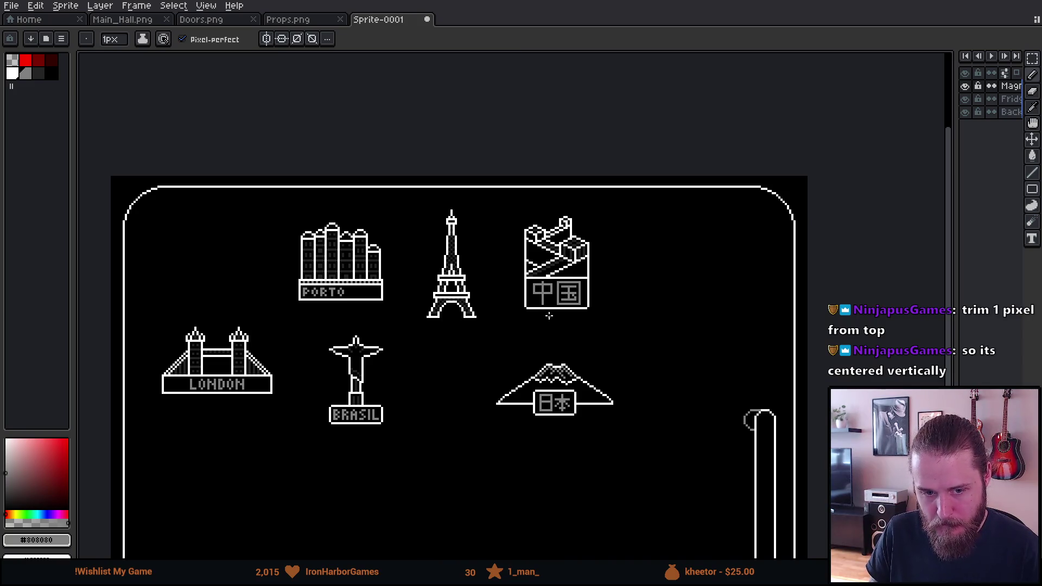
scroll(550, 315, "up", 1)
scroll(549, 315, "up", 1)
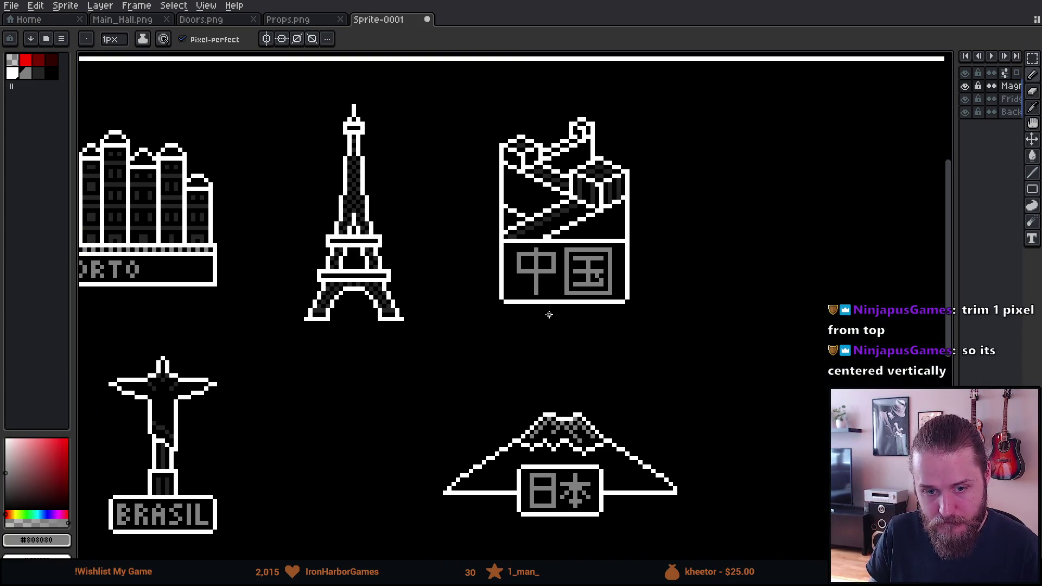
scroll(549, 315, "up", 1)
scroll(549, 313, "up", 1)
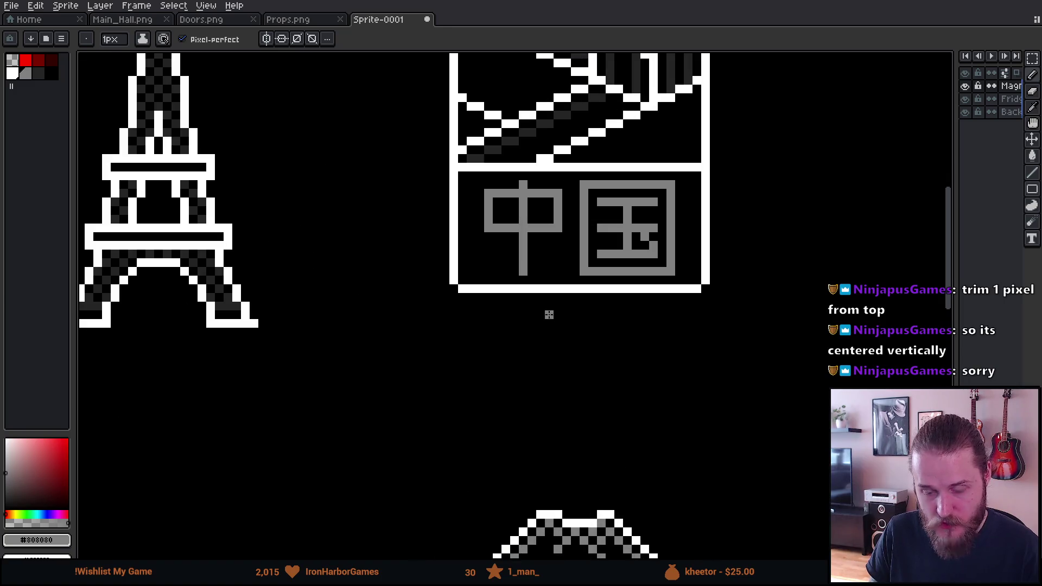
left_click_drag(577, 263, 556, 299)
scroll(535, 215, "up", 1)
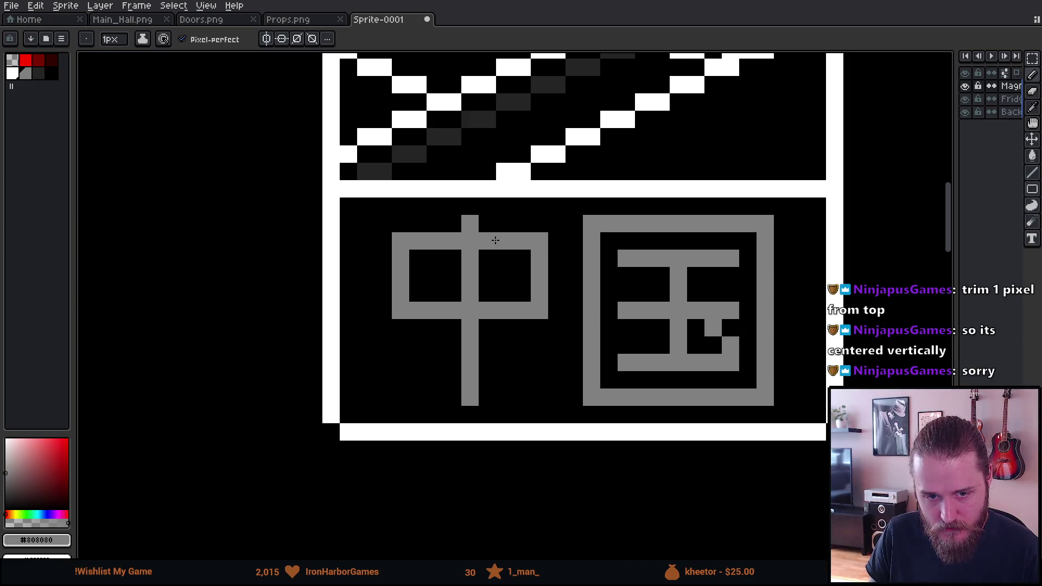
Step: Lower the box of 中 and fill the two gaps in its vertical stroke
key("v")
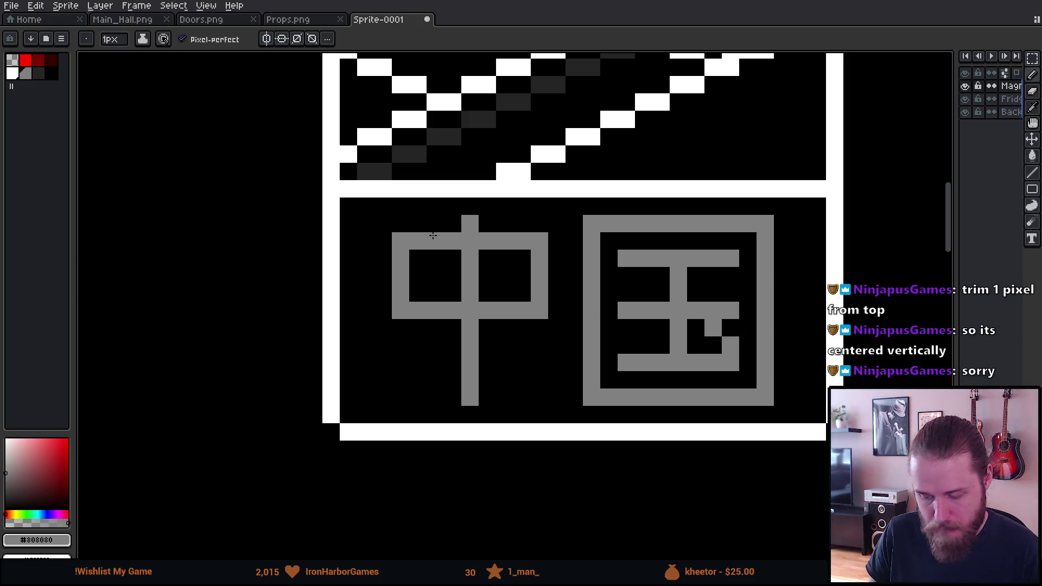
key("m")
key("Delete")
mouse_move(392, 232)
left_mouse_down()
mouse_move(548, 319)
mouse_move(542, 331)
left_mouse_up()
key("ctrl+z")
key("b")
left_click(470, 258)
left_click(470, 241)
scroll(461, 347, "down", 4)
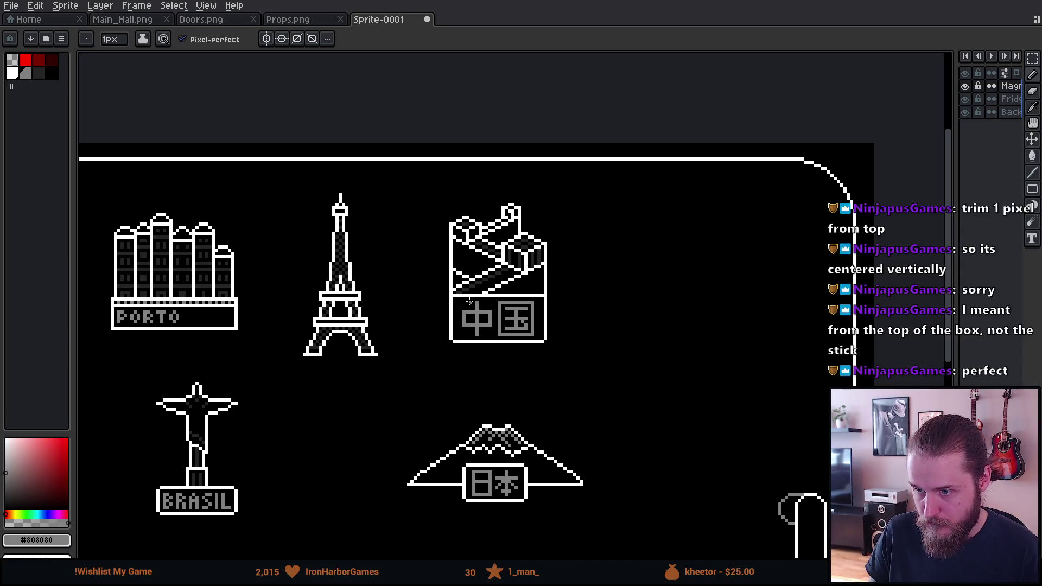
Step: Move the 中 box up one pixel and commit it
scroll(469, 302, "up", 2)
scroll(467, 302, "up", 1)
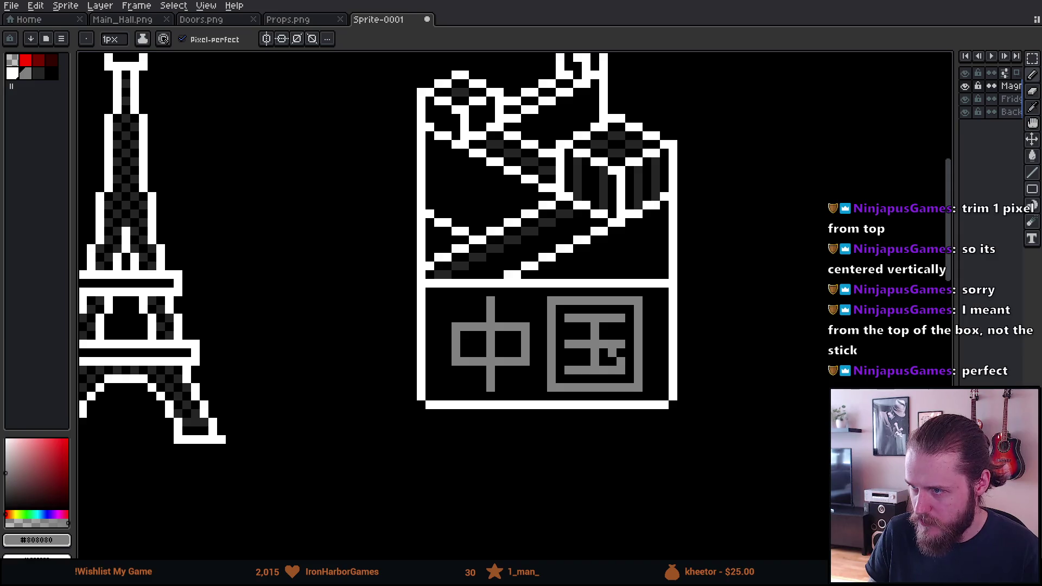
scroll(440, 299, "up", 1)
key("m")
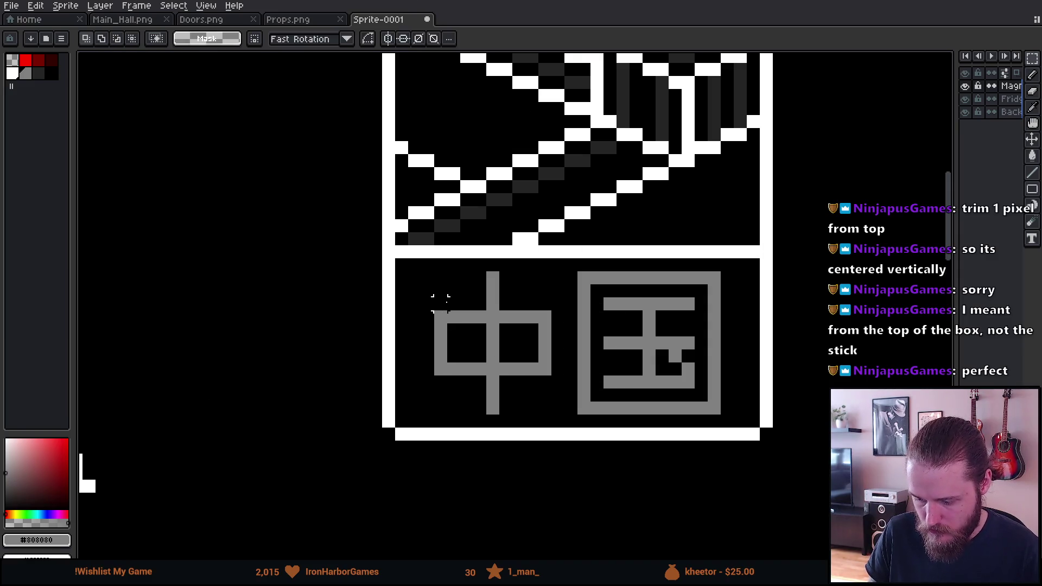
mouse_move(439, 303)
left_mouse_down()
mouse_move(496, 325)
mouse_move(553, 373)
mouse_move(538, 339)
left_mouse_up()
key("ctrl+d")
key("b")
Step: Reselect the 中 box with the rectangular marquee for another adjustment
scroll(368, 362, "down", 3)
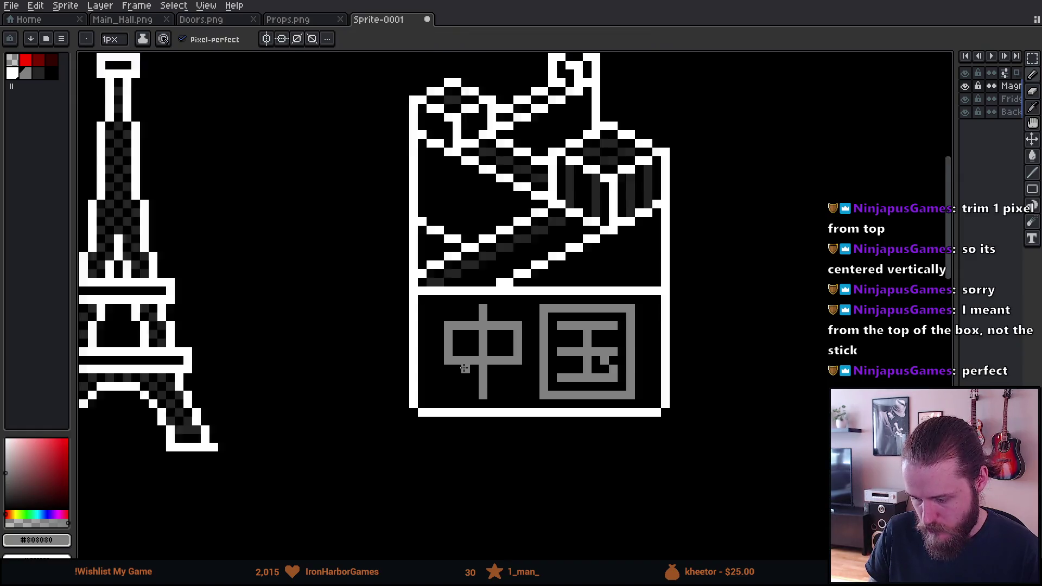
scroll(368, 362, "down", 1)
scroll(368, 361, "up", 1)
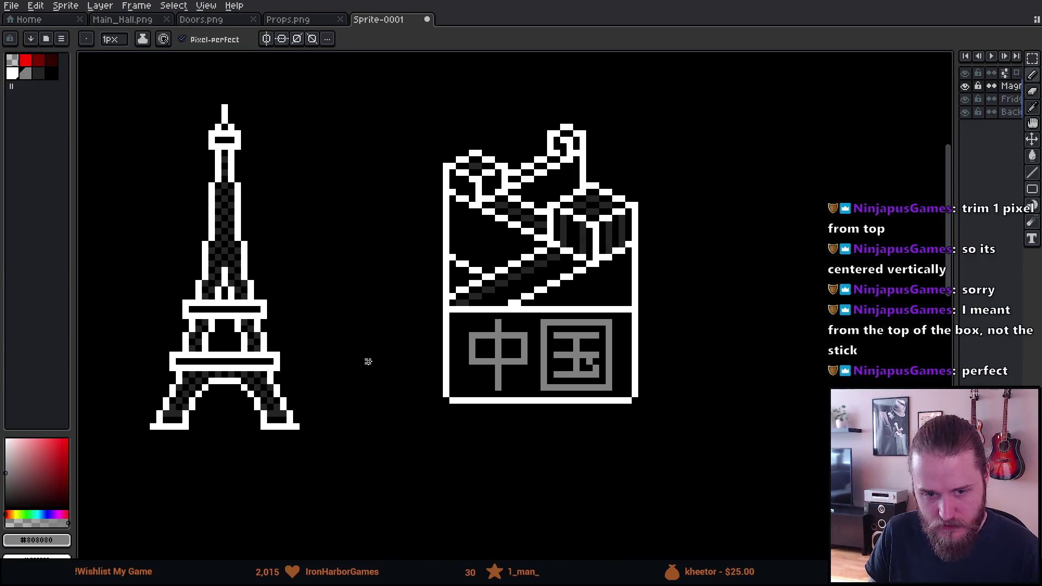
scroll(368, 362, "down", 1)
key("ctrl+shift+d")
scroll(367, 361, "up", 1)
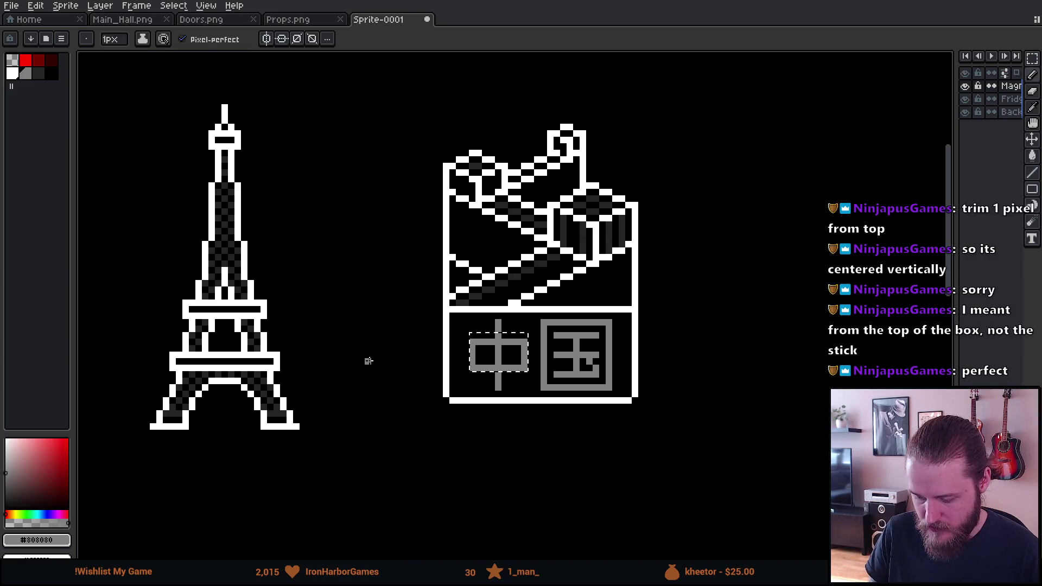
key("m")
scroll(361, 361, "down", 2)
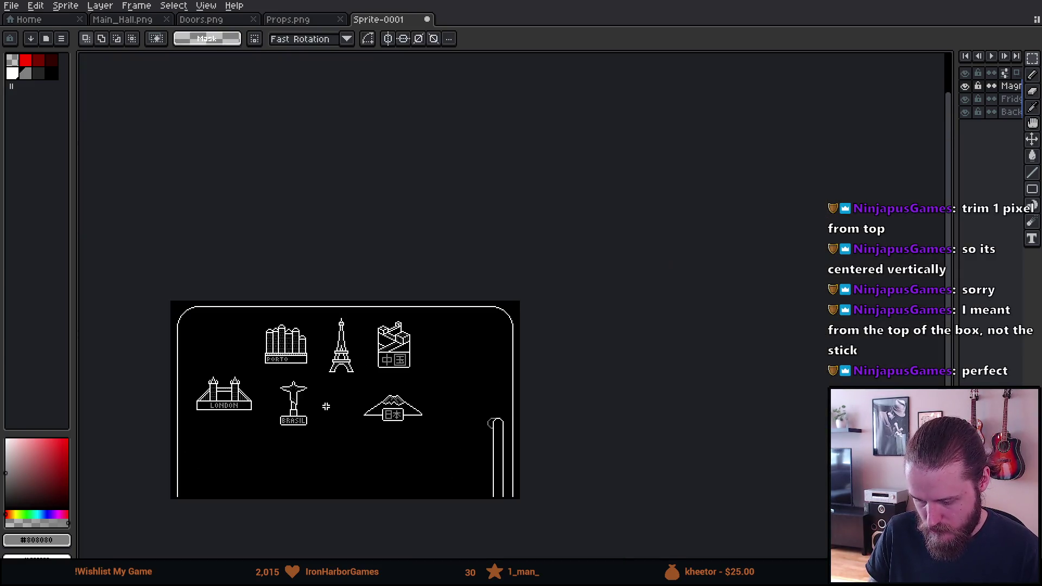
Step: Raise the 中 box one more pixel to centre it vertically in the badge
left_click_drag(326, 405, 390, 400)
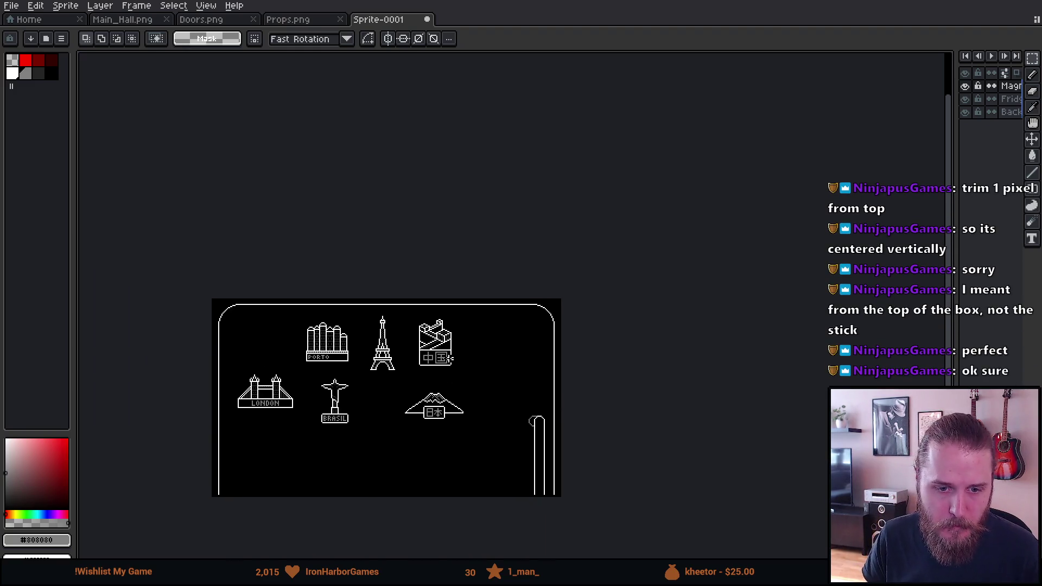
scroll(451, 359, "up", 1)
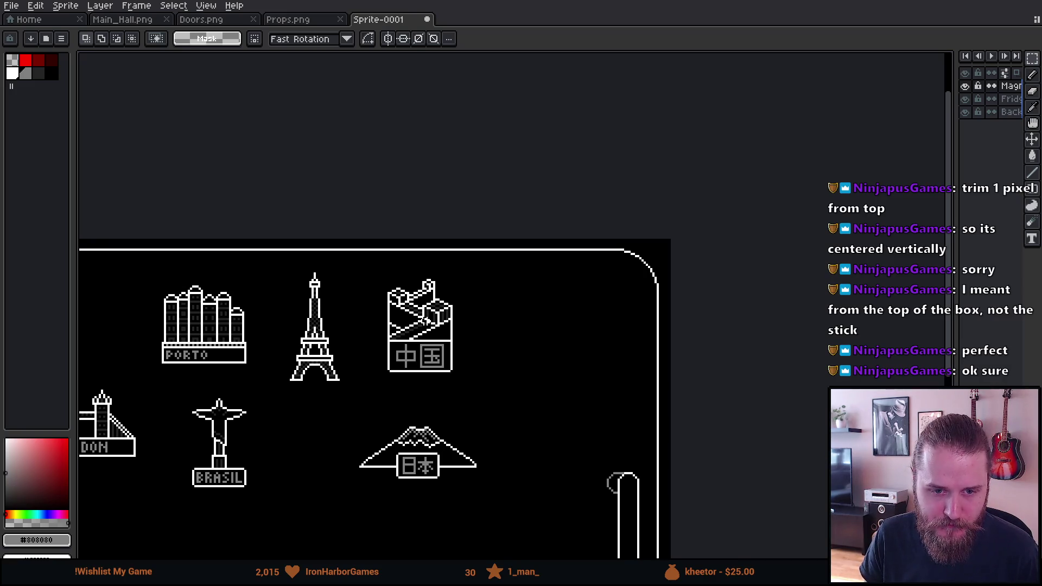
scroll(427, 320, "up", 1)
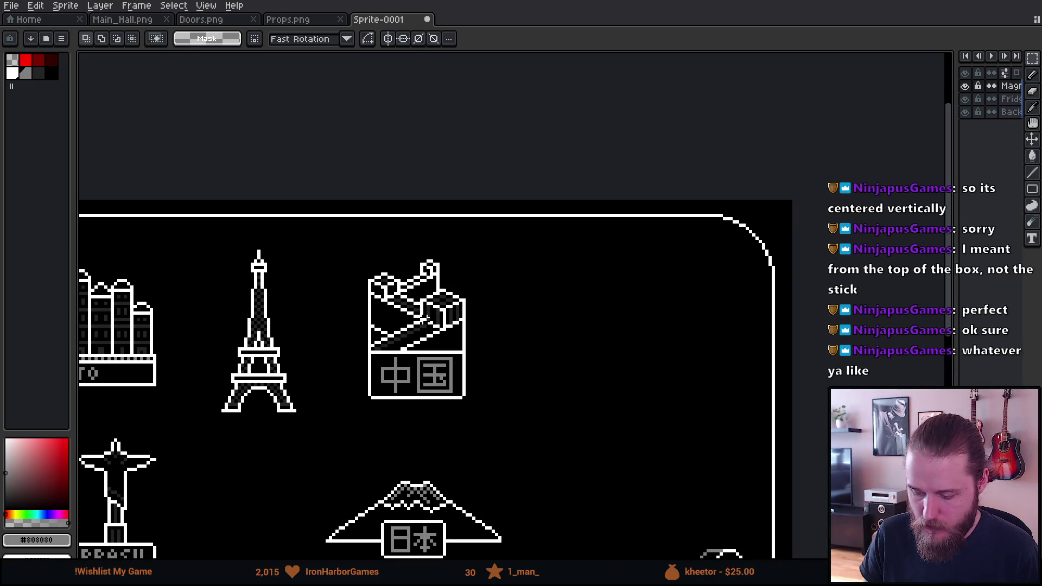
left_click_drag(409, 319, 494, 263)
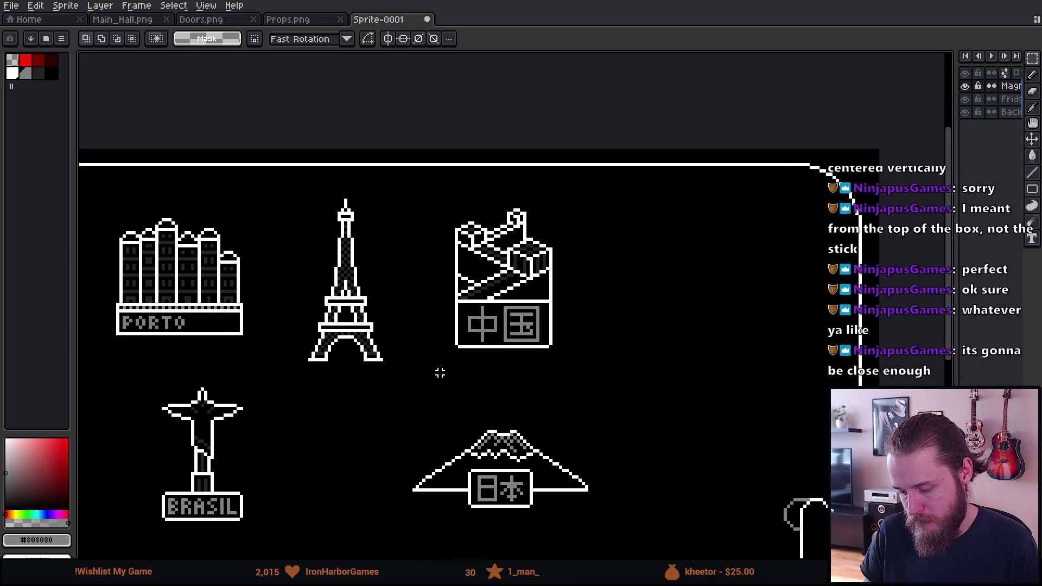
scroll(491, 336, "up", 3)
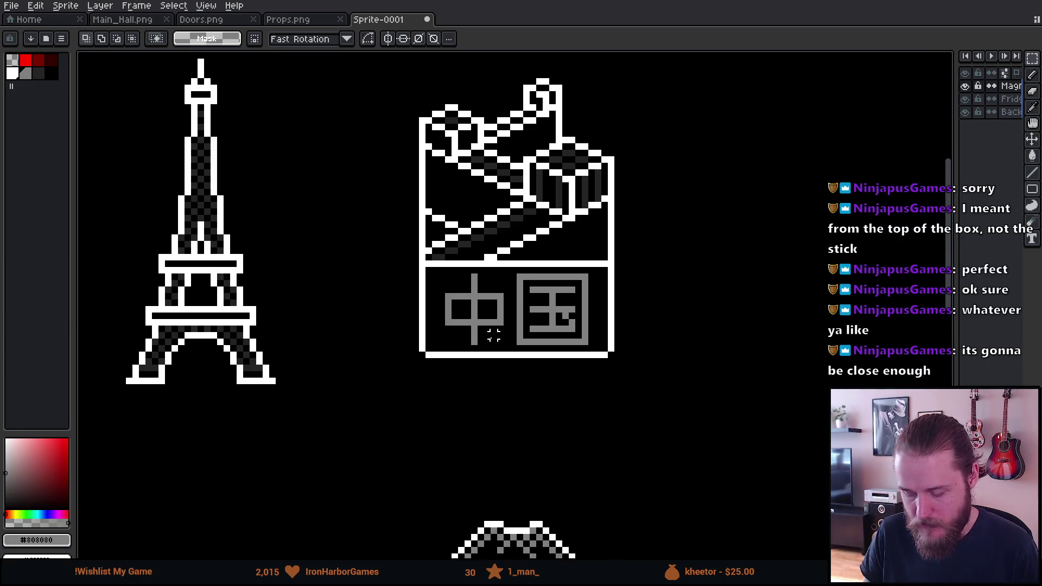
mouse_move(434, 282)
left_mouse_down()
mouse_move(509, 323)
mouse_move(491, 295)
left_mouse_up()
key("ctrl+d")
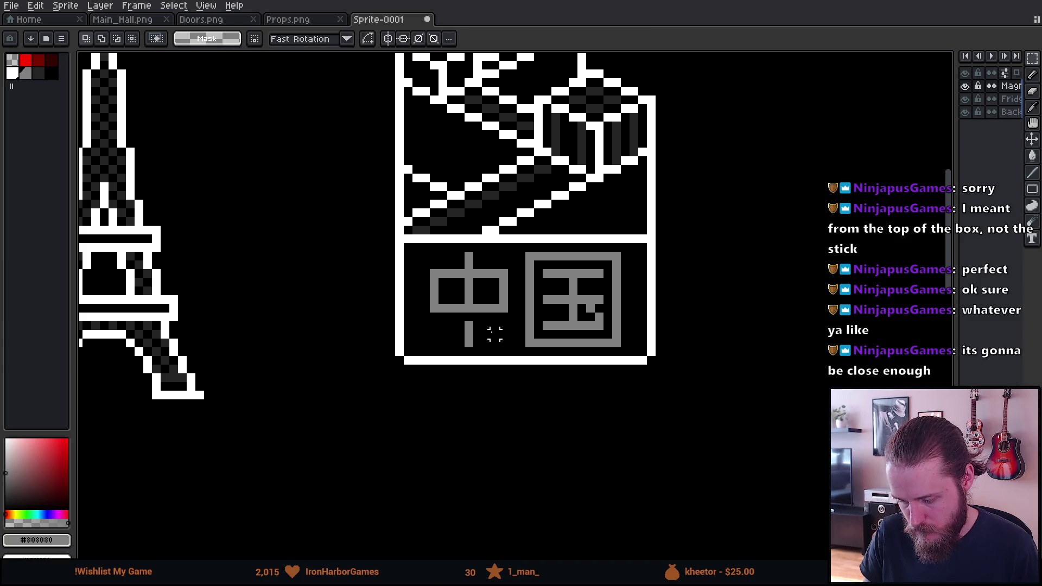
key("b")
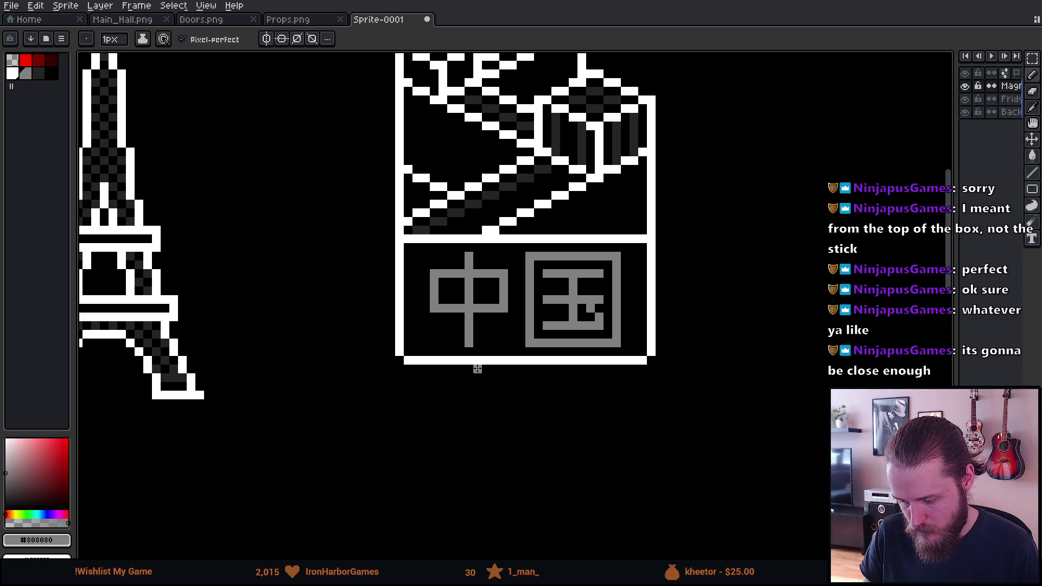
scroll(477, 376, "down", 3)
scroll(453, 384, "down", 1)
scroll(454, 379, "up", 1)
mouse_move(453, 380)
left_mouse_down()
mouse_move(503, 365)
mouse_move(508, 344)
left_mouse_up()
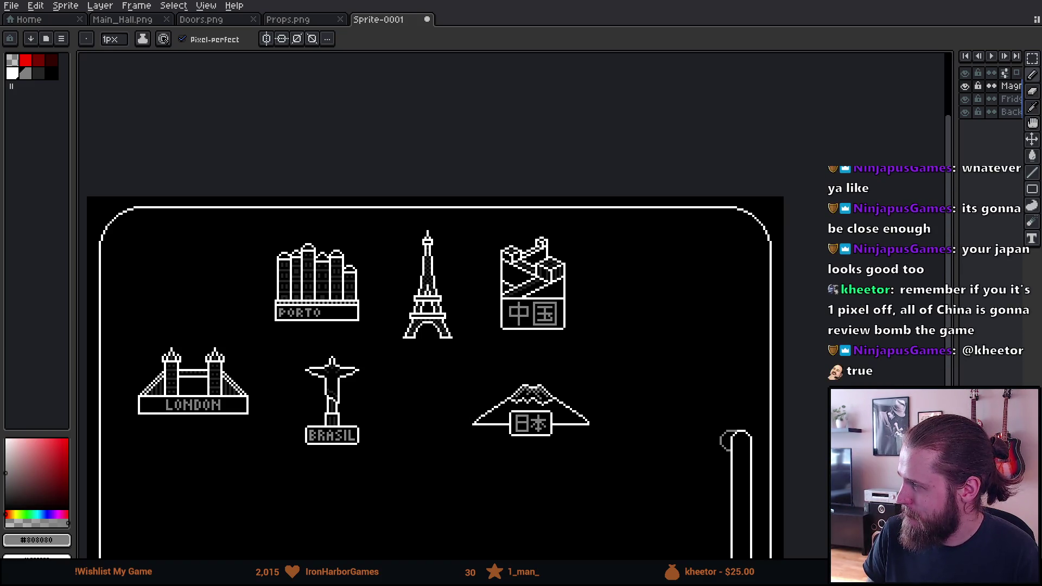
mouse_move(511, 361)
left_mouse_down()
mouse_move(600, 249)
mouse_move(588, 250)
left_mouse_up()
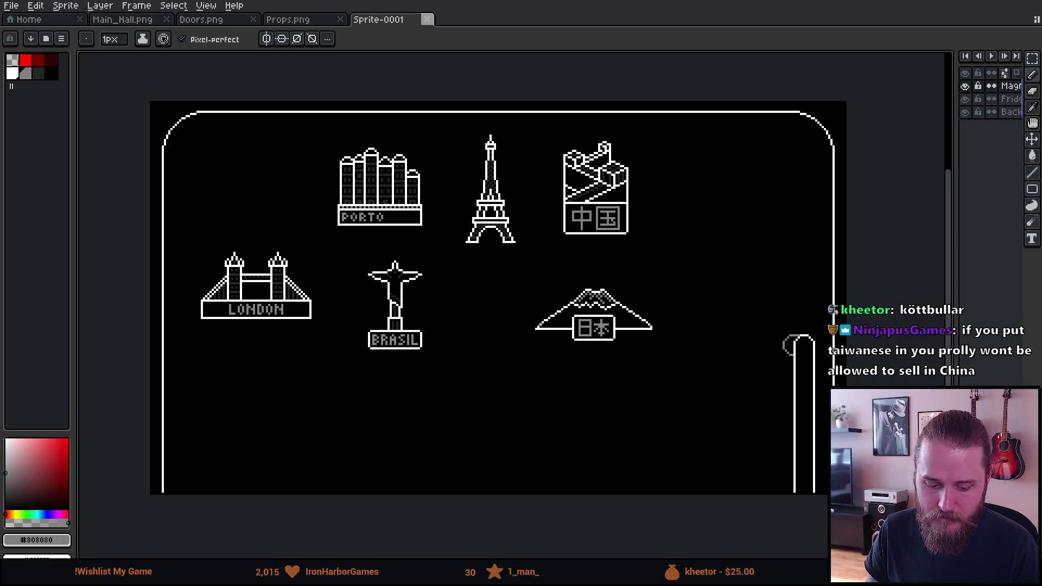
key("alt+Tab")
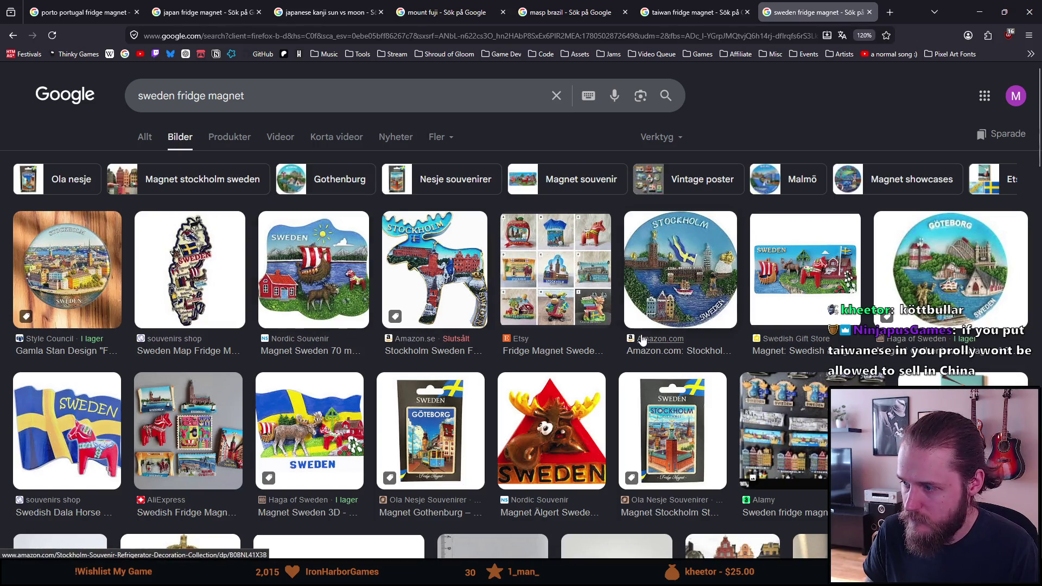
Step: Browse the 'sweden fridge magnet' results of Stockholm, moose and Dala horse magnets
scroll(856, 168, "down", 3)
scroll(846, 171, "up", 2)
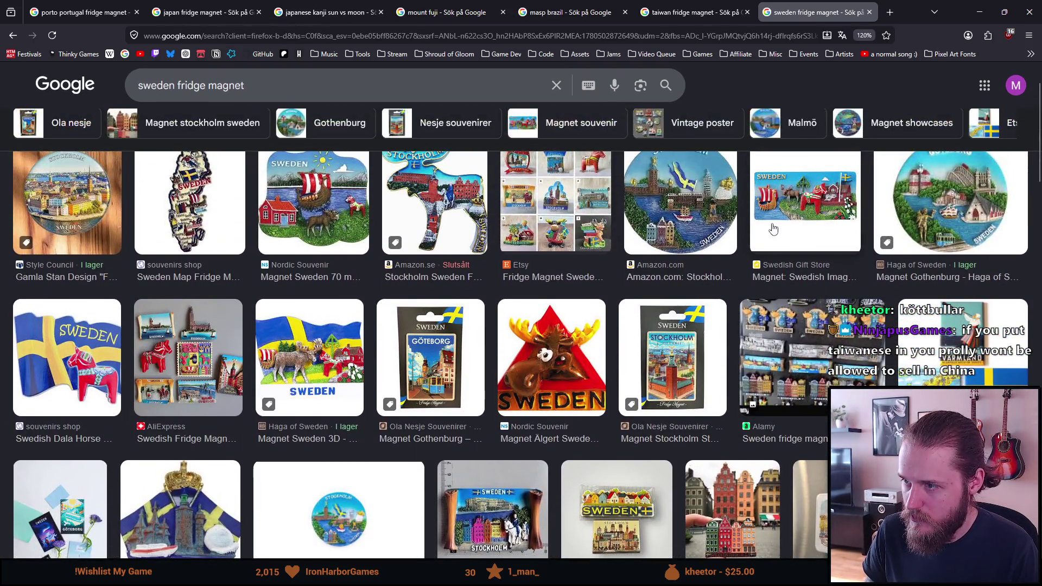
scroll(768, 230, "down", 2)
scroll(768, 231, "down", 2)
scroll(732, 325, "up", 4)
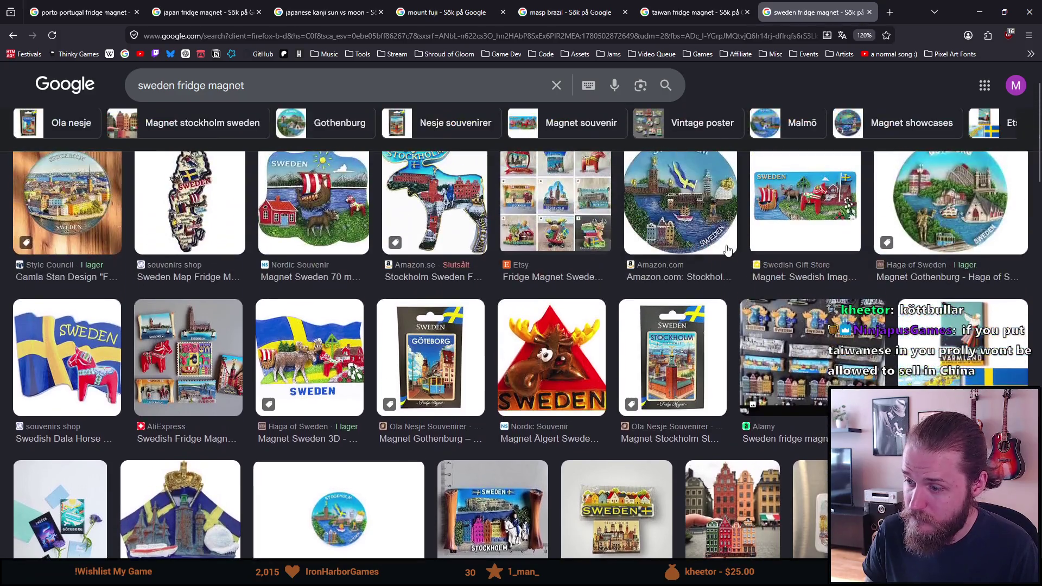
scroll(705, 390, "down", 2)
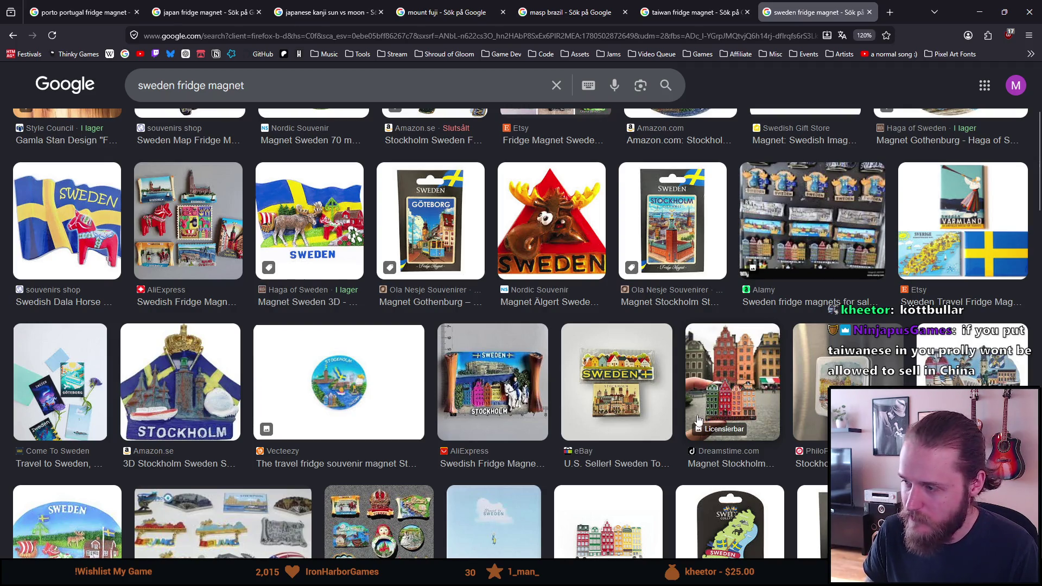
scroll(698, 417, "up", 1)
scroll(695, 418, "up", 2)
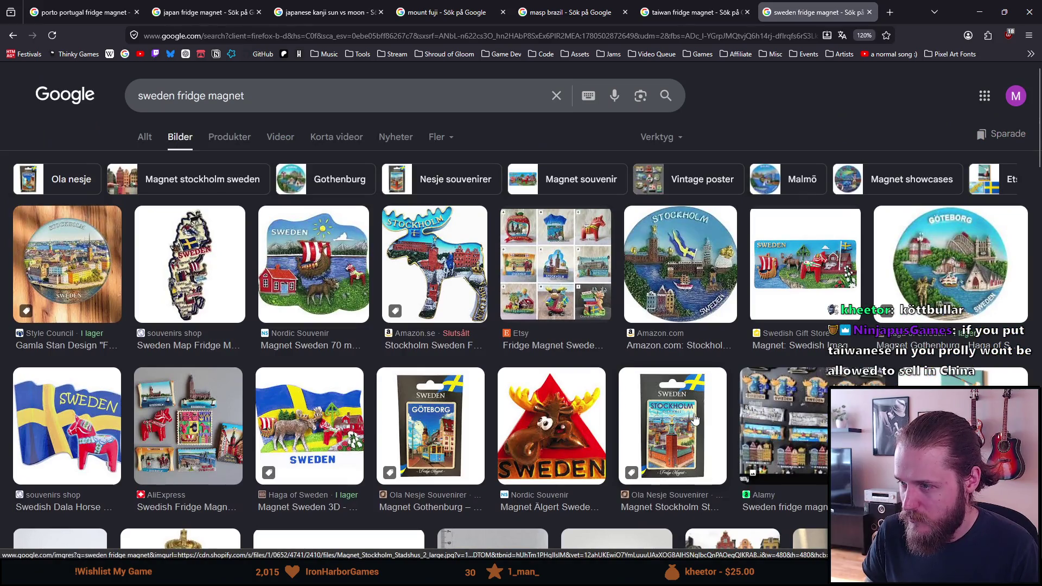
scroll(695, 419, "down", 2)
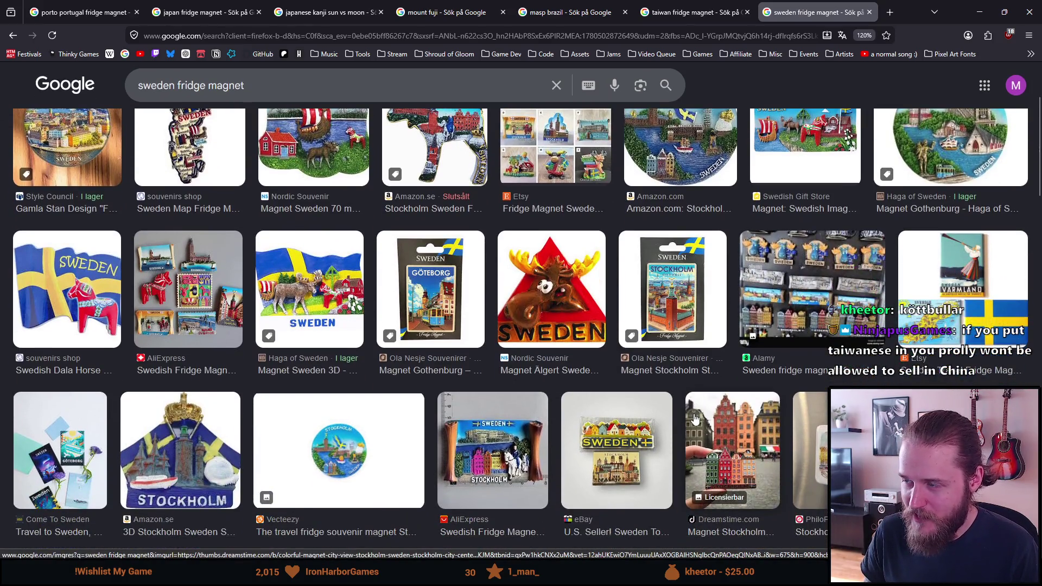
scroll(695, 419, "down", 2)
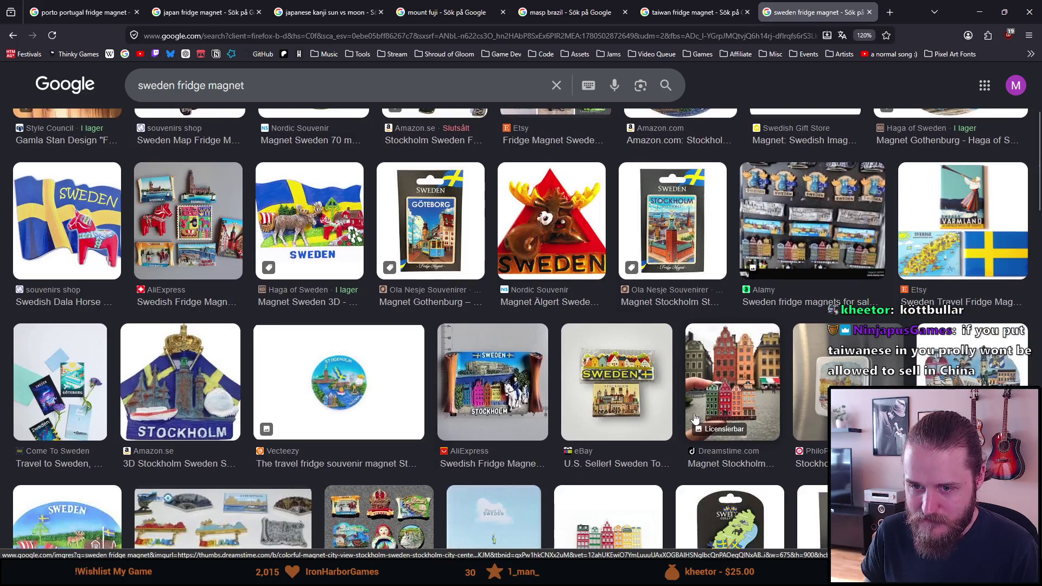
scroll(694, 418, "down", 2)
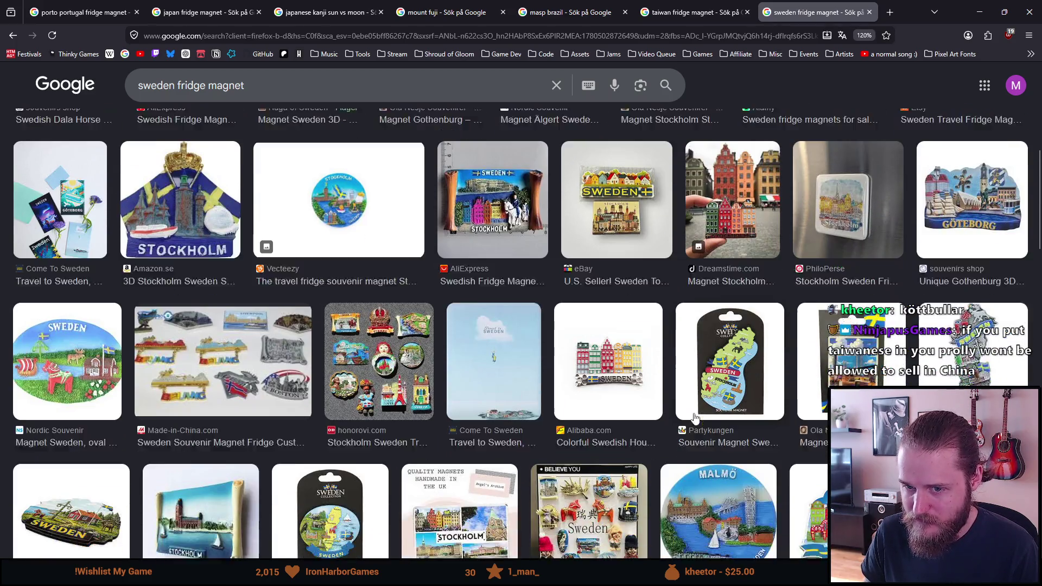
scroll(695, 419, "down", 1)
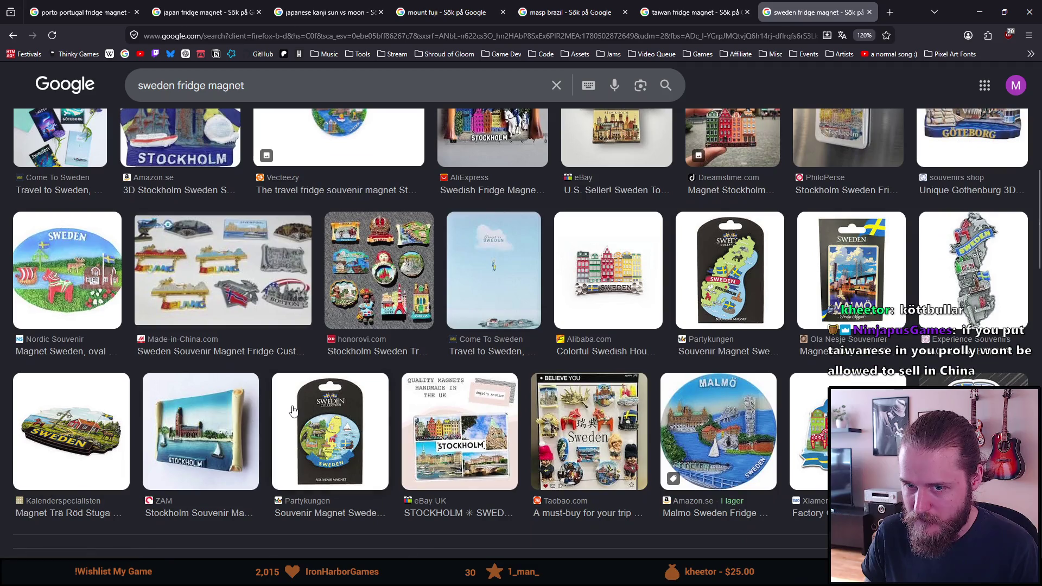
scroll(293, 410, "down", 4)
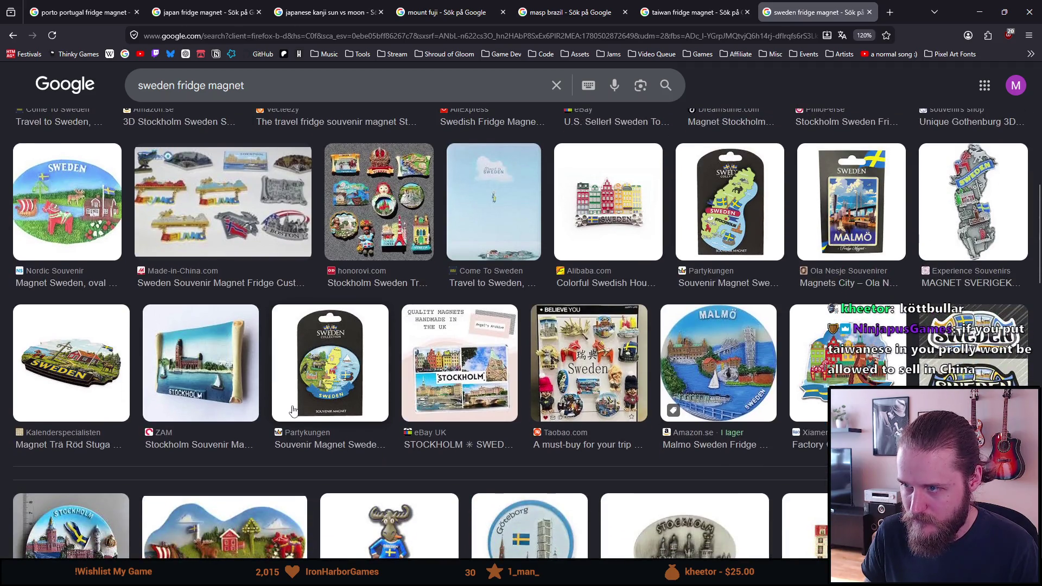
scroll(293, 410, "down", 2)
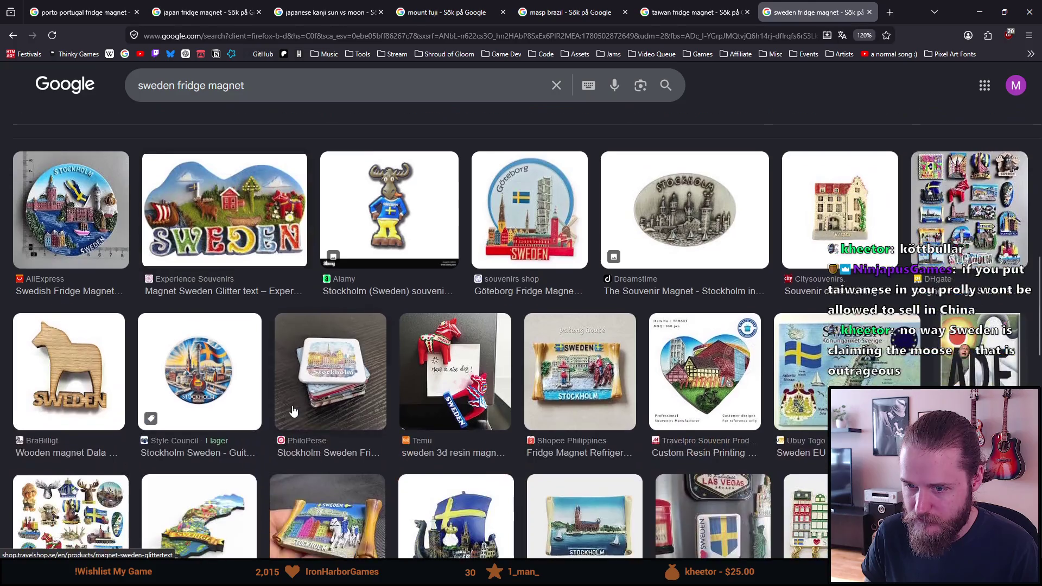
scroll(293, 411, "down", 1)
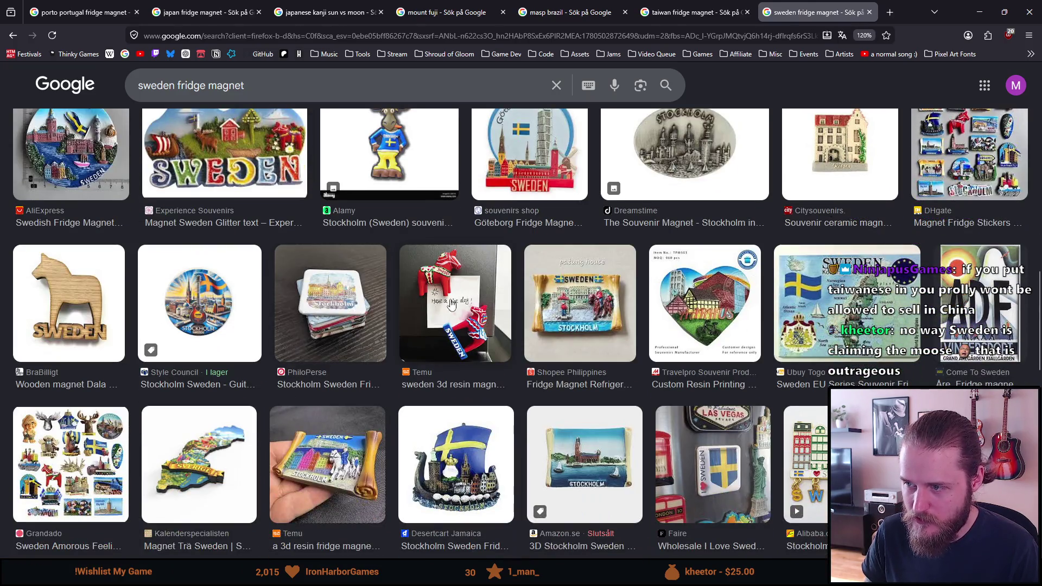
scroll(417, 352, "down", 2)
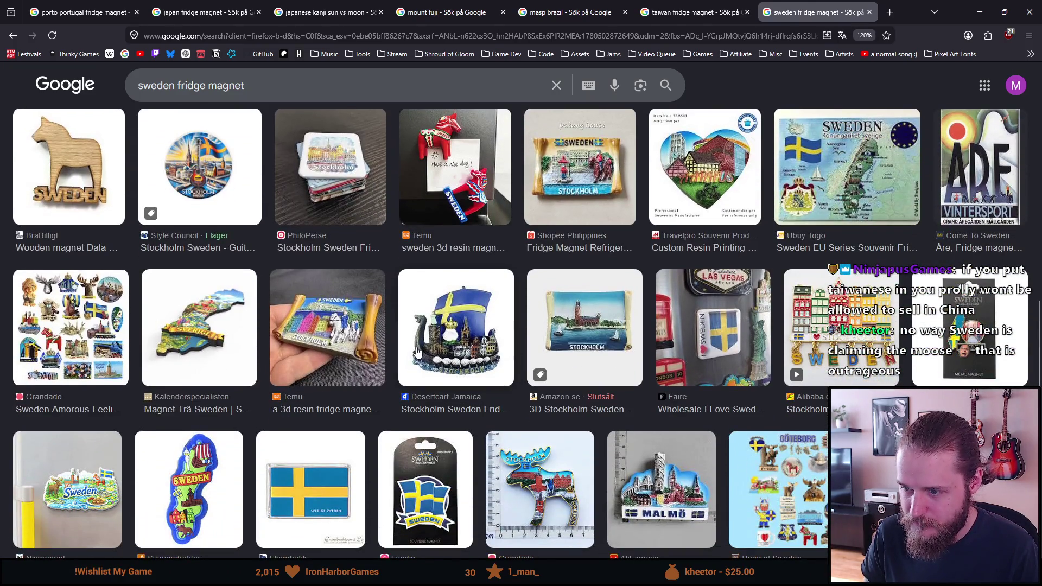
scroll(416, 352, "down", 3)
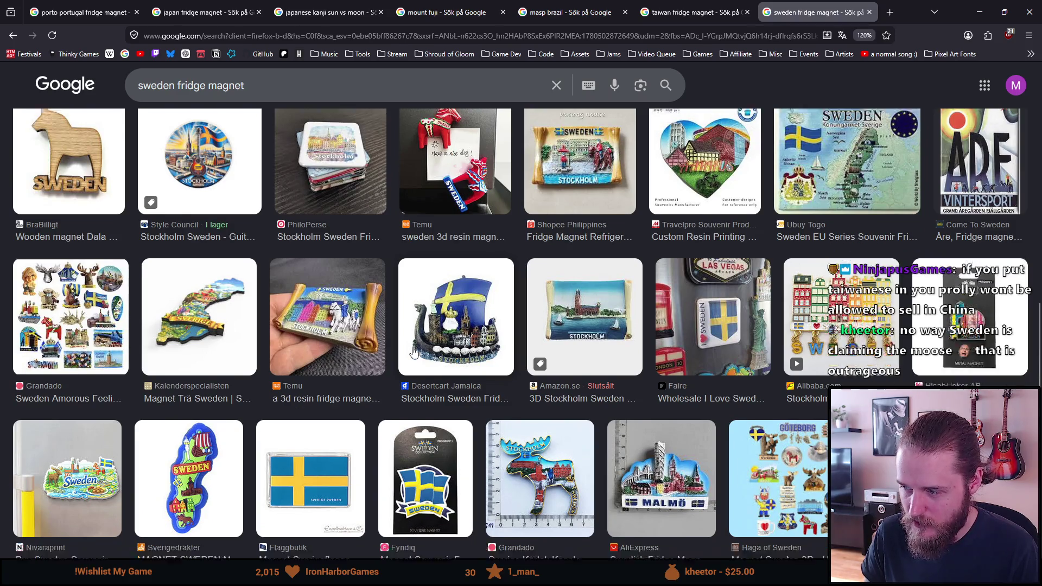
scroll(414, 353, "down", 2)
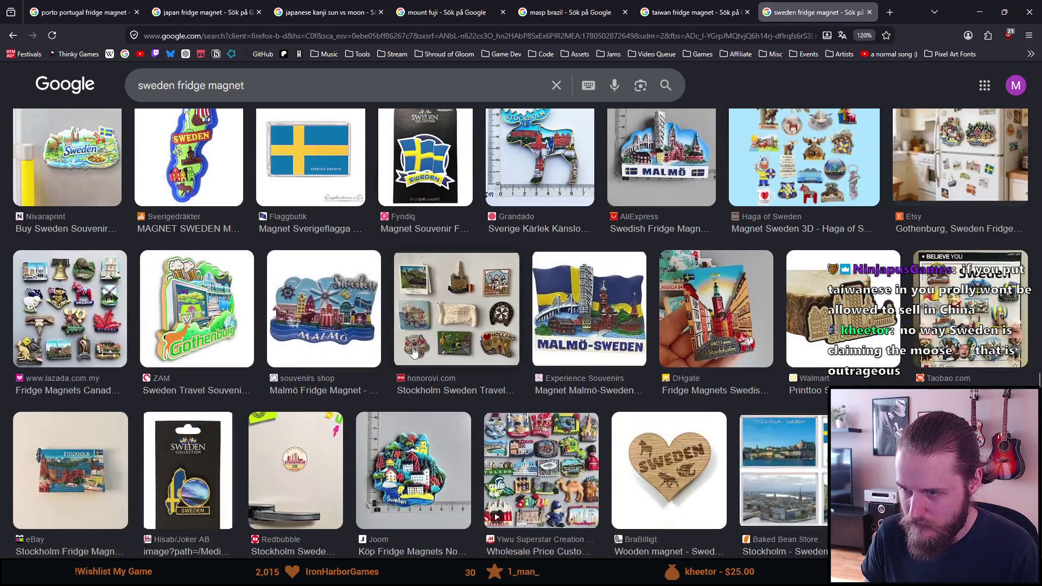
scroll(414, 353, "down", 1)
scroll(414, 352, "down", 1)
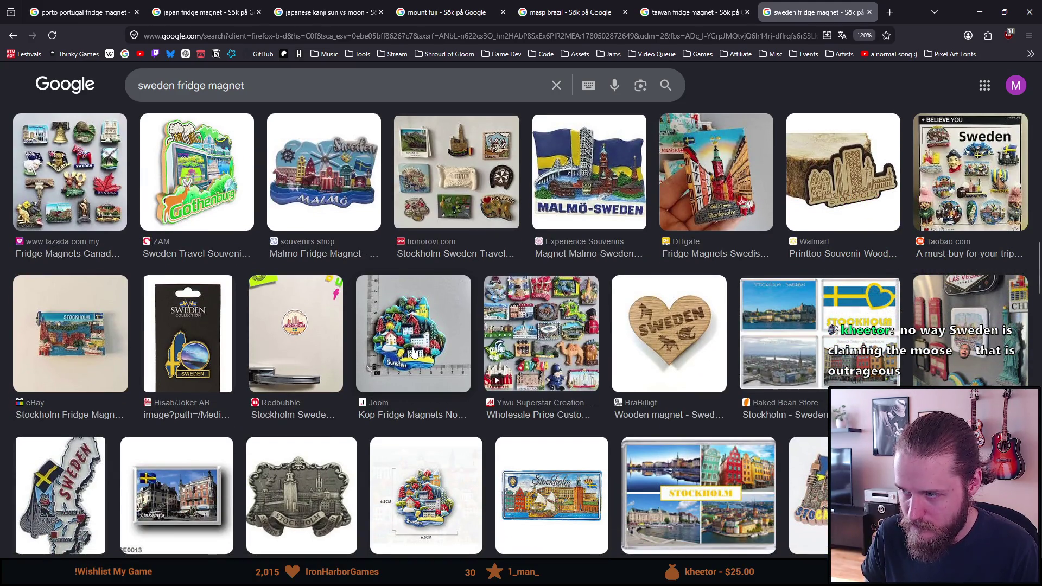
scroll(413, 352, "down", 1)
scroll(414, 352, "down", 1)
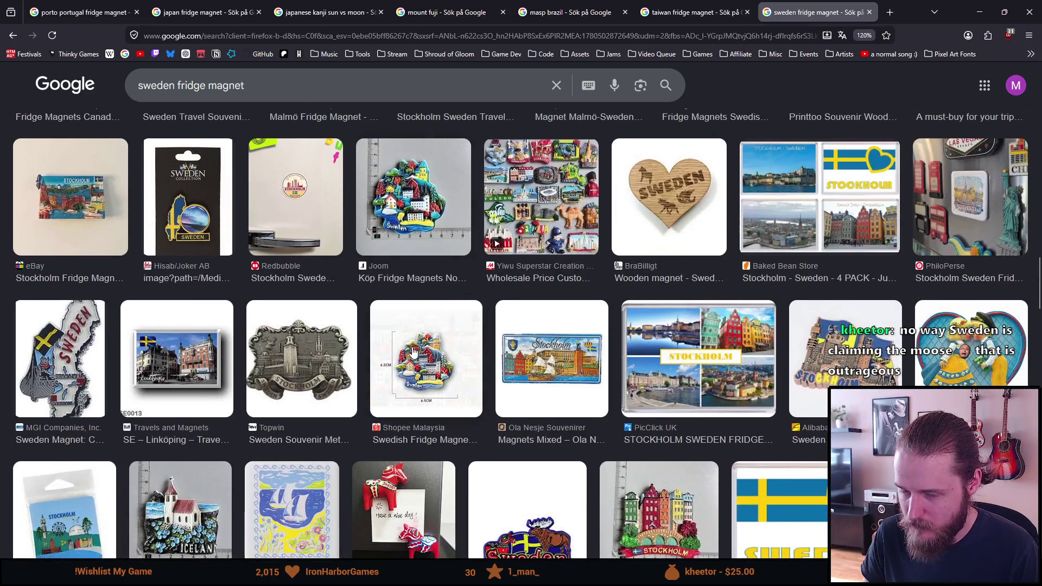
scroll(413, 352, "down", 1)
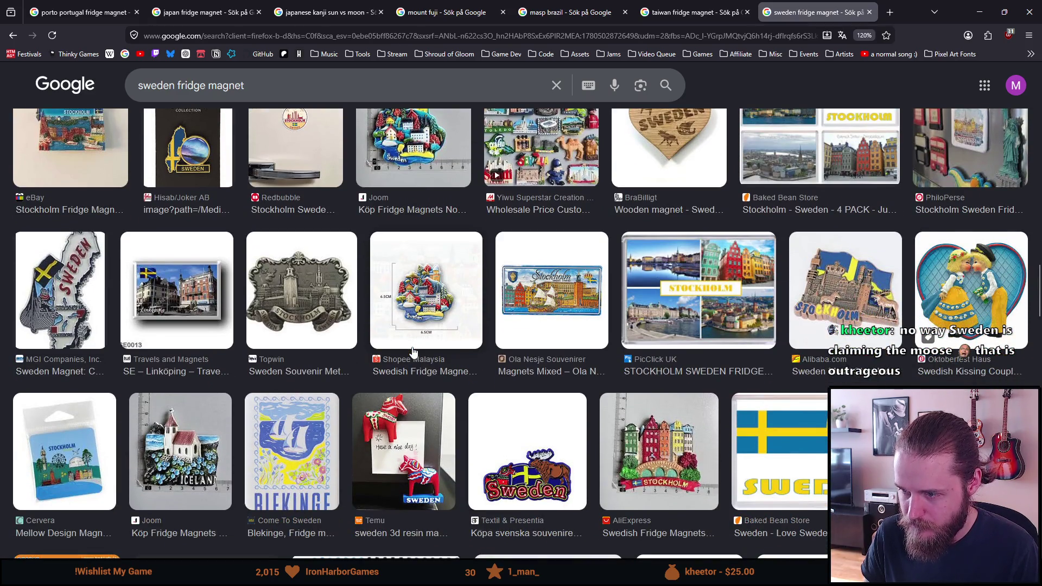
scroll(413, 351, "down", 1)
scroll(402, 363, "down", 2)
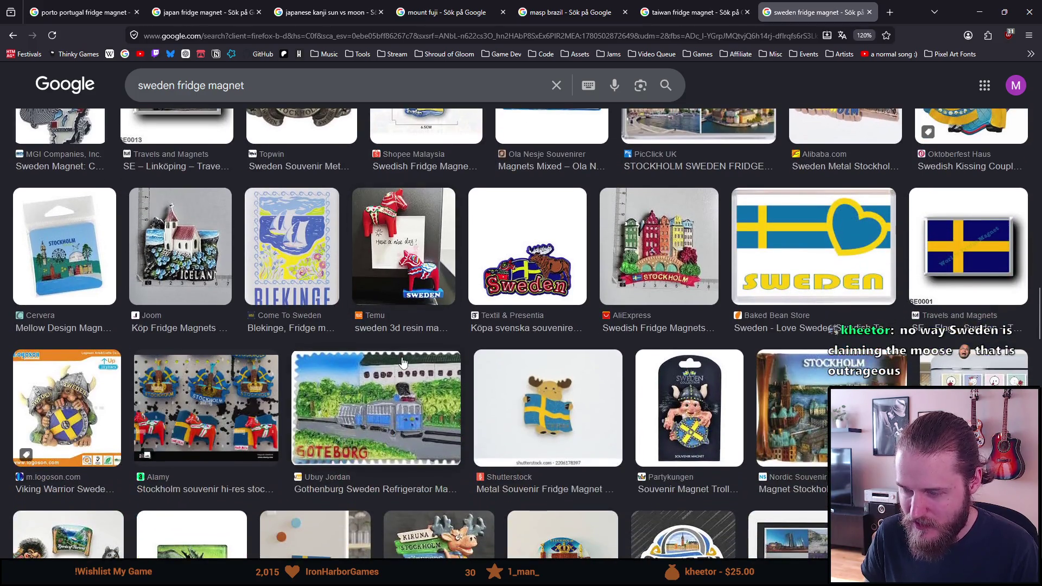
scroll(402, 362, "down", 9)
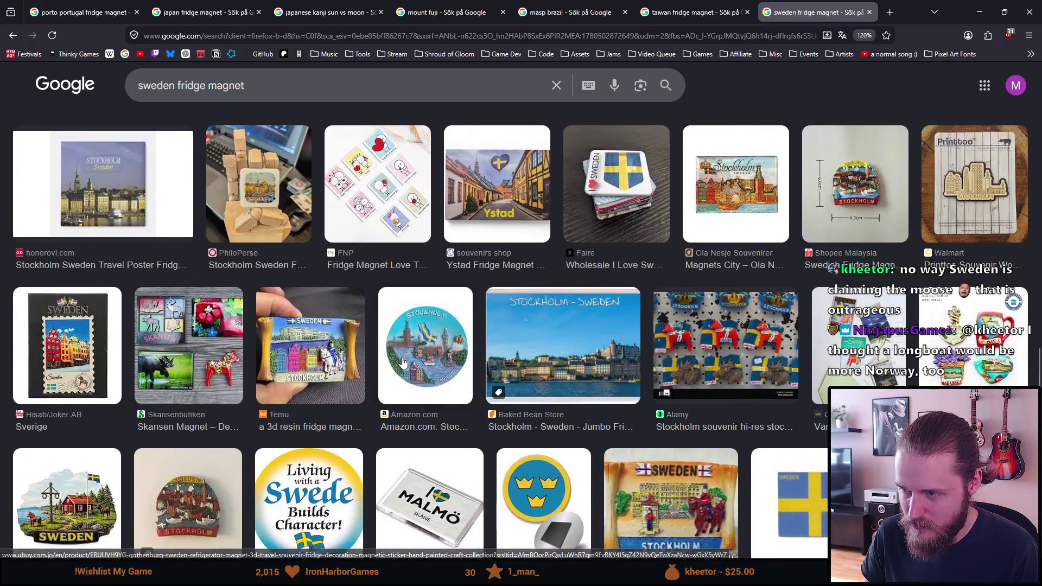
scroll(402, 362, "down", 1)
scroll(402, 363, "down", 5)
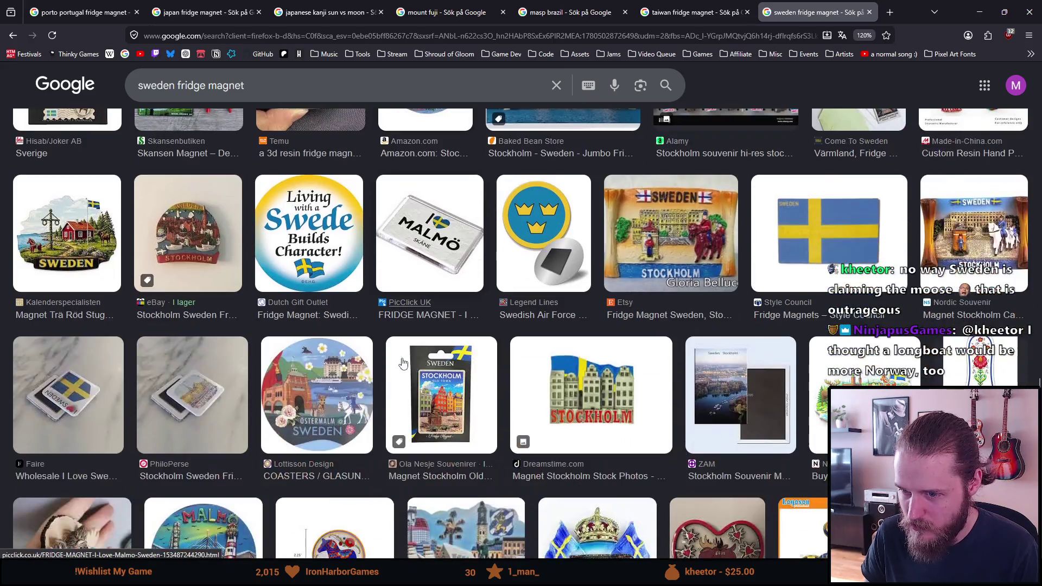
scroll(402, 363, "down", 1)
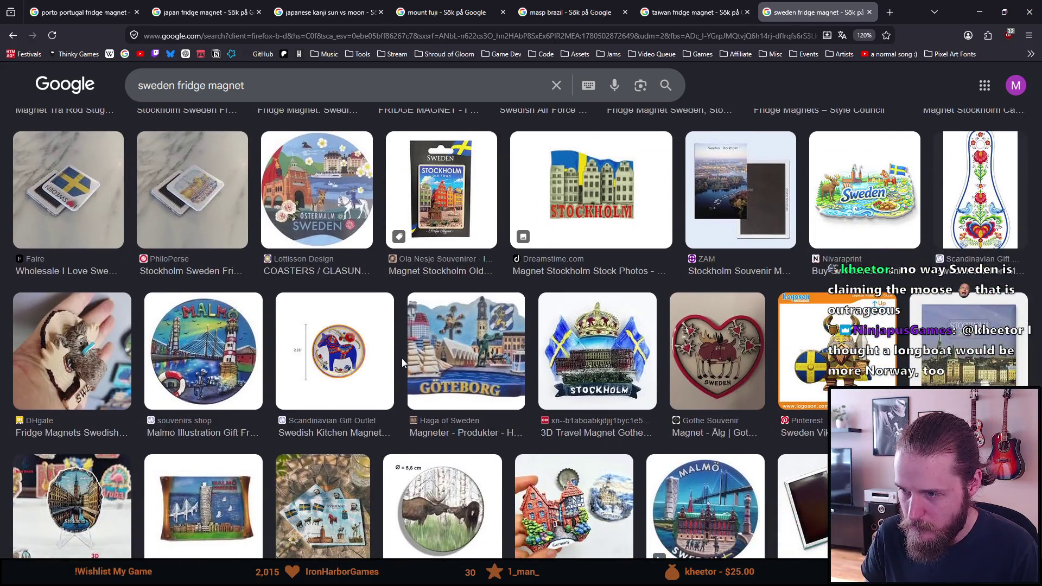
scroll(401, 360, "down", 3)
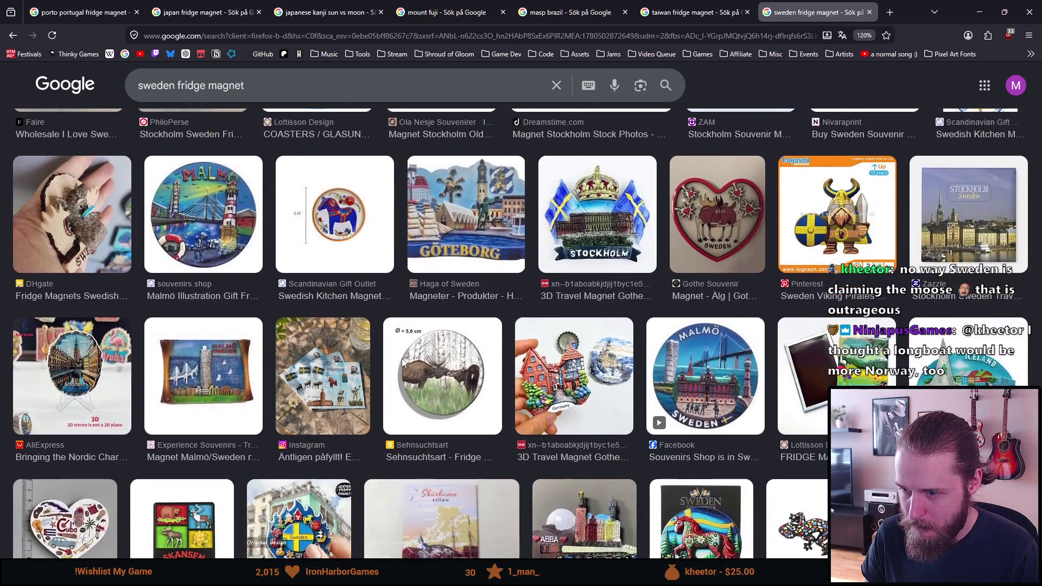
scroll(402, 362, "down", 2)
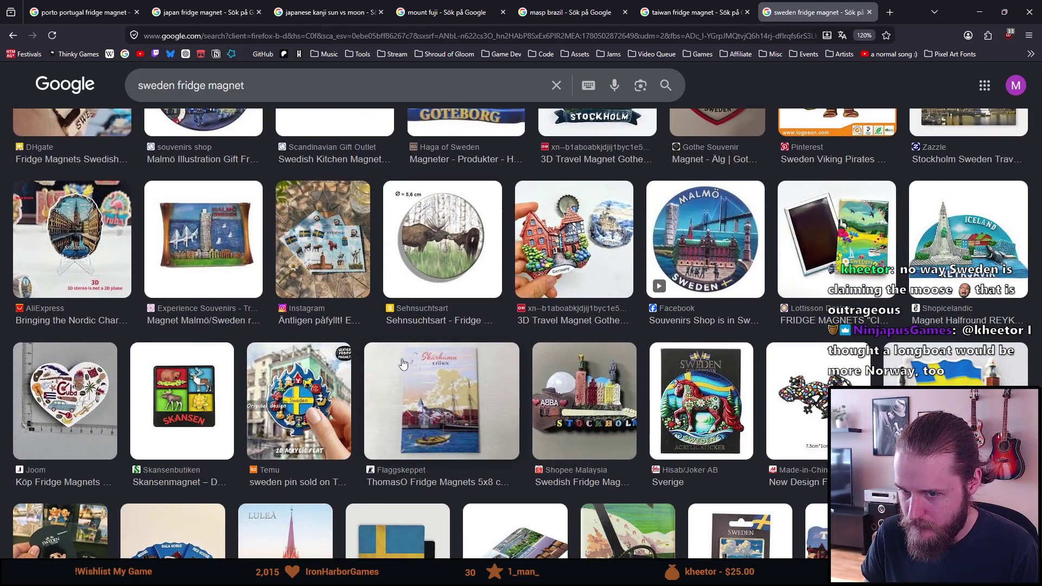
scroll(402, 362, "down", 3)
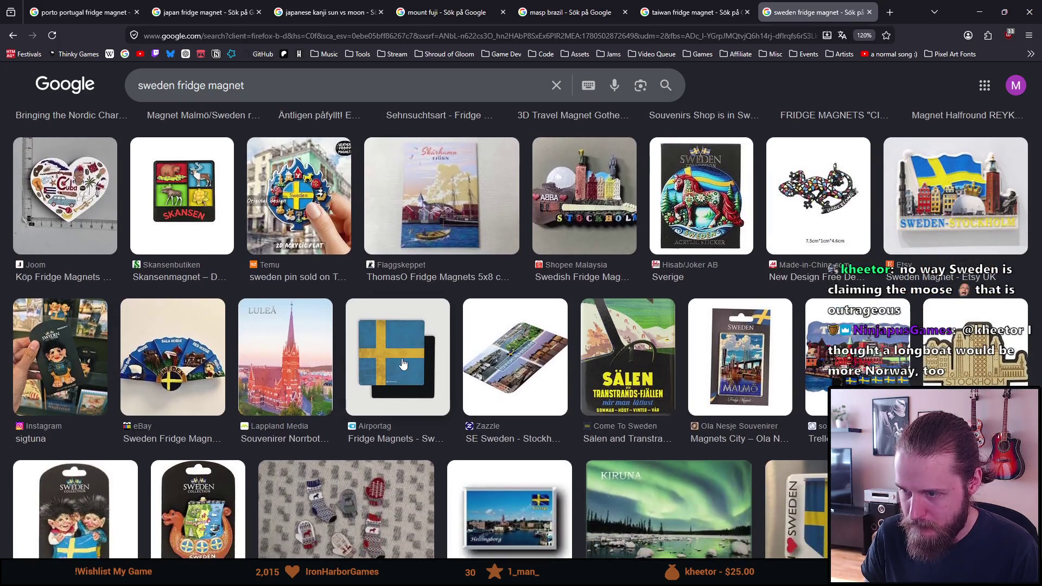
scroll(402, 362, "down", 2)
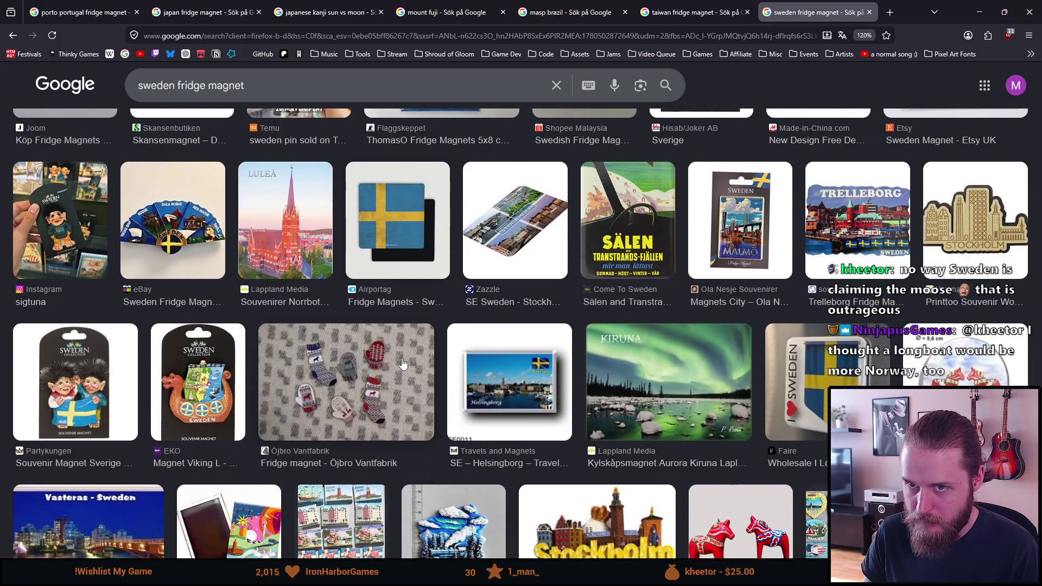
scroll(402, 362, "up", 5)
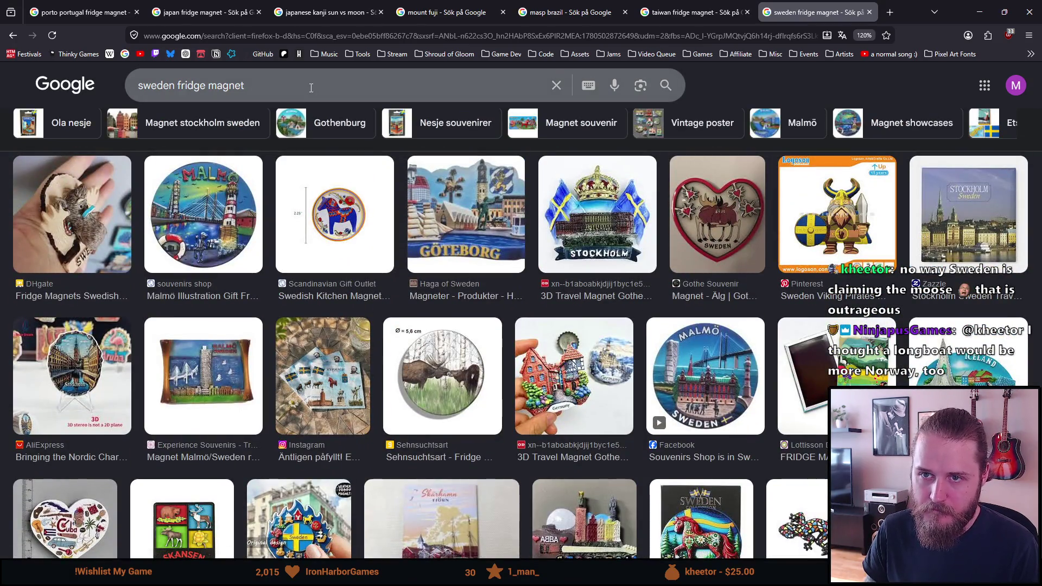
key("alt+Tab")
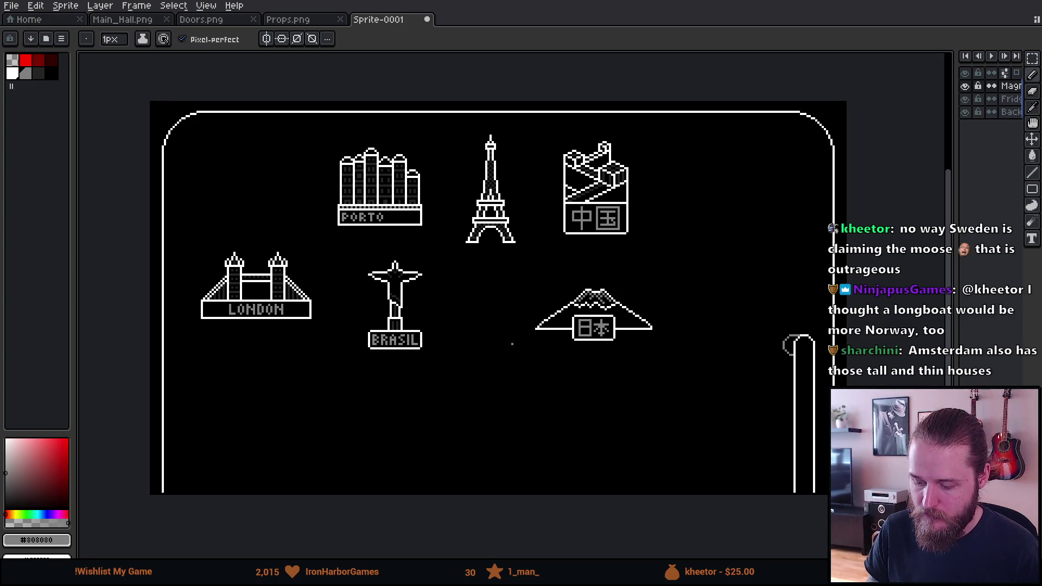
Step: Pick white and draw a short vertical white line in the empty area right of China
scroll(740, 170, "up", 3)
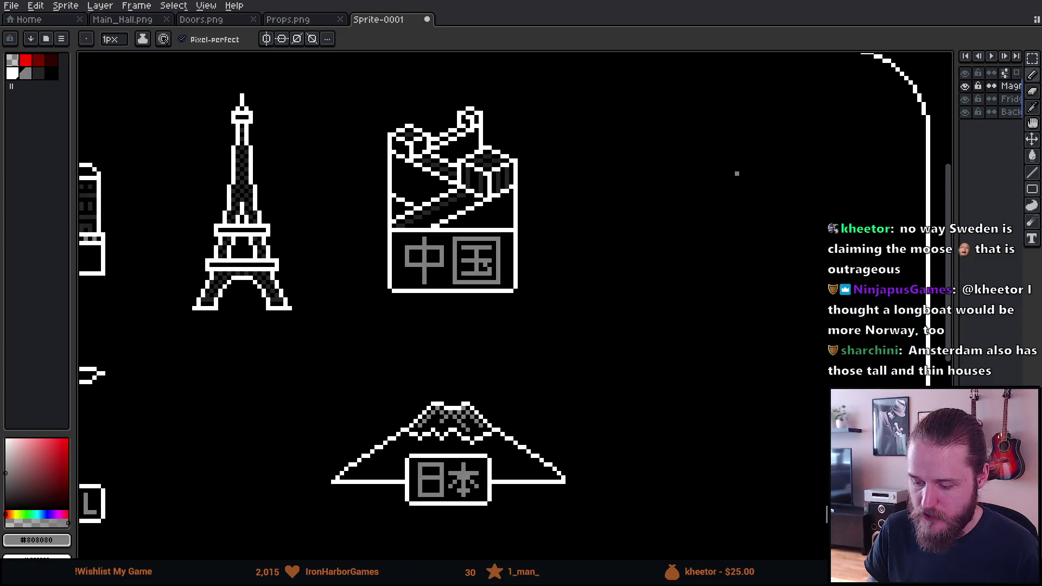
left_click(465, 199, "alt")
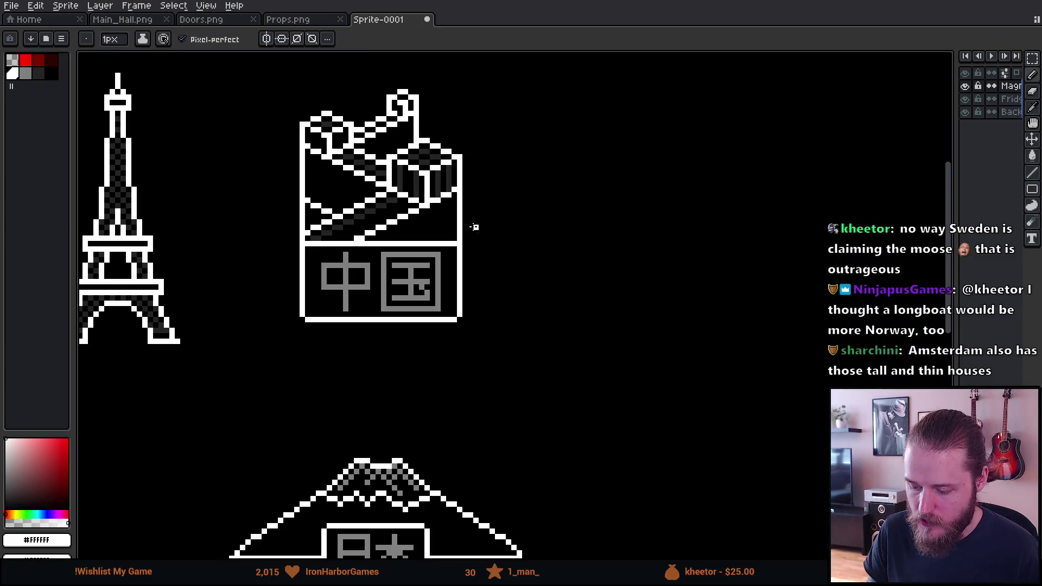
scroll(469, 216, "down", 3)
scroll(567, 234, "up", 2)
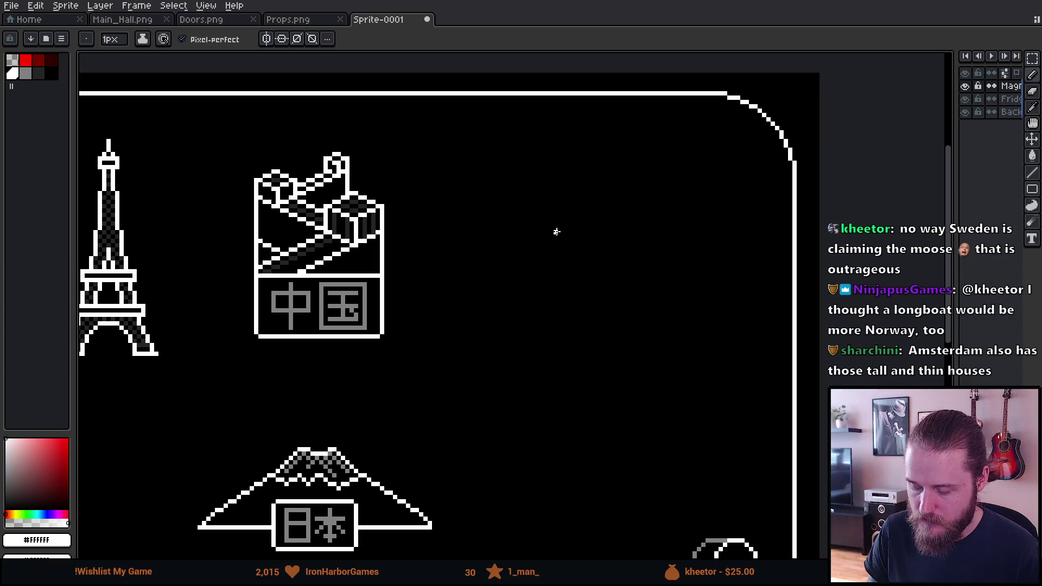
left_click_drag(528, 225, 460, 262)
scroll(277, 336, "down", 3)
mouse_move(276, 336)
left_mouse_down()
mouse_move(567, 379)
mouse_move(429, 377)
mouse_move(421, 360)
mouse_move(272, 349)
left_mouse_up()
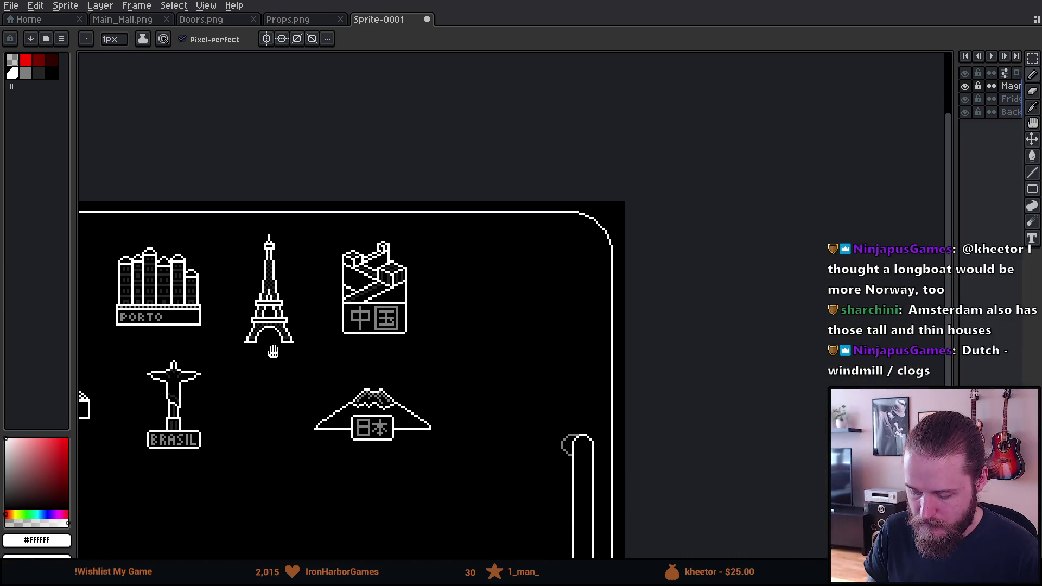
scroll(497, 272, "up", 3)
scroll(497, 273, "up", 1)
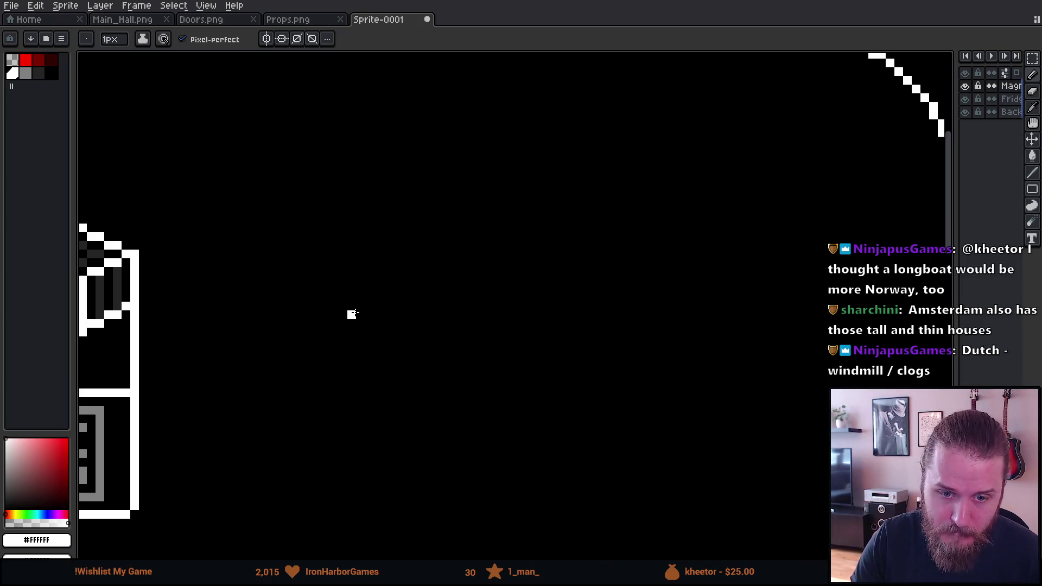
mouse_move(342, 373)
left_mouse_down()
mouse_move(372, 404)
mouse_move(384, 370)
left_mouse_up()
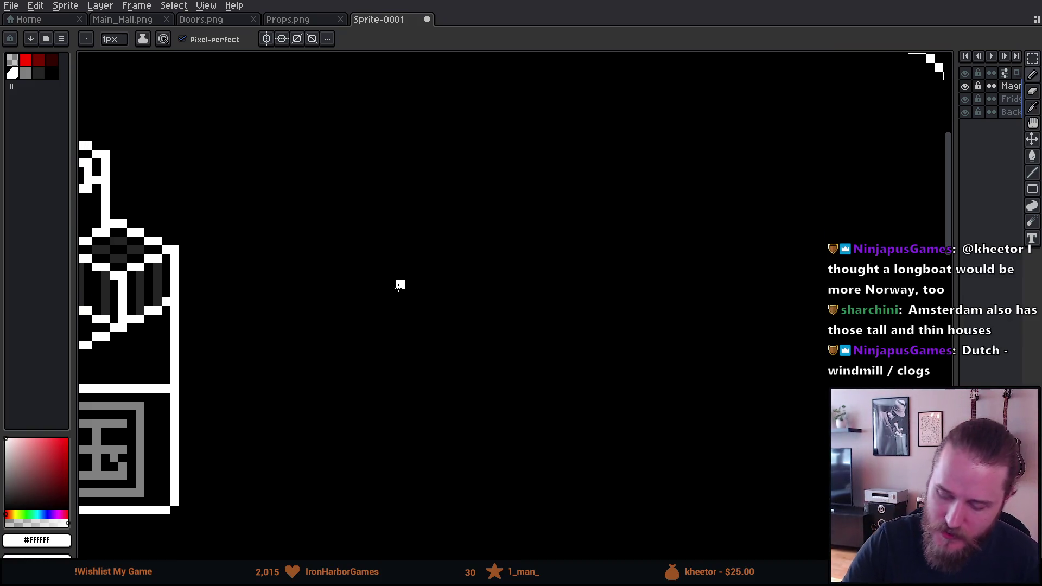
left_click_drag(391, 247, 392, 291)
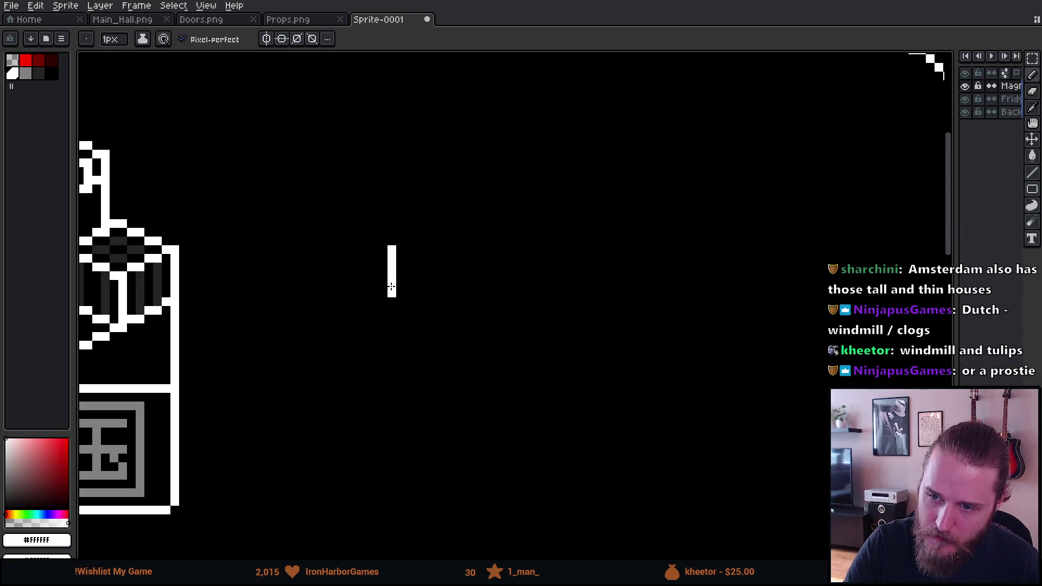
left_click_drag(365, 154, 323, 188)
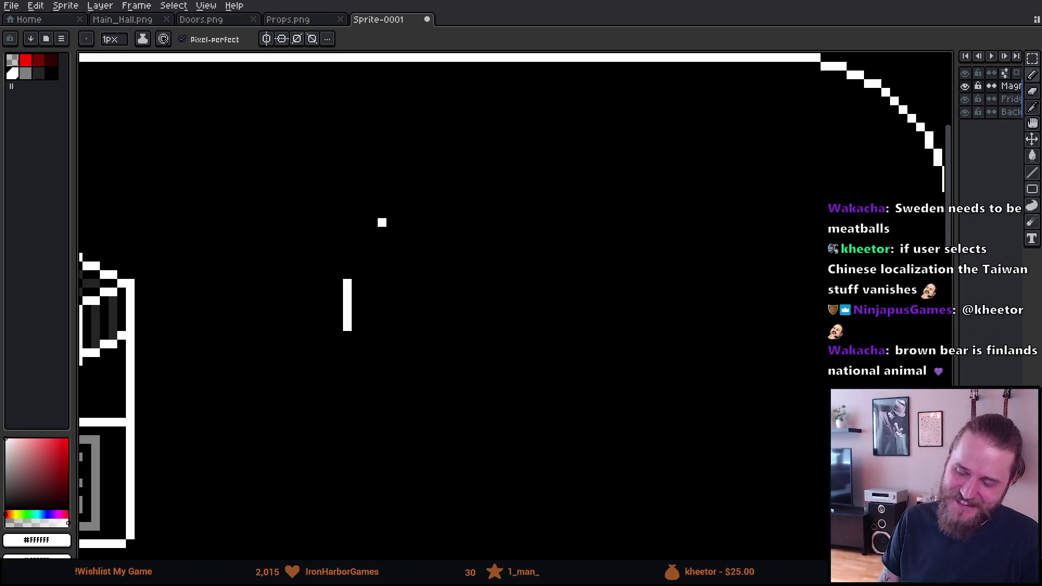
Step: Zoom out of the canvas around the white stroke beside the China landmark
scroll(321, 318, "down", 4)
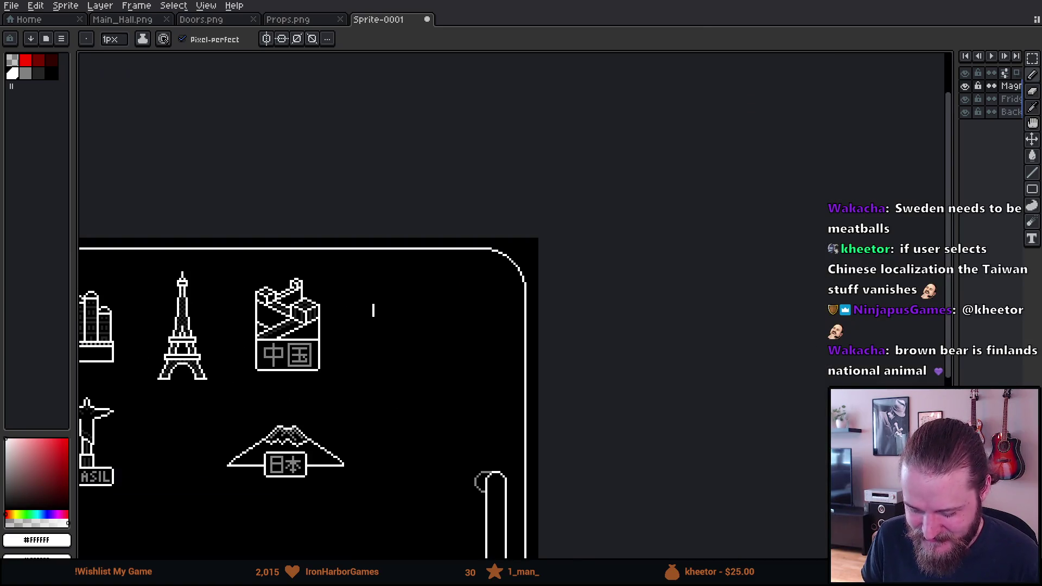
Step: Zoom in and pan so the small white bar beside the China badge is centred
scroll(363, 322, "up", 5)
mouse_move(382, 323)
left_mouse_down()
mouse_move(366, 311)
mouse_move(330, 311)
mouse_move(323, 324)
left_mouse_up()
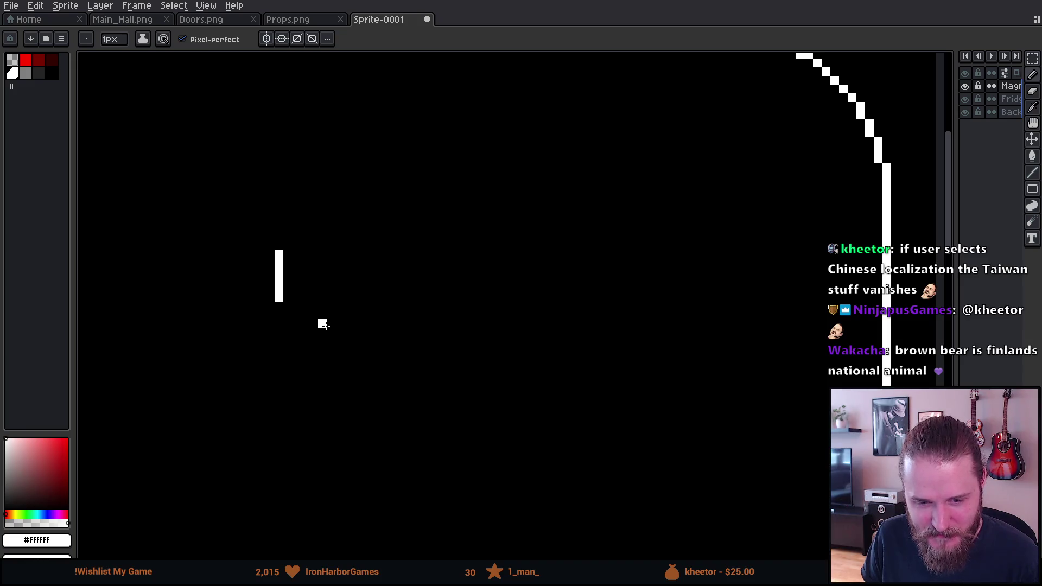
scroll(305, 263, "up", 1)
left_click_drag(307, 263, 291, 311)
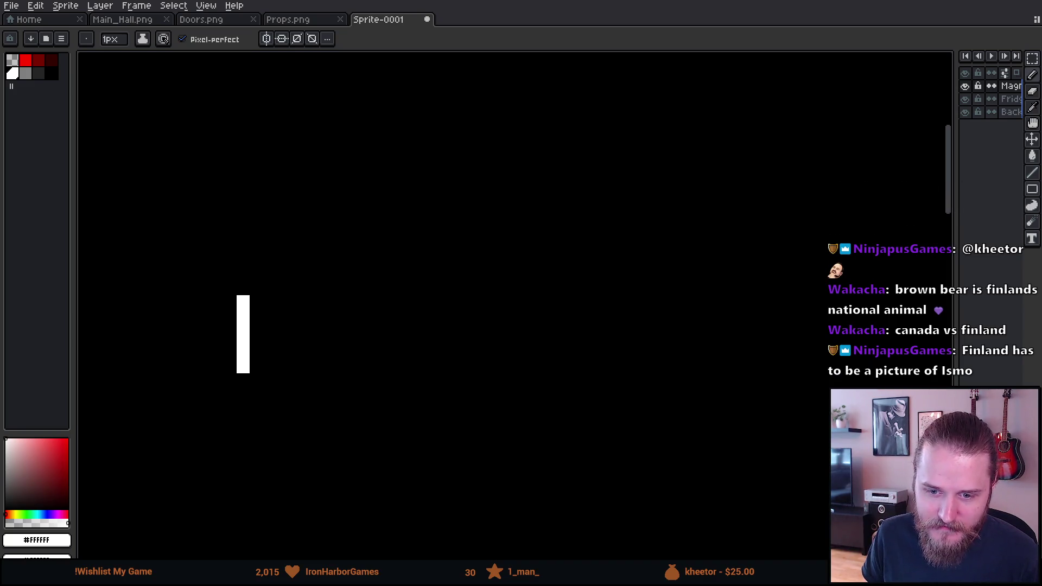
key("alt+Tab")
left_click(19, 569)
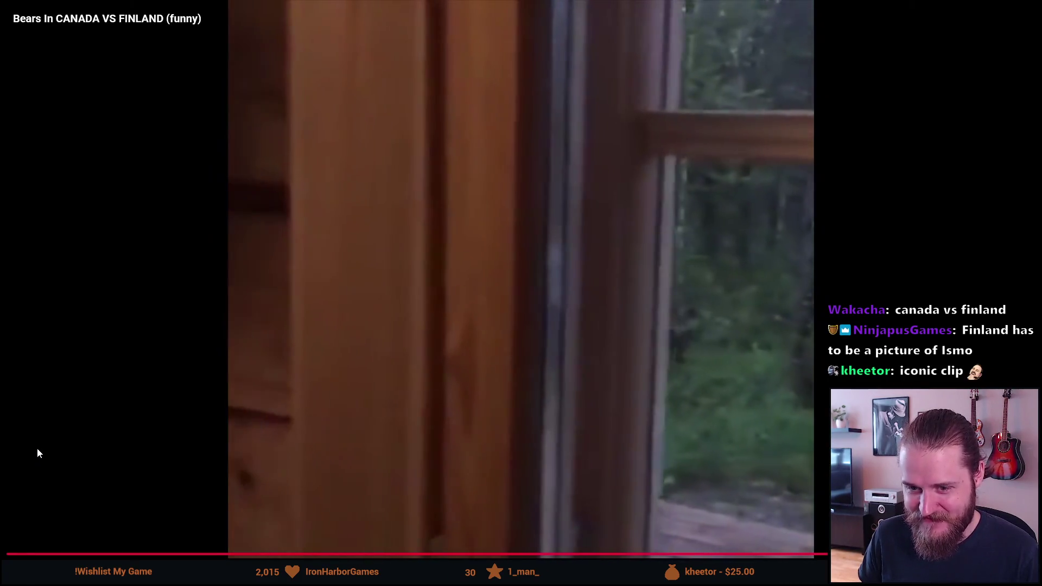
left_click(37, 448)
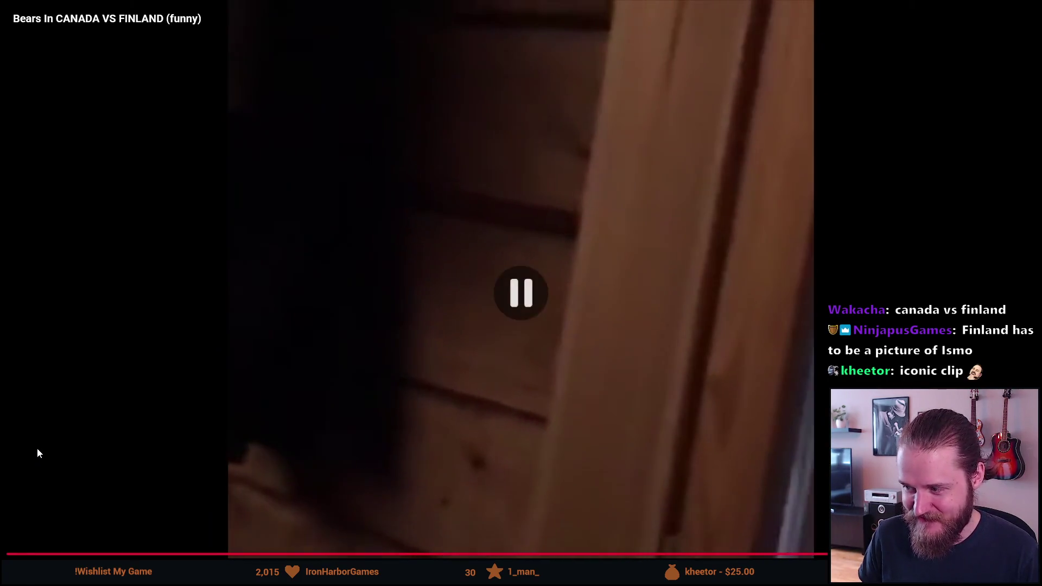
key("alt+Tab")
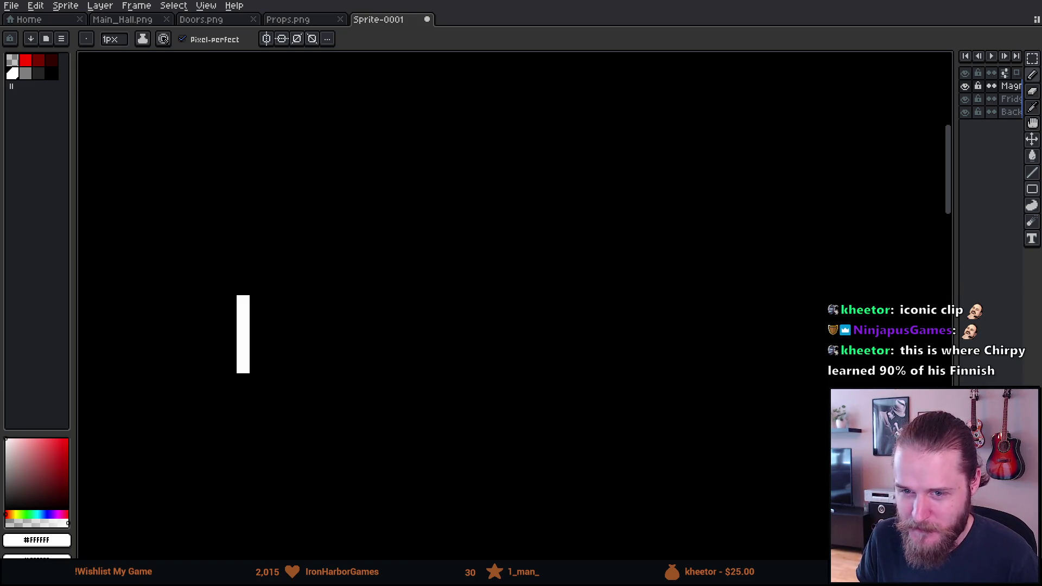
Step: Extend the white bar downward and draw the Dala horse's hind leg
scroll(256, 262, "up", 1)
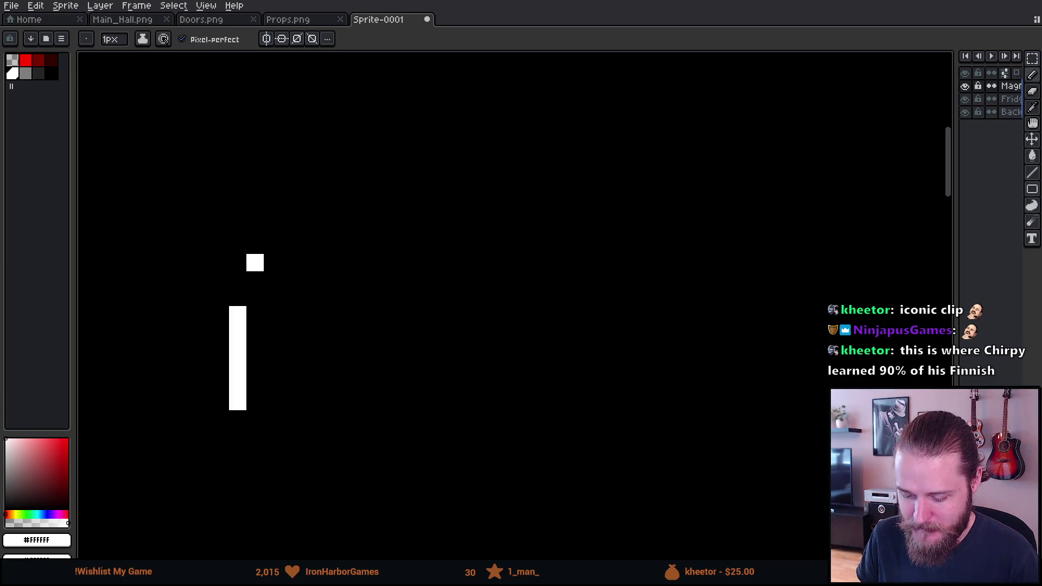
left_click(238, 419)
left_click(237, 436)
mouse_move(255, 437)
left_mouse_down()
mouse_move(292, 438)
mouse_move(291, 344)
left_mouse_up()
scroll(286, 344, "down", 5)
scroll(353, 348, "up", 5)
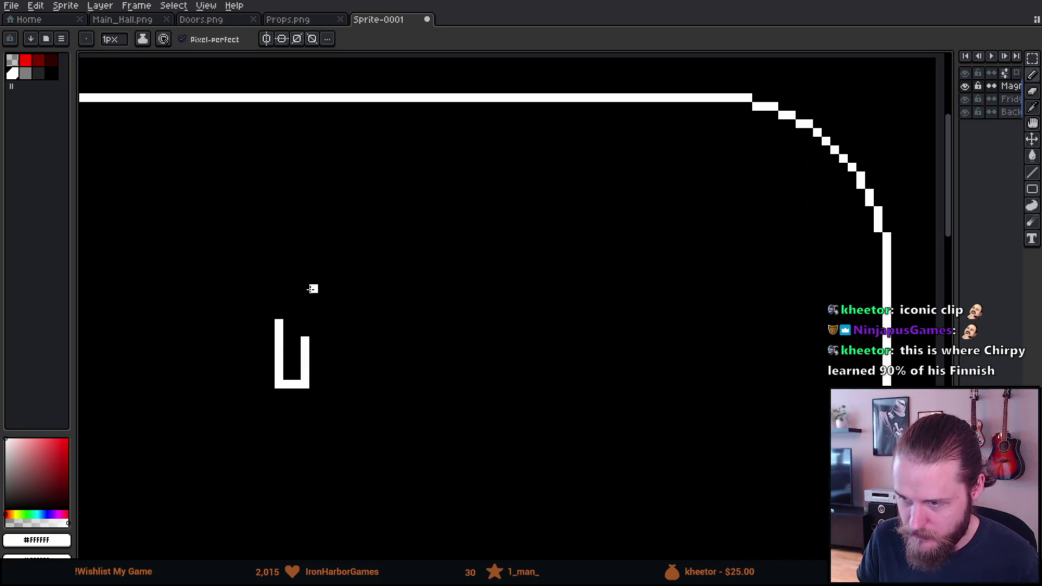
scroll(295, 307, "up", 1)
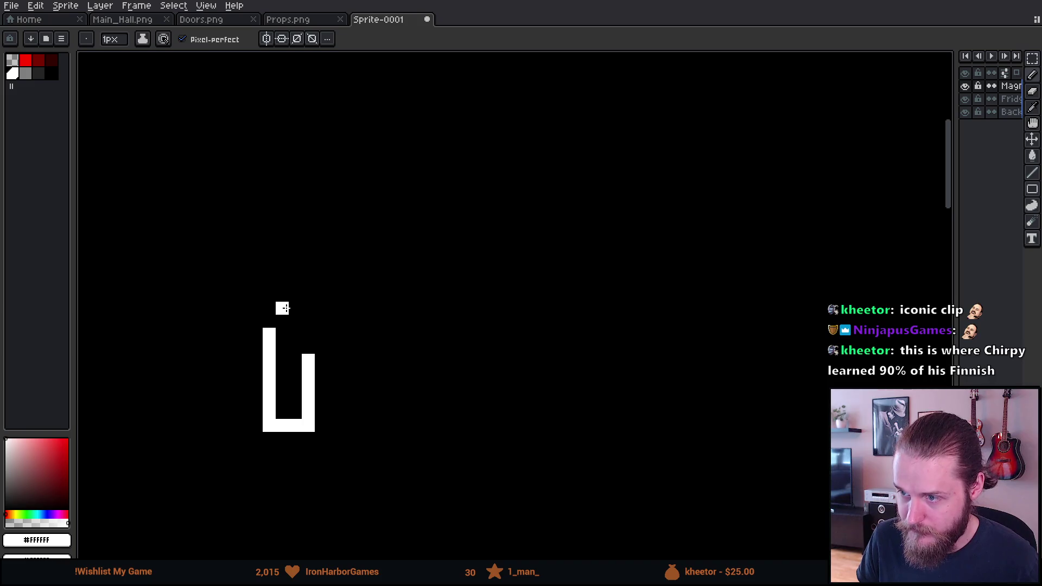
left_click(269, 321)
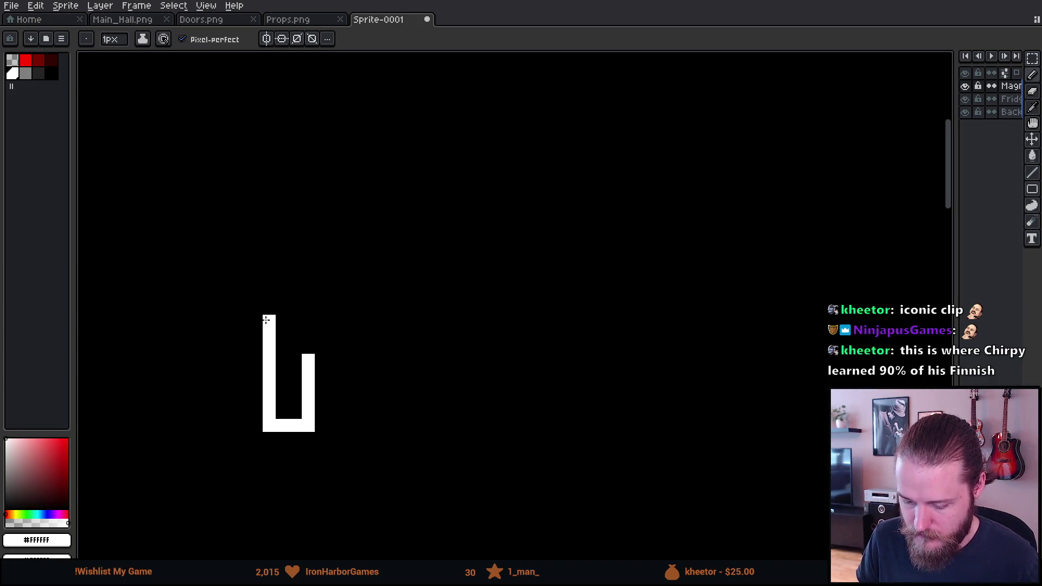
left_click(268, 307)
Step: Step the outline up from the hind leg and draw the horse's straight back line
left_click(281, 295)
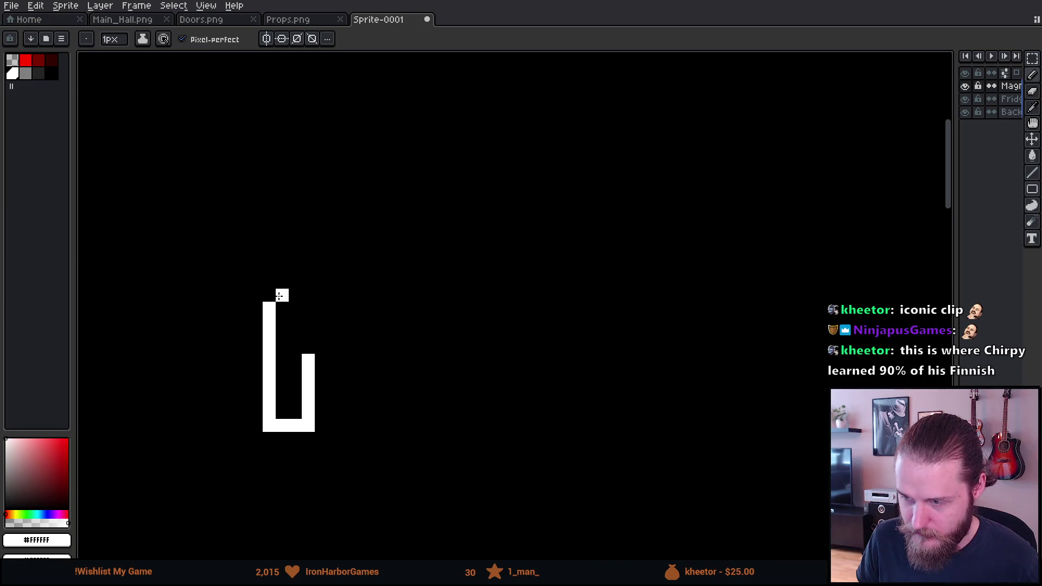
left_click(282, 283)
left_click(295, 269)
left_click(308, 256)
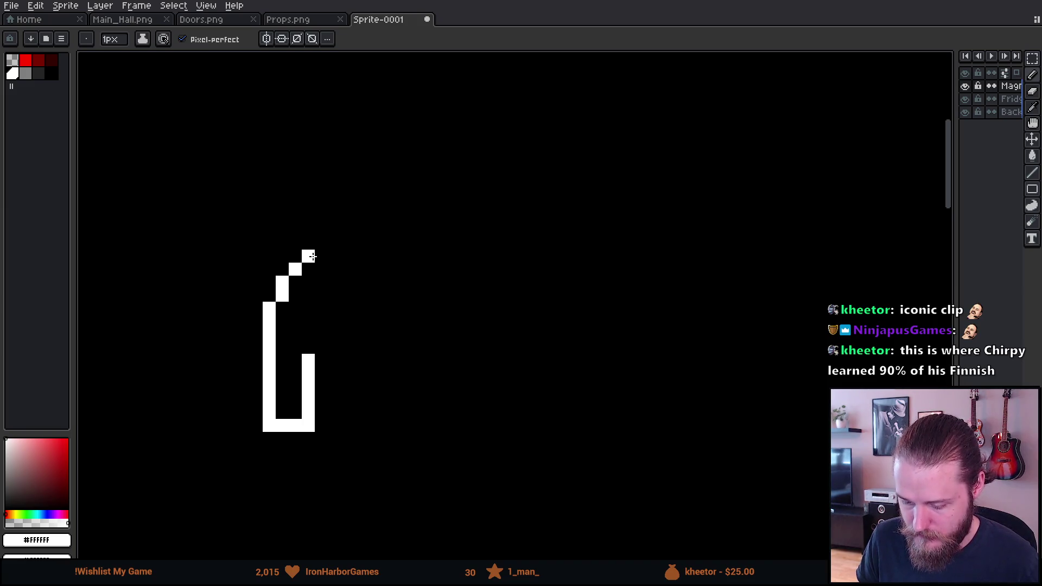
left_click(321, 256)
left_click_drag(334, 244, 406, 244)
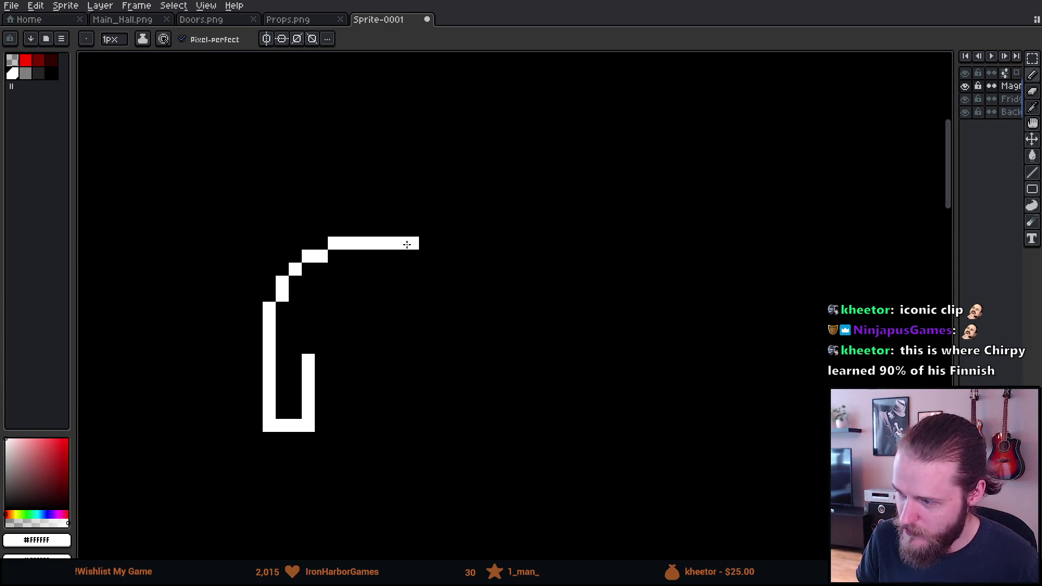
Step: Draw the horse's neck rising diagonally up-right from the back
left_click(425, 230)
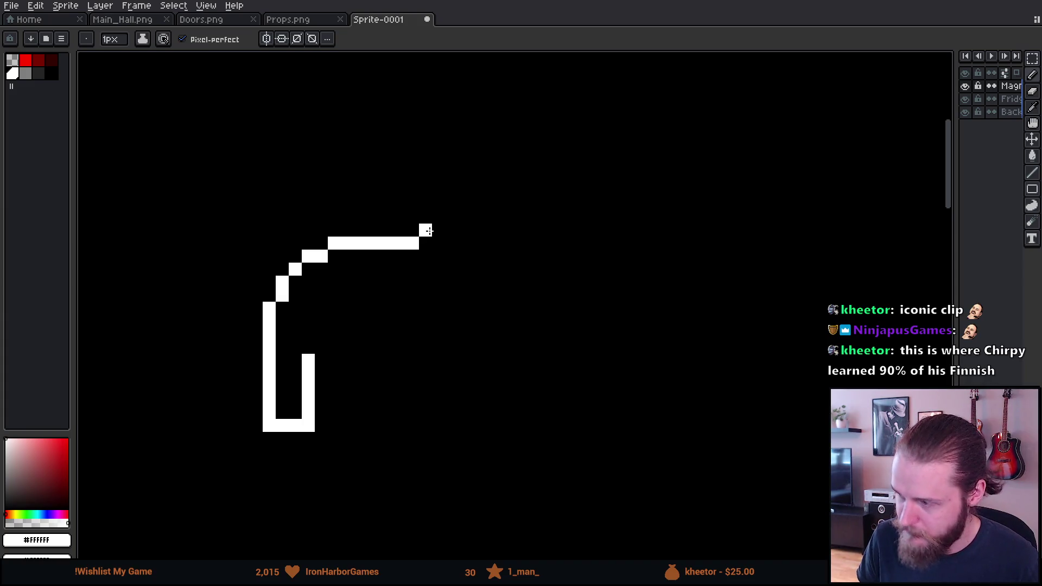
left_click(438, 217)
left_click(439, 204)
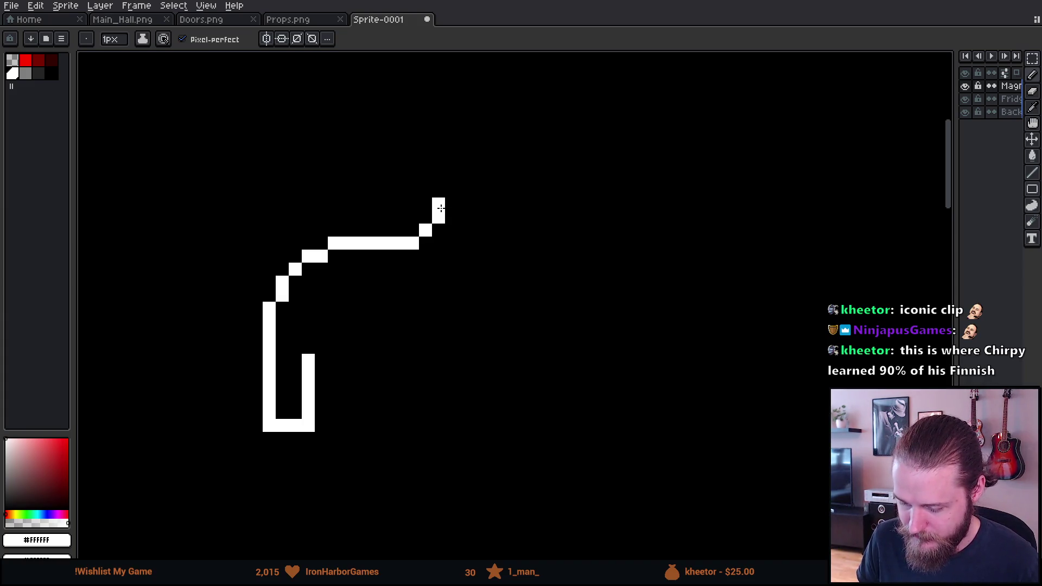
left_click(451, 191)
left_click(464, 178)
Step: Shape the top of the head, fixing misplaced pixels, and start the face line
left_click(477, 178)
left_click(490, 152)
key("ctrl+z")
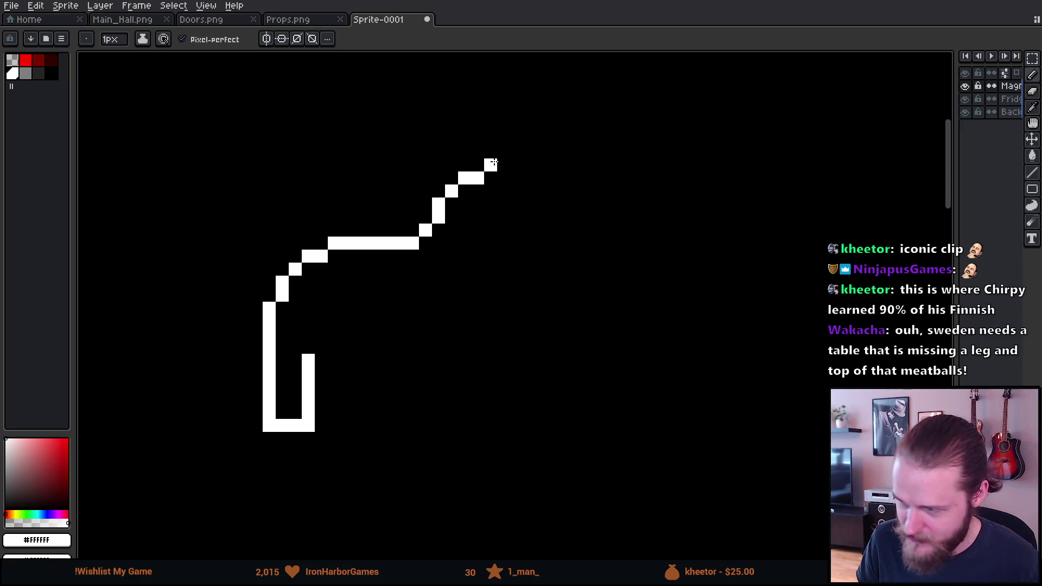
left_click(490, 165)
left_click(481, 163)
key("ctrl+z")
left_click(502, 176)
left_click_drag(504, 189, 513, 190)
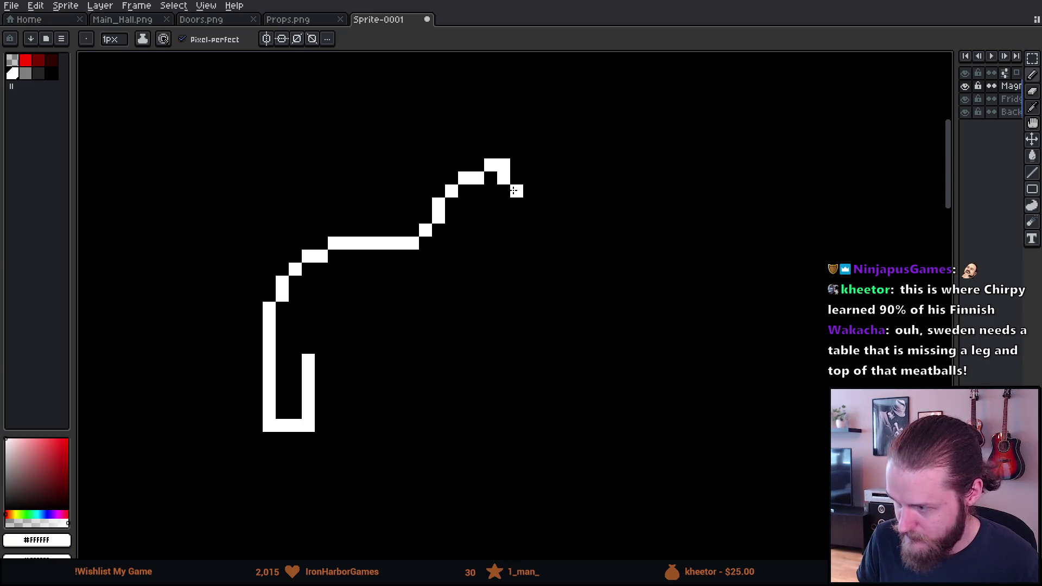
Step: Draw the muzzle's front and underside and the jaw line, undoing the last jaw pixel
left_click(530, 204)
left_click(543, 217)
left_click(543, 229)
left_click(529, 244)
left_click(516, 243)
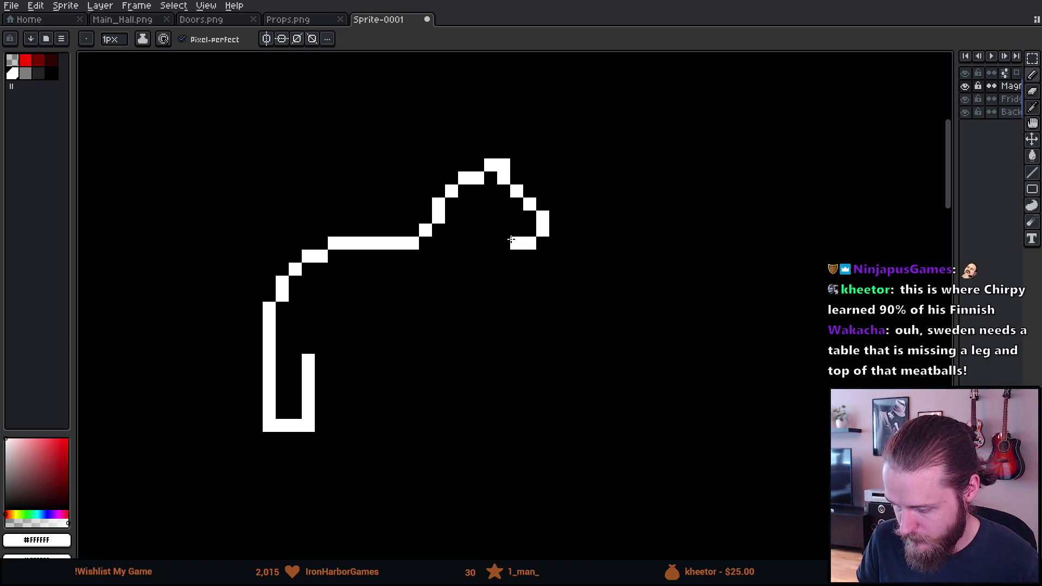
left_click(503, 231)
left_click(491, 230)
left_click(492, 243)
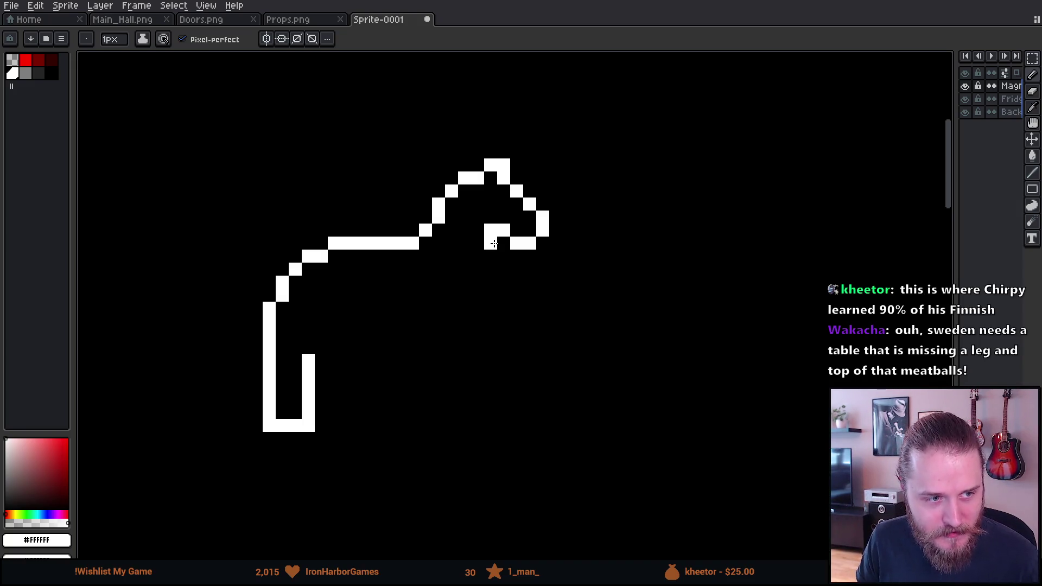
key("ctrl+z")
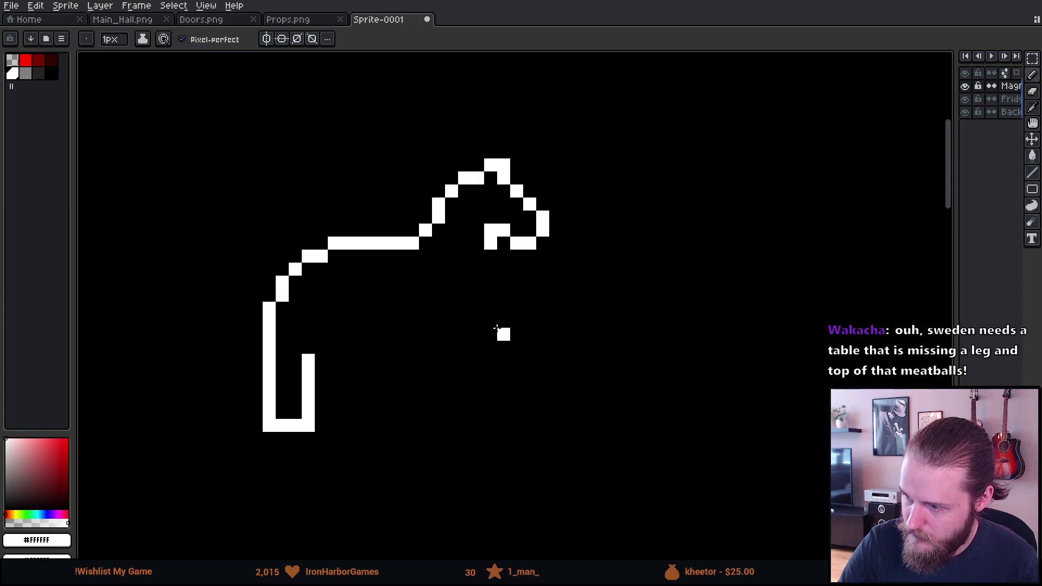
Step: Erase the stray jaw pixel and draw the throat, chest and front leg to the ground
key("e")
left_click(491, 243)
key("b")
left_click_drag(477, 244, 485, 269)
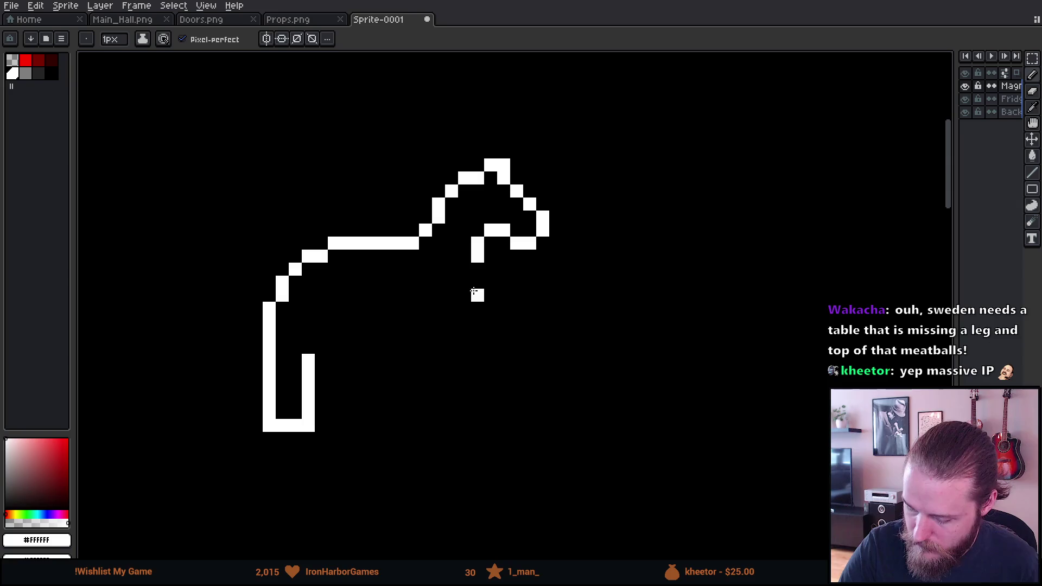
left_click_drag(465, 269, 465, 367)
key("ctrl+z")
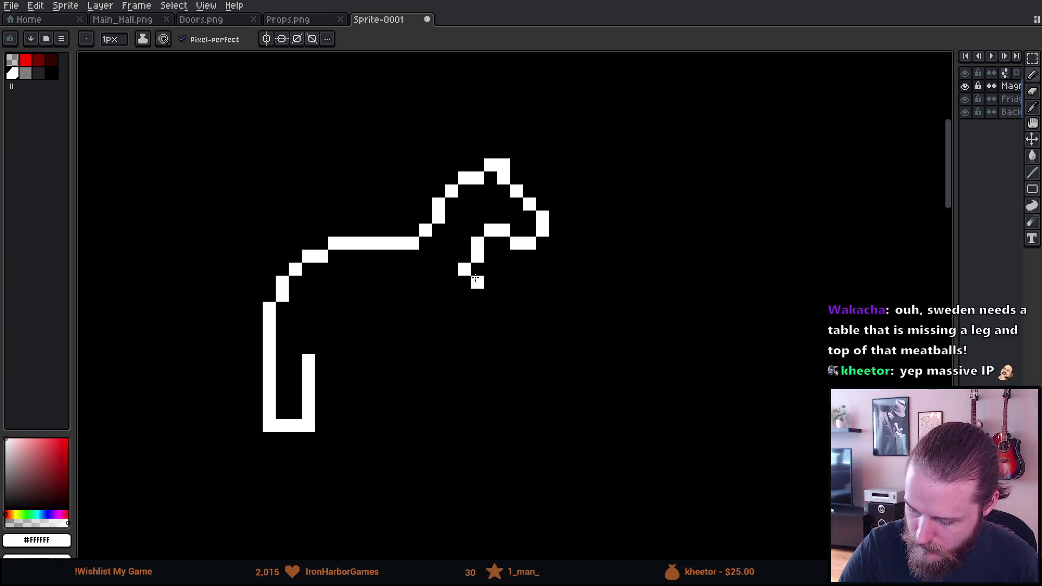
left_click_drag(477, 267, 460, 421)
mouse_move(461, 429)
left_mouse_down()
mouse_move(426, 424)
mouse_move(427, 336)
left_mouse_up()
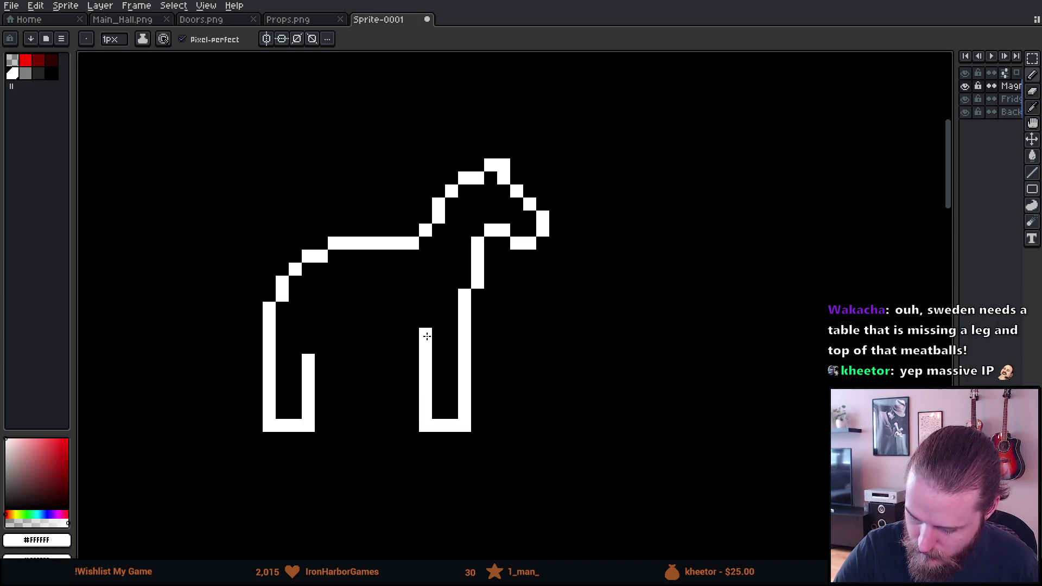
left_click(413, 334)
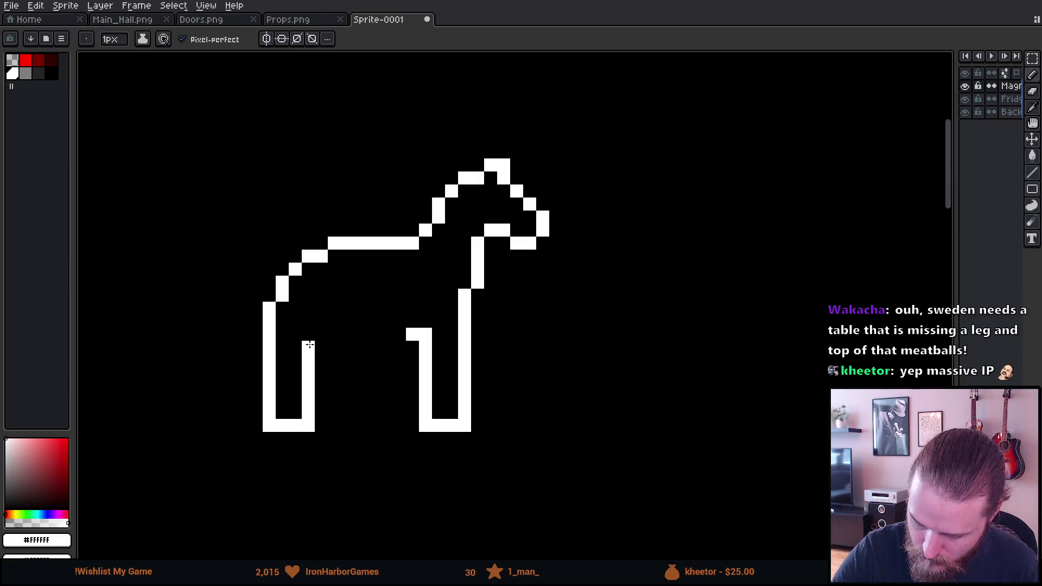
Step: Build up the hind leg's inner top and draw the belly line joining both legs
left_click(321, 347)
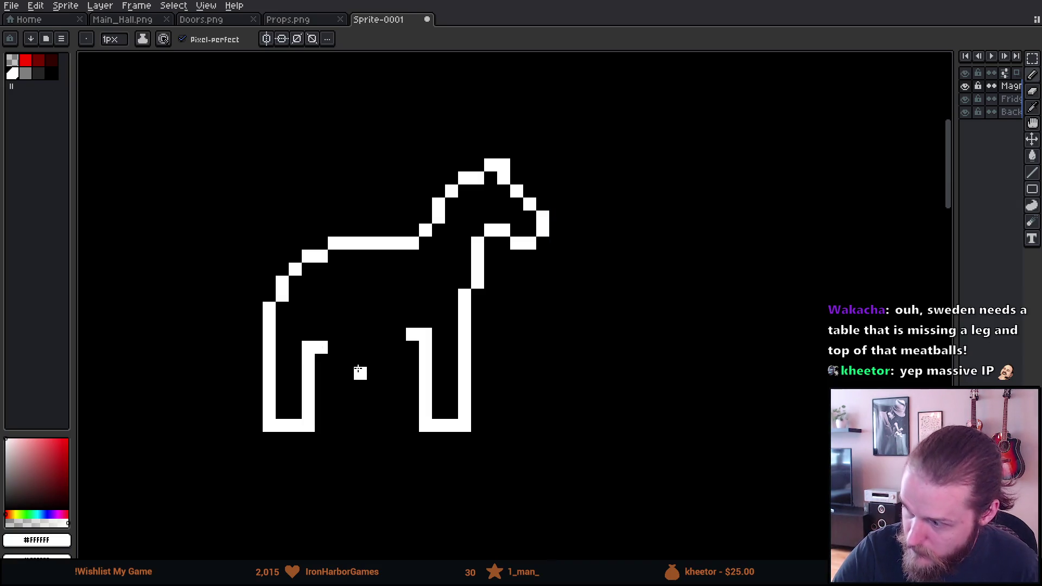
left_click(309, 334)
left_click(321, 335)
left_click_drag(334, 347, 399, 348)
scroll(608, 386, "down", 4)
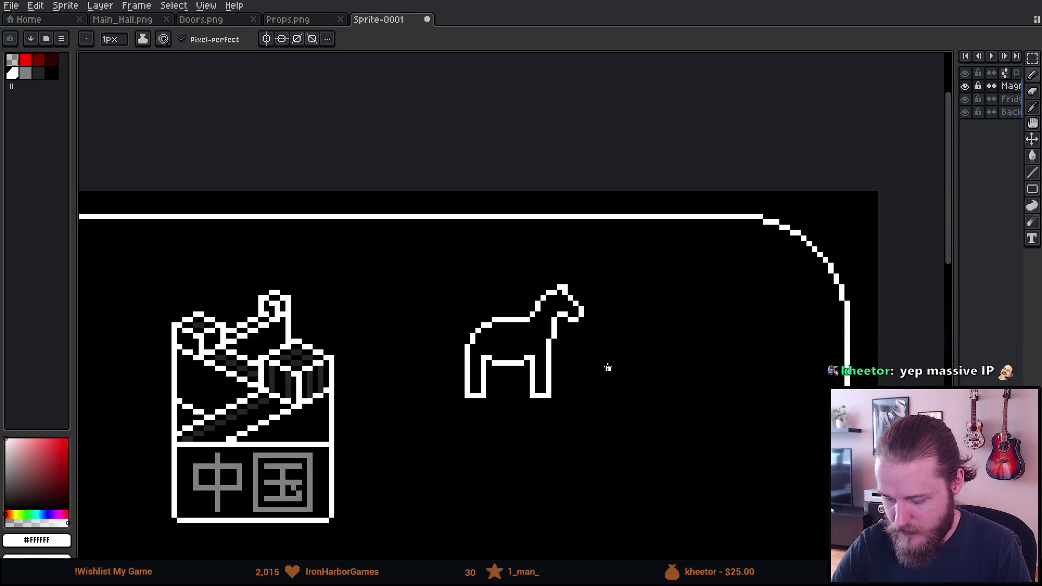
Step: Select the horse's head and neck and lower them by one pixel
scroll(608, 367, "up", 1)
scroll(608, 366, "up", 2)
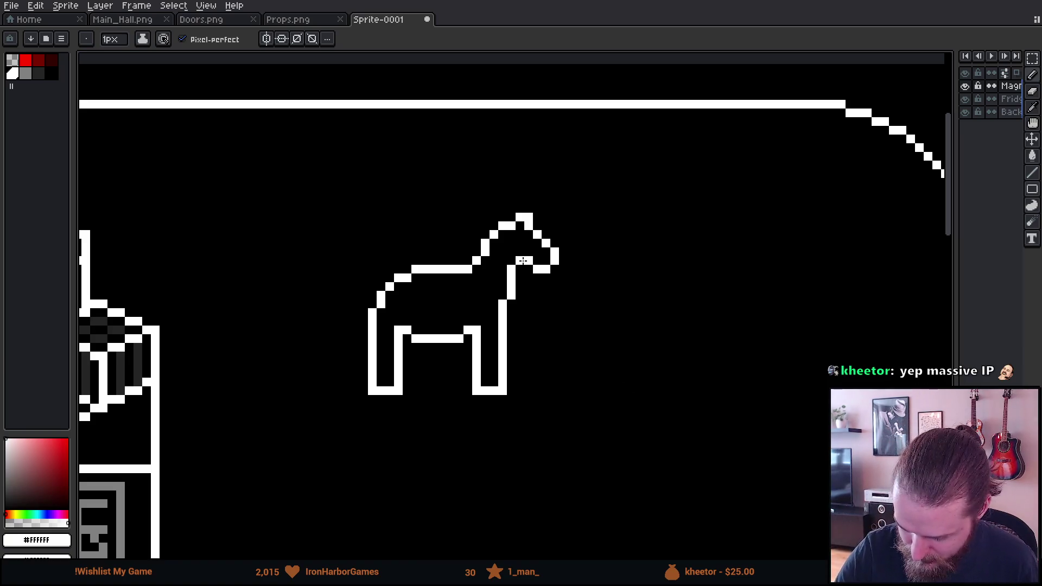
left_click_drag(414, 172, 477, 279)
key("ctrl+z")
key("m")
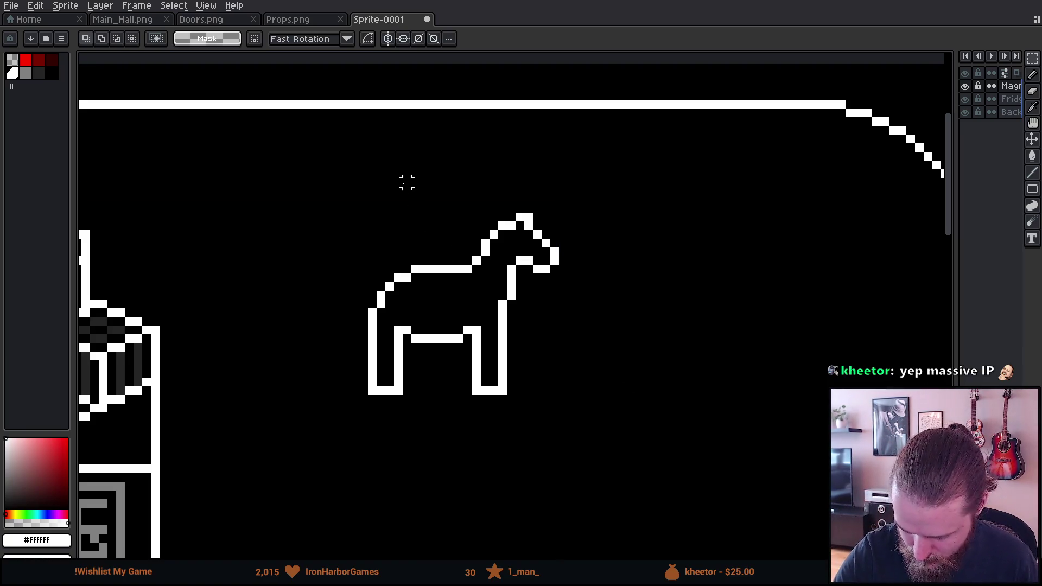
mouse_move(414, 162)
left_mouse_down()
mouse_move(581, 260)
mouse_move(604, 309)
mouse_move(559, 300)
left_mouse_up()
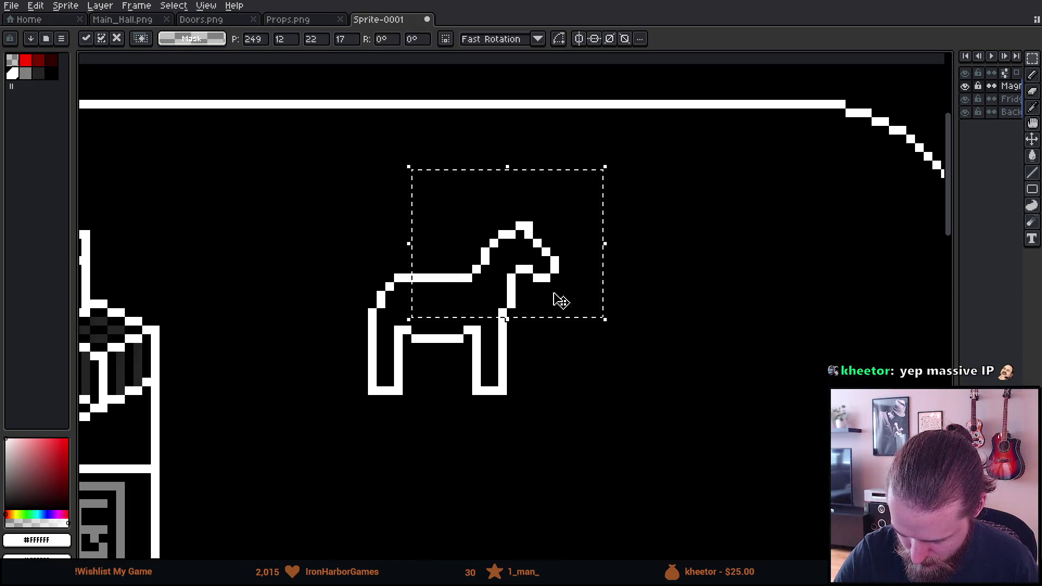
left_click(614, 373)
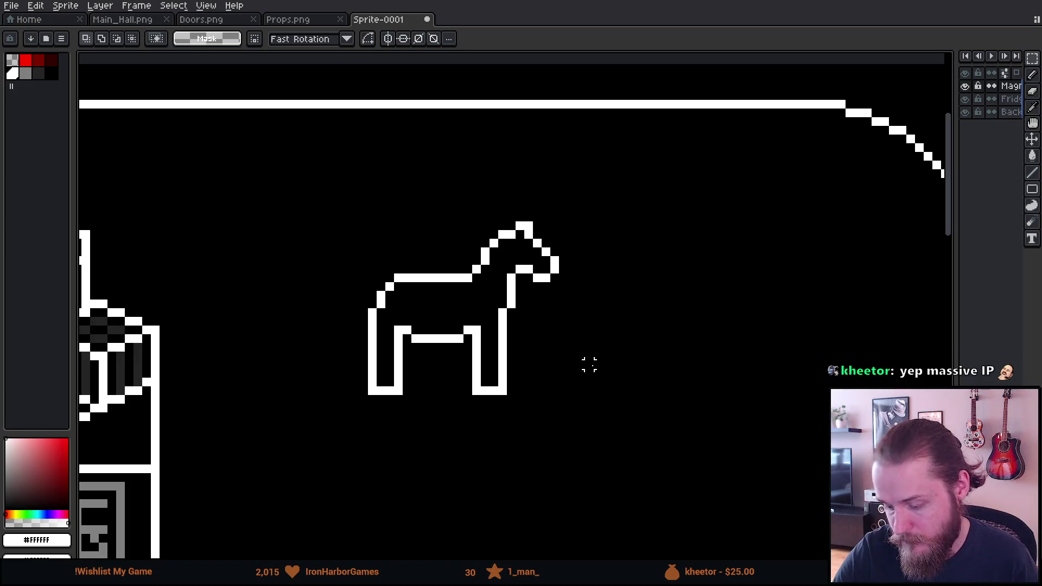
Step: Touch up the horse's neck and back with white pixels, then switch to the eraser
key("b")
left_click(373, 303)
left_click_drag(388, 281, 389, 304)
key("e")
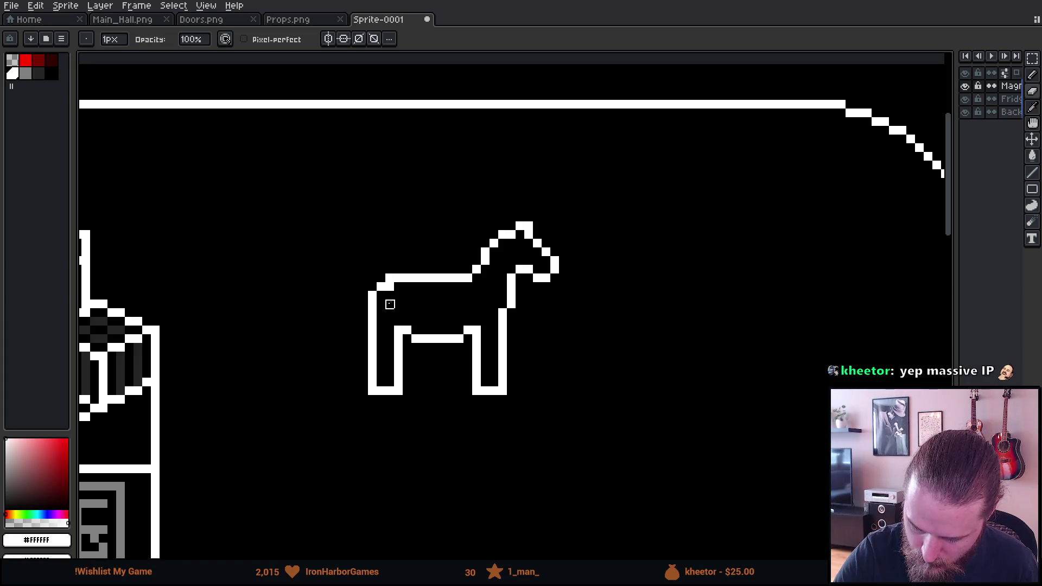
Step: Select the whole horse, scale it narrower, and clear the selection
key("m")
mouse_move(313, 184)
left_mouse_down()
mouse_move(565, 291)
mouse_move(622, 371)
left_mouse_up()
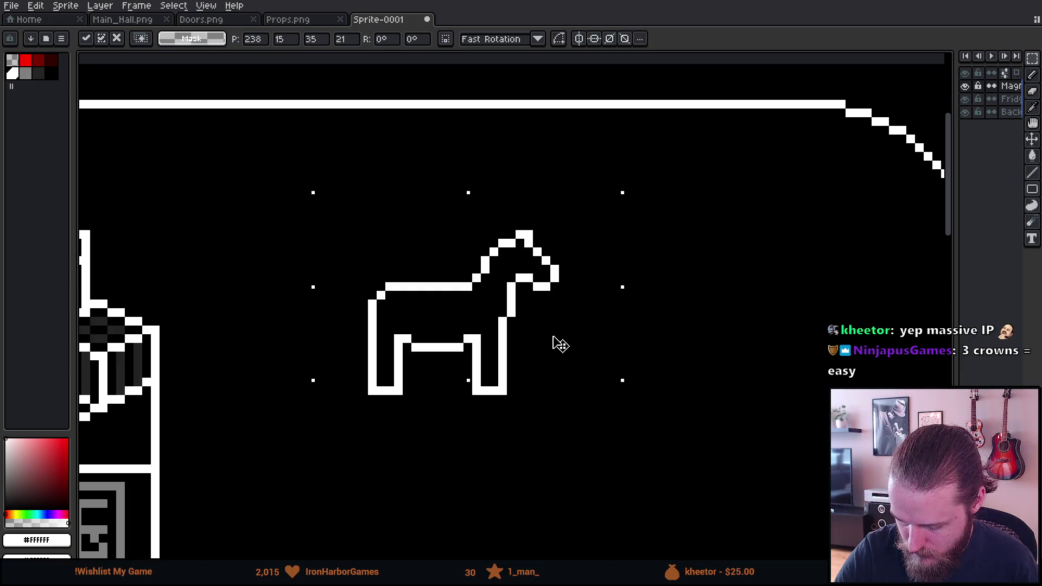
left_click_drag(426, 167, 639, 457)
key("ctrl+z")
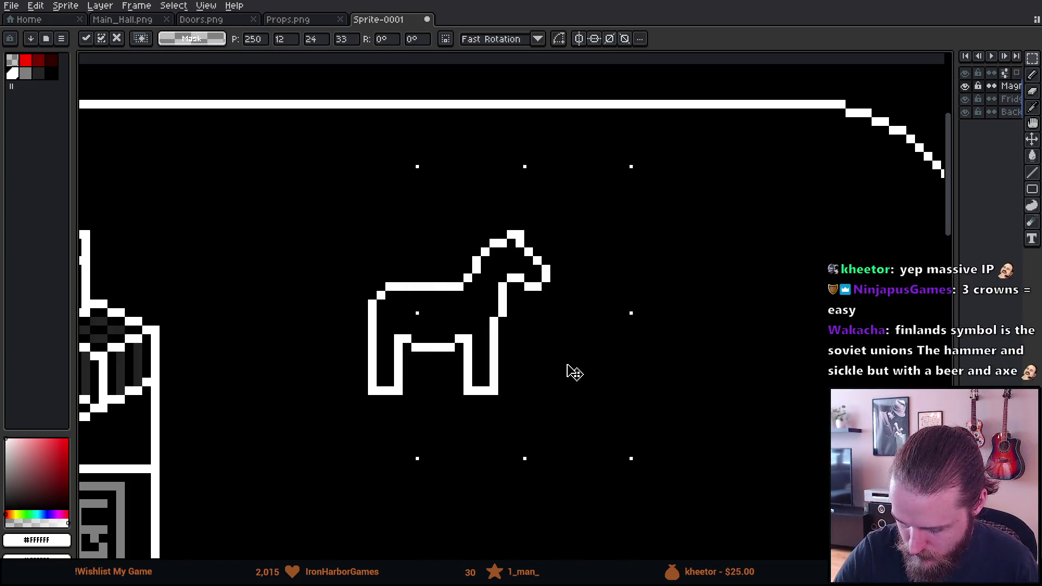
key("ctrl+d")
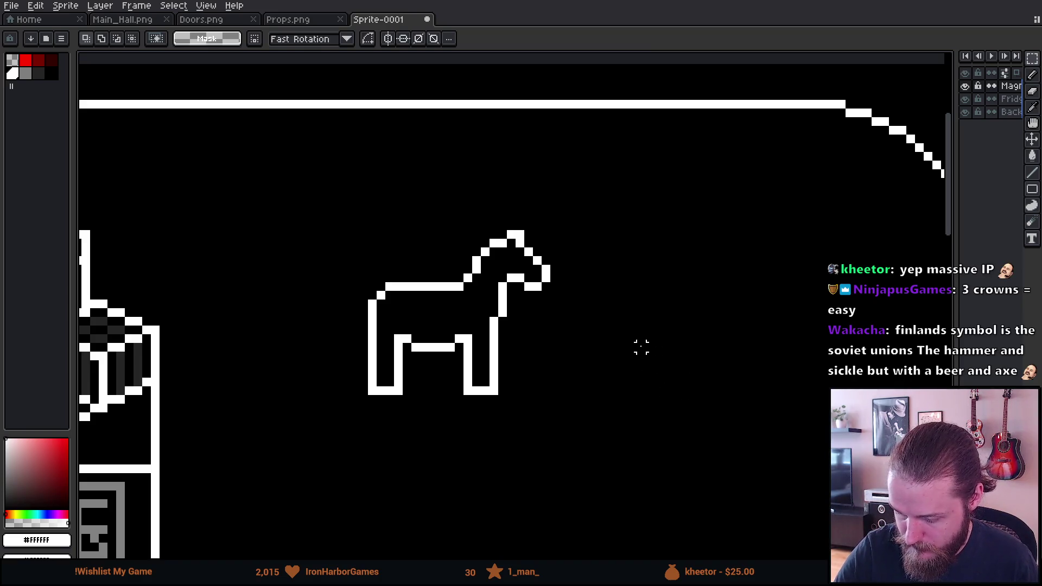
scroll(641, 347, "down", 4)
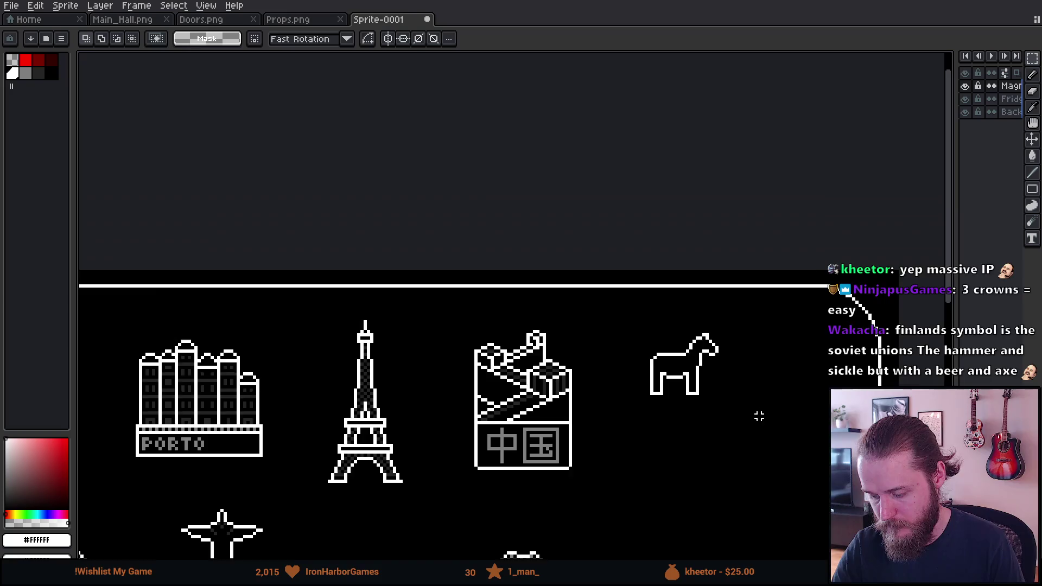
scroll(758, 413, "down", 3)
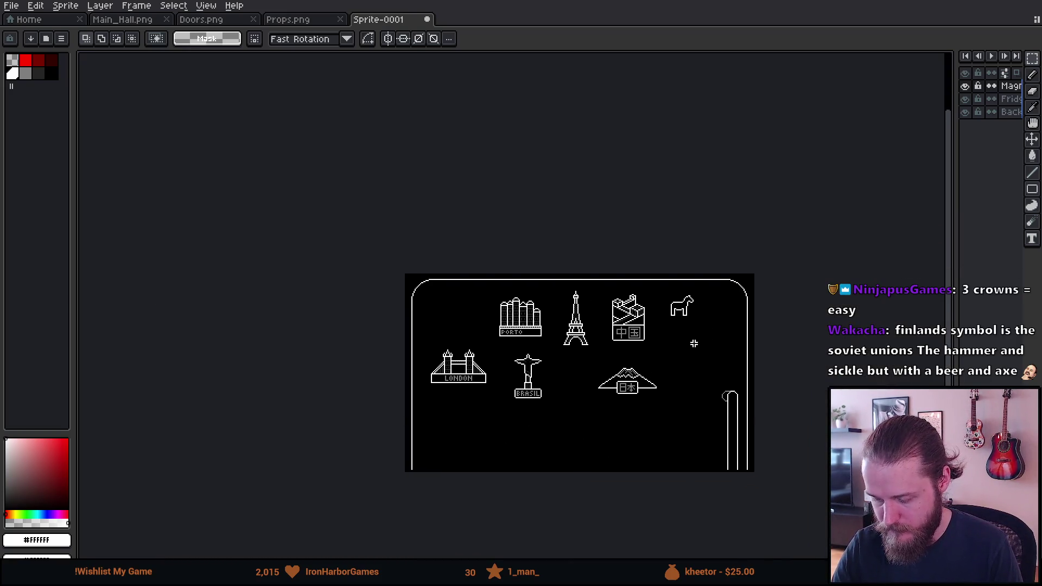
scroll(693, 343, "up", 3)
scroll(688, 340, "up", 1)
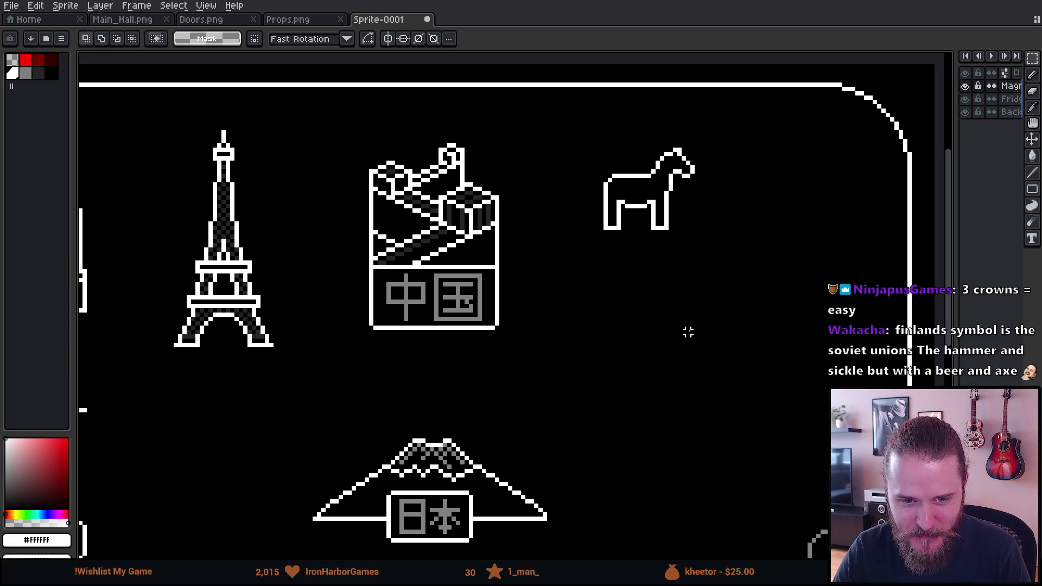
mouse_move(683, 276)
left_mouse_down()
mouse_move(645, 372)
mouse_move(646, 364)
left_mouse_up()
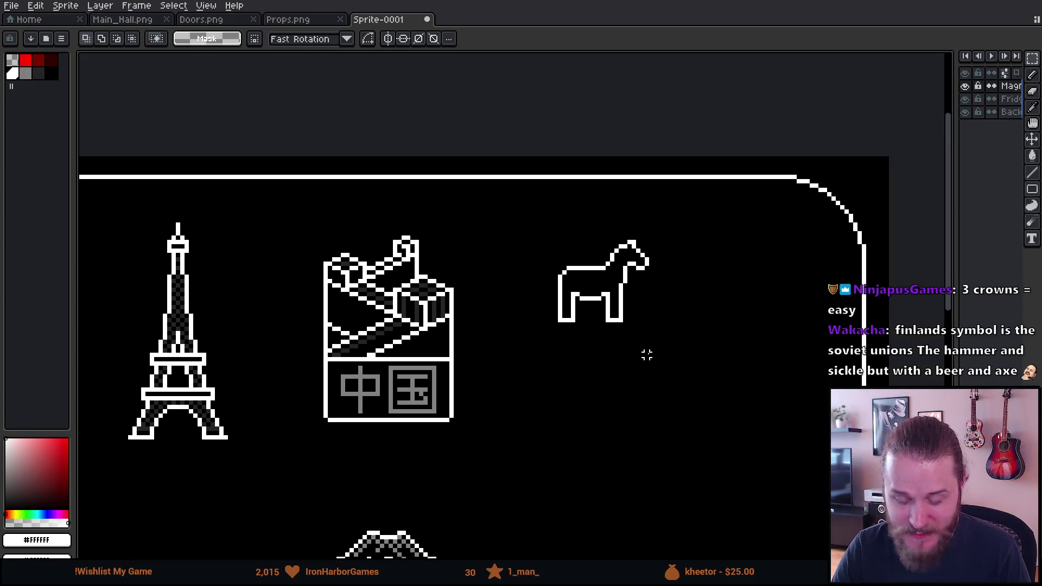
scroll(646, 354, "up", 5)
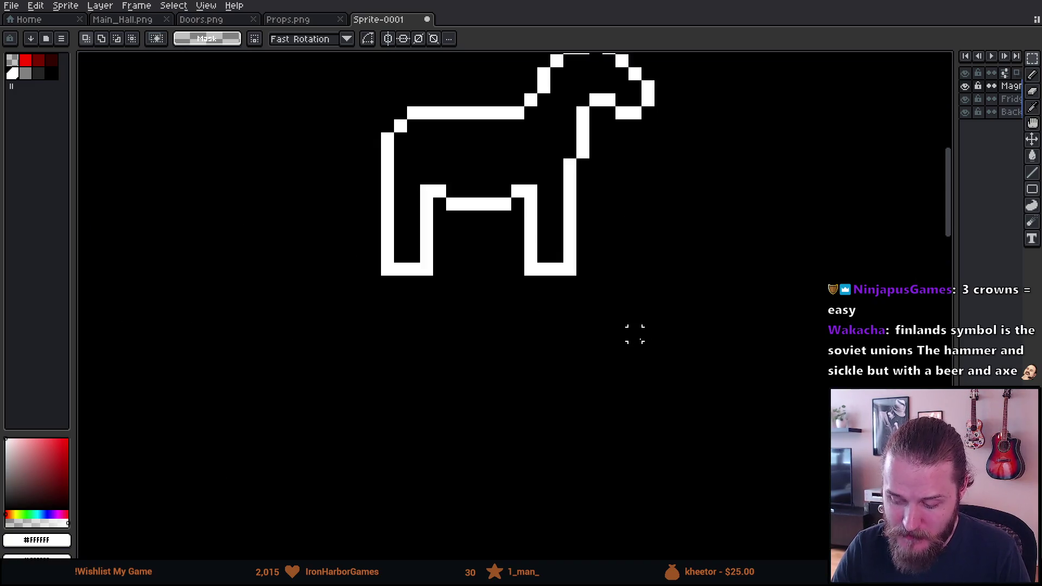
scroll(645, 396, "up", 1)
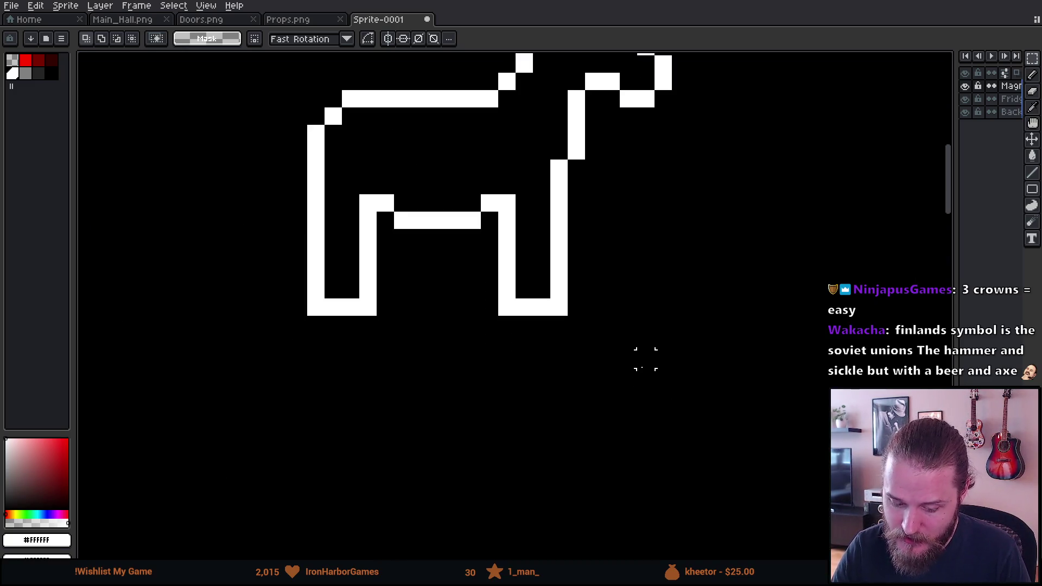
scroll(646, 359, "down", 3)
left_click_drag(644, 362, 624, 414)
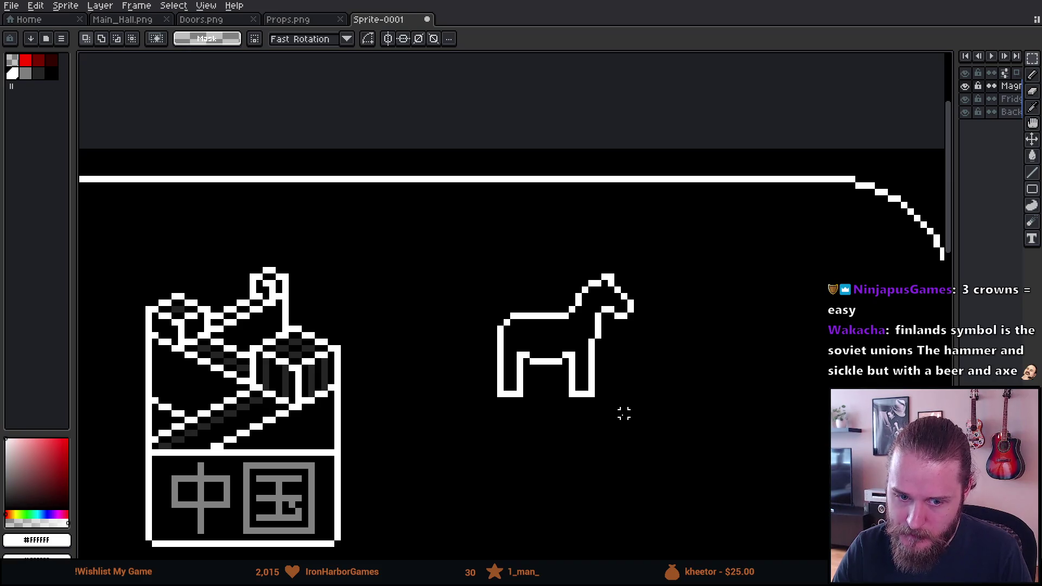
scroll(624, 414, "up", 1)
mouse_move(624, 412)
left_mouse_down()
mouse_move(600, 407)
mouse_move(600, 374)
mouse_move(566, 390)
left_mouse_up()
scroll(566, 390, "down", 4)
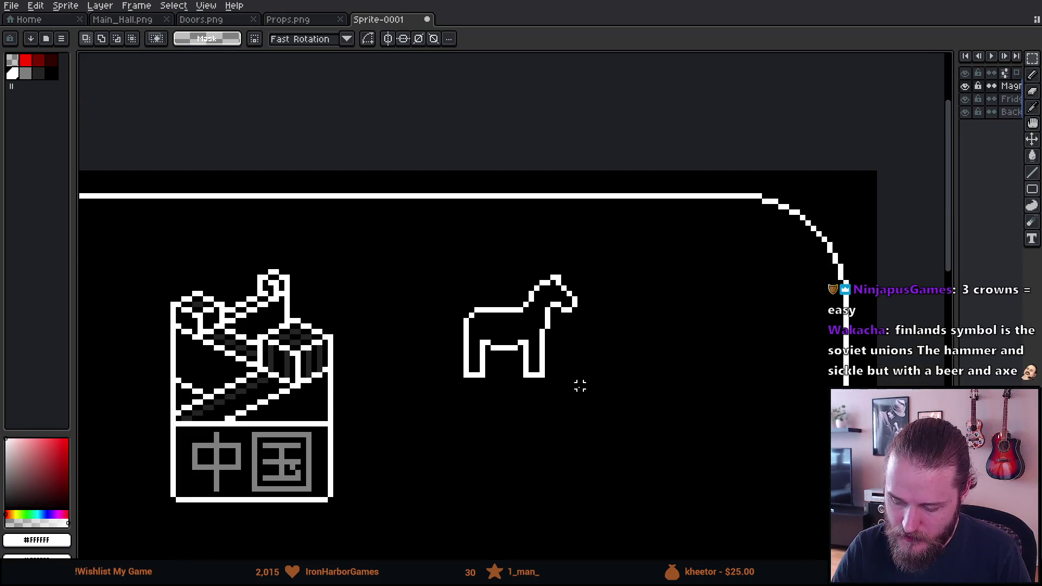
left_click_drag(614, 420, 617, 358)
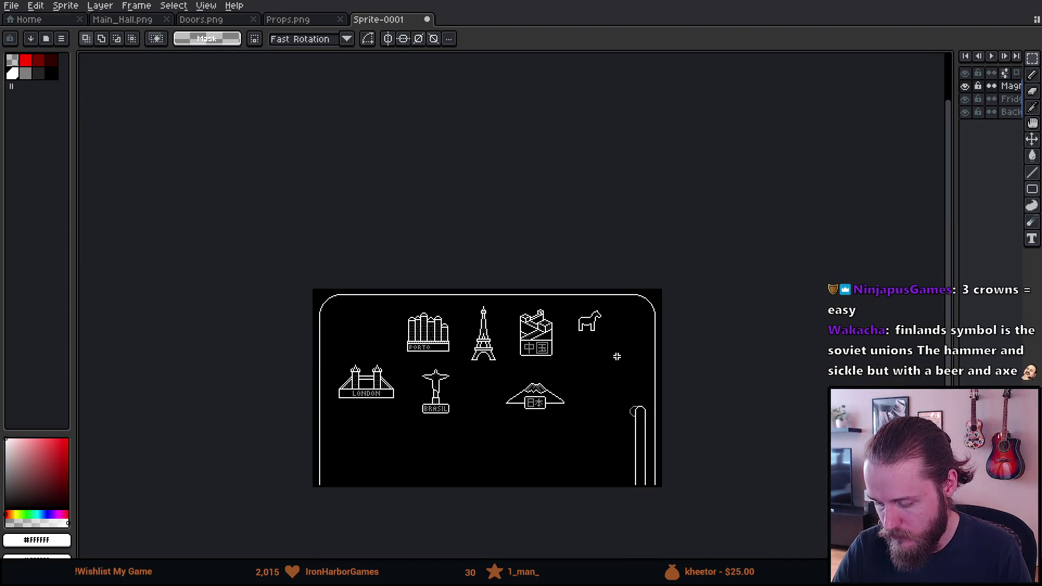
scroll(605, 328, "up", 4)
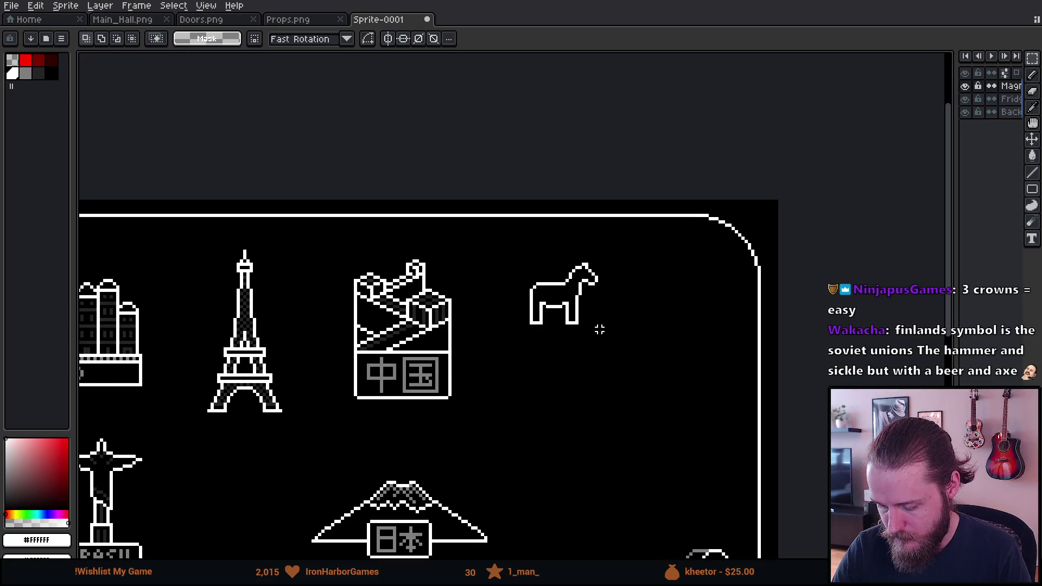
scroll(553, 360, "up", 1)
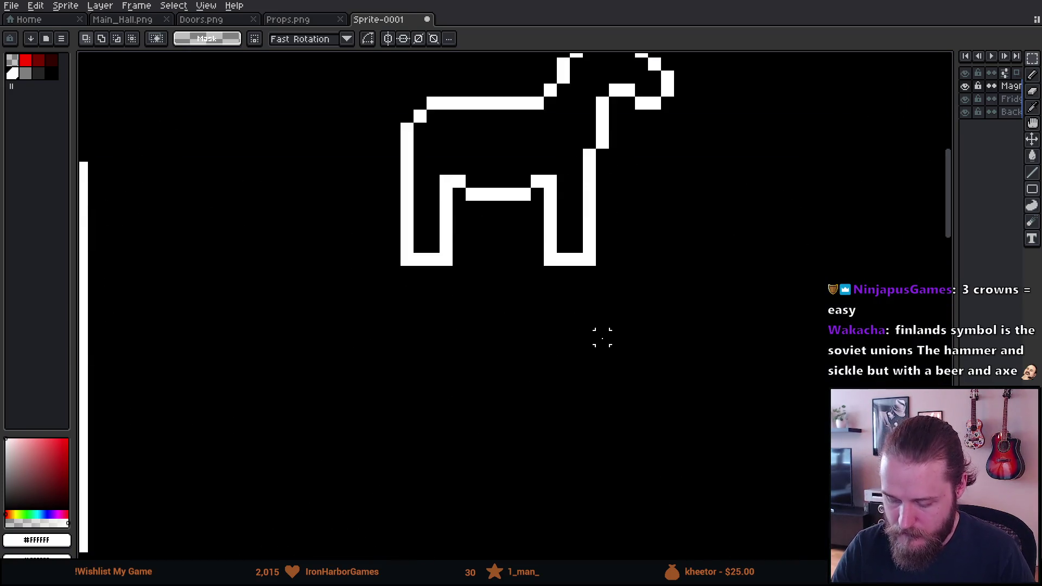
key("b")
Step: Draw a white base line under the Dala horse's feet
left_click(394, 259)
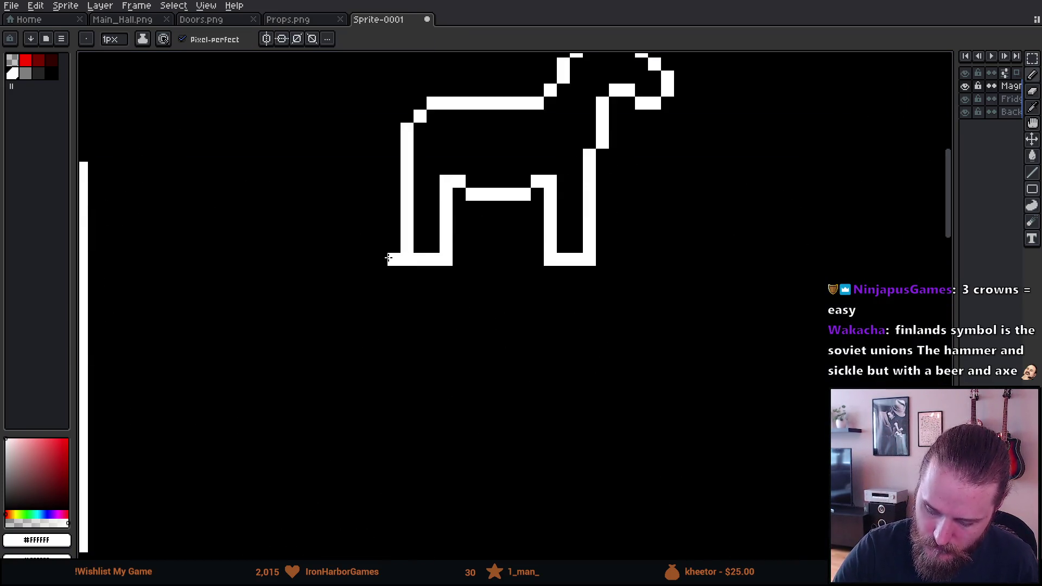
left_click(641, 259, "shift")
left_click(368, 259, "shift")
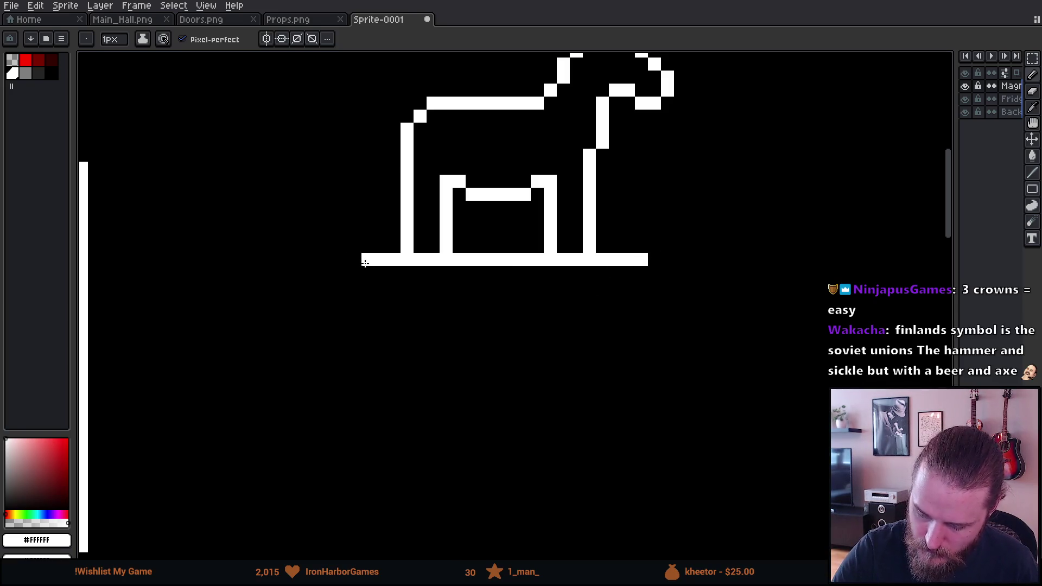
Step: Draw the pixel letter S below the base line
left_click(394, 286)
left_click(381, 286)
left_click(368, 298)
left_click(381, 311)
left_click(394, 324)
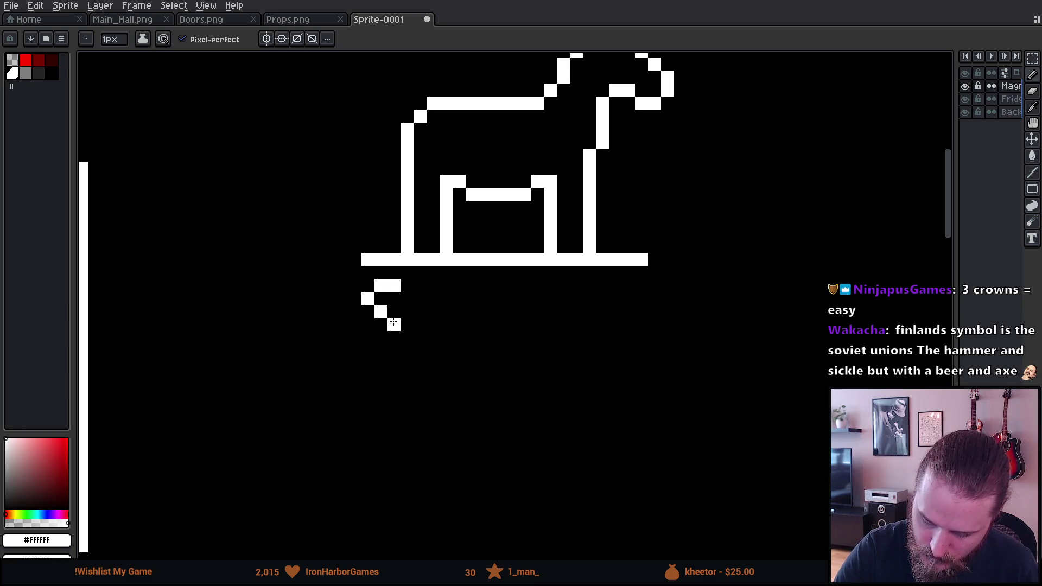
left_click(380, 337)
left_click(368, 337)
Step: Draw the letter V after the S and the stem of the next letter
left_click(420, 285)
left_click(420, 311, "shift")
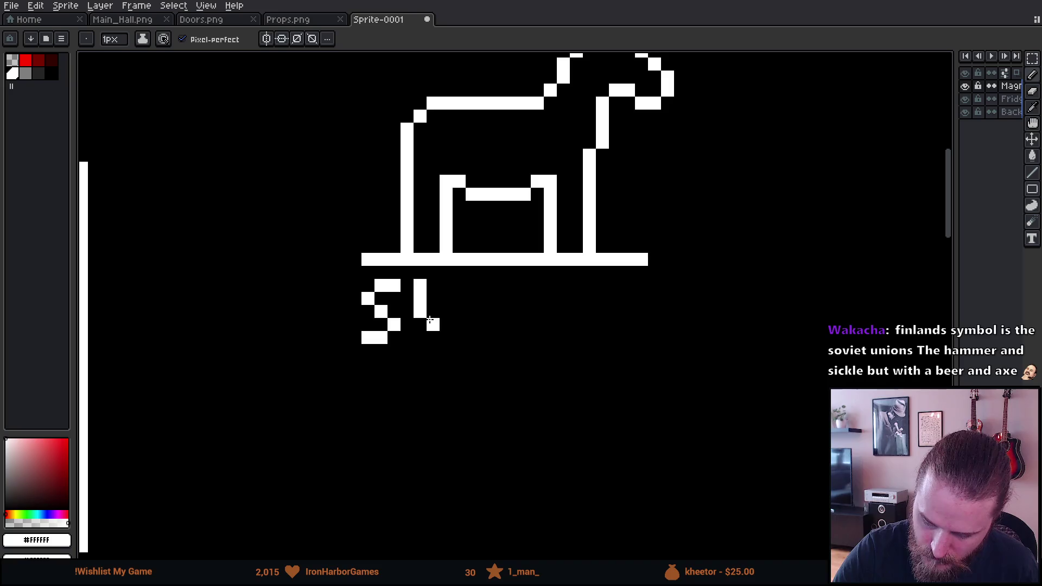
left_click(432, 325)
left_click(433, 337)
left_click(446, 311)
left_click(446, 286, "shift")
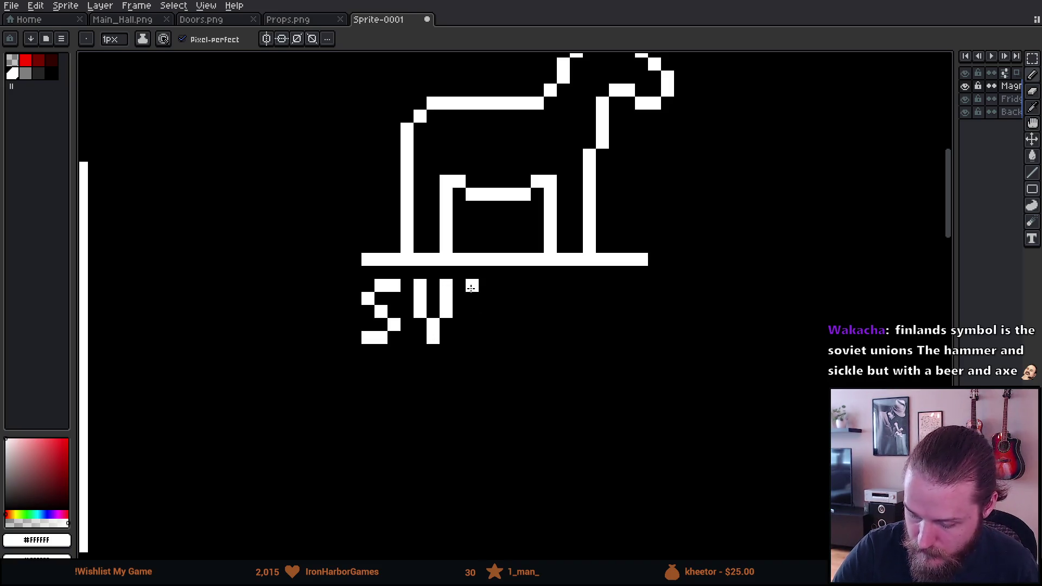
left_click(472, 286)
left_click(473, 333, "shift")
left_click(420, 324)
left_click(446, 324)
Step: Reshape the bottom of the V by erasing its centre pixel and adjusting the corners
key("e")
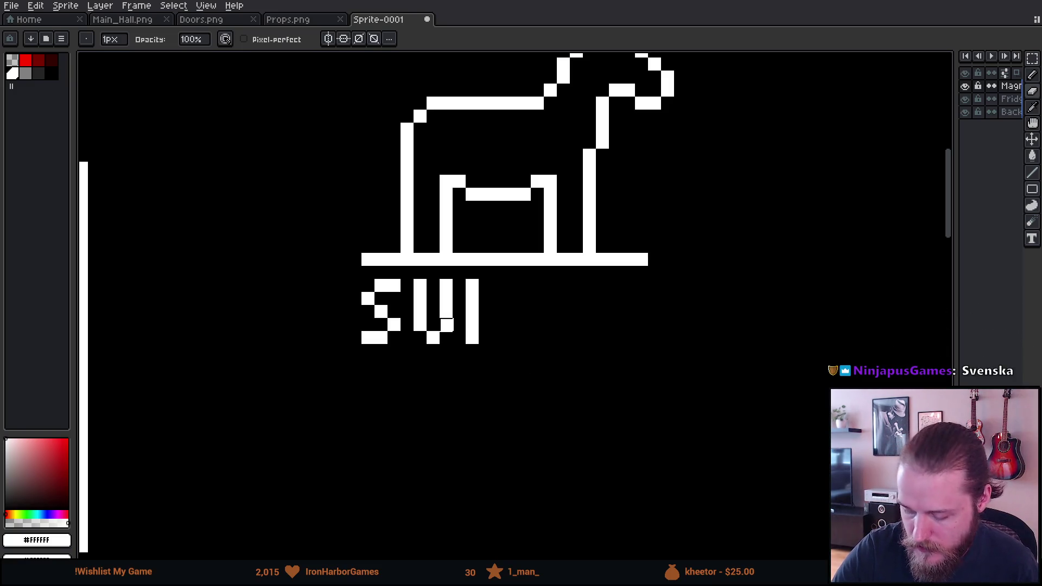
key("ctrl+z")
key("ctrl+z")
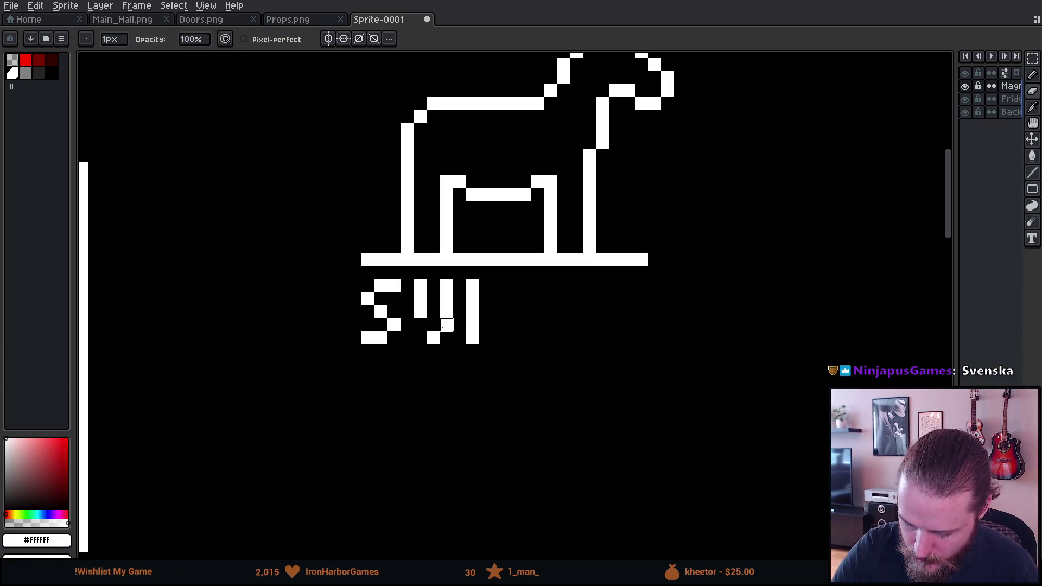
key("ctrl+y")
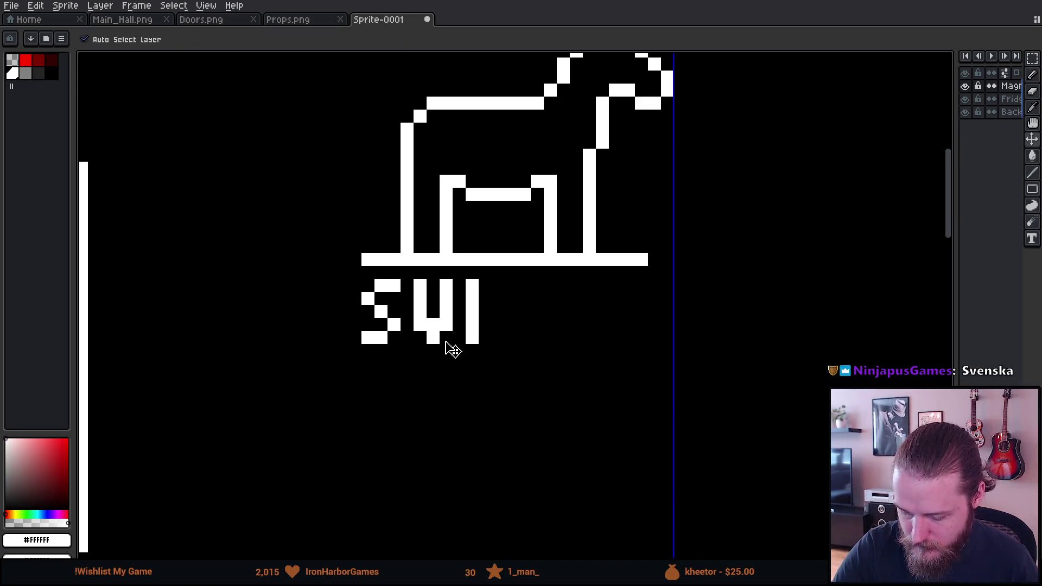
key("ctrl+z")
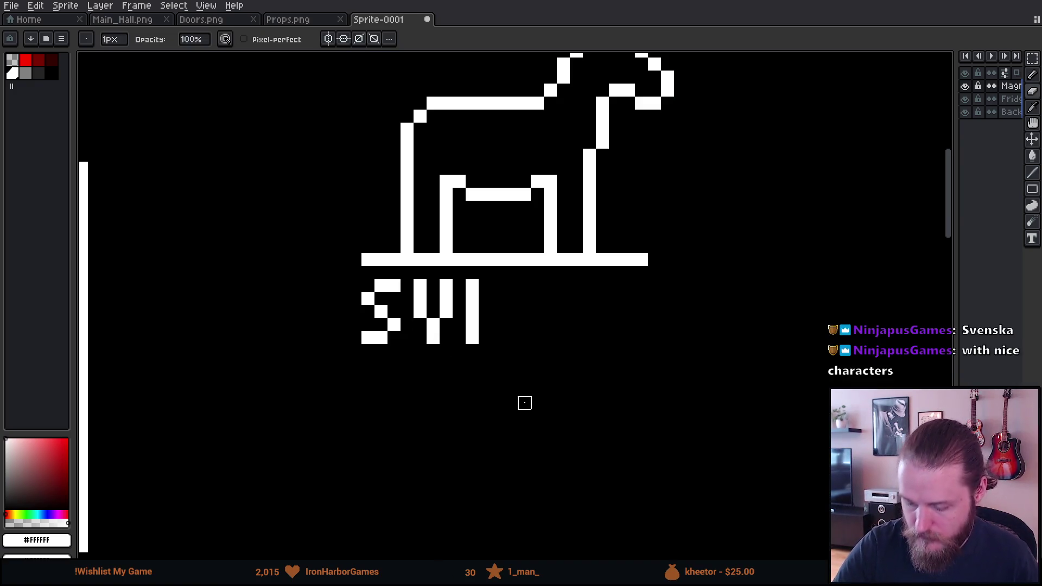
scroll(635, 443, "up", 5)
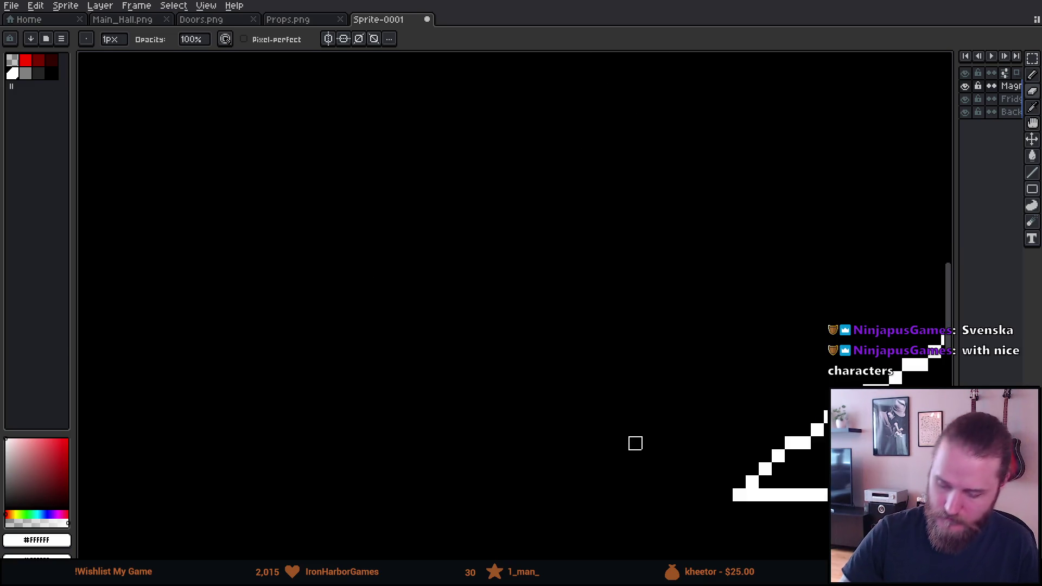
scroll(609, 430, "down", 3)
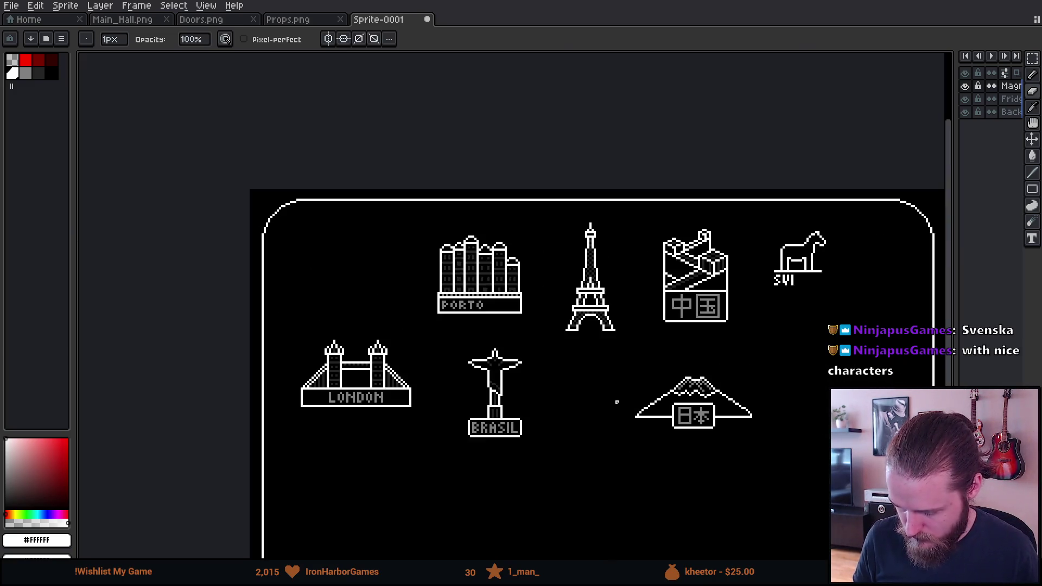
scroll(848, 235, "up", 2)
scroll(814, 283, "up", 2)
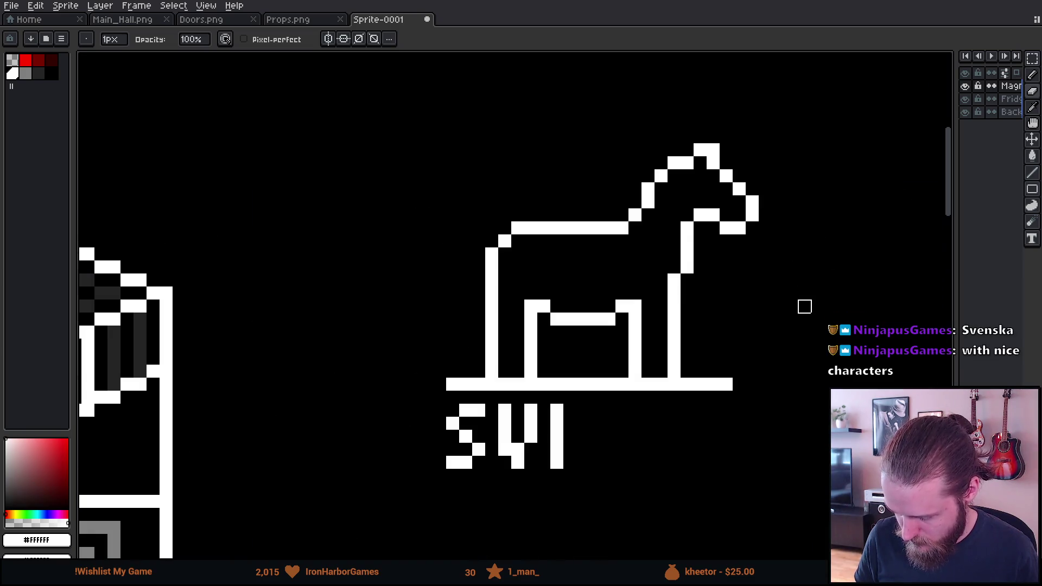
right_click(518, 450)
left_click(505, 449)
left_click(530, 449)
Step: Add arms to the third letter to make it an E
key("b")
left_click(569, 411)
left_click(569, 439)
left_click(583, 462)
left_click(583, 410)
Step: Draw the letter R after the E
left_click_drag(609, 410, 609, 462)
left_click(622, 411)
left_click(622, 437)
left_click(635, 423)
left_click(635, 449)
left_click(634, 462)
Step: Draw I, G and the final E, then marquee-select the SVERIGE lettering
left_click_drag(660, 411, 661, 462)
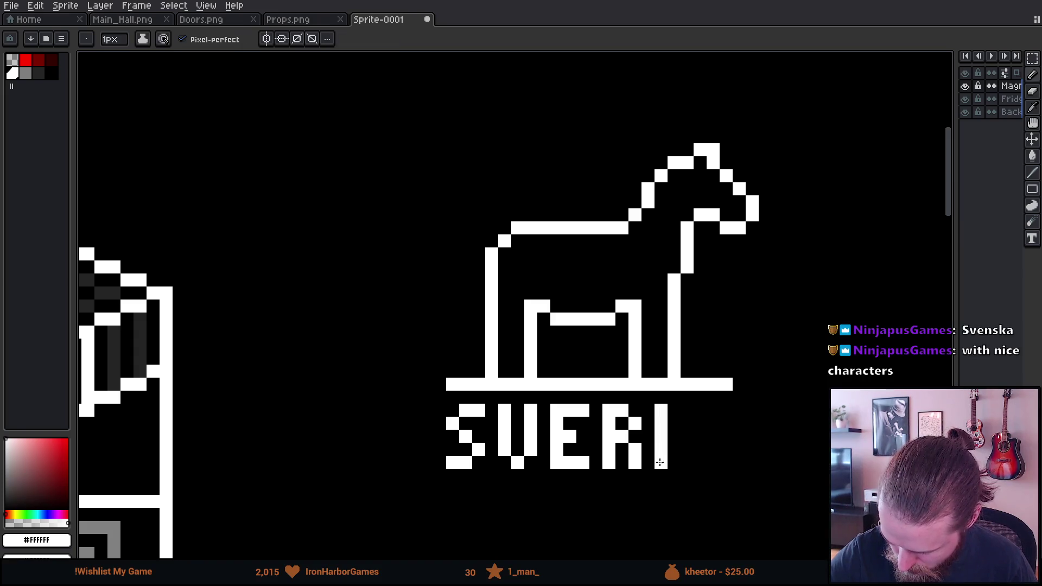
mouse_move(687, 423)
left_mouse_down()
mouse_move(687, 450)
mouse_move(713, 462)
left_mouse_up()
left_click(713, 410)
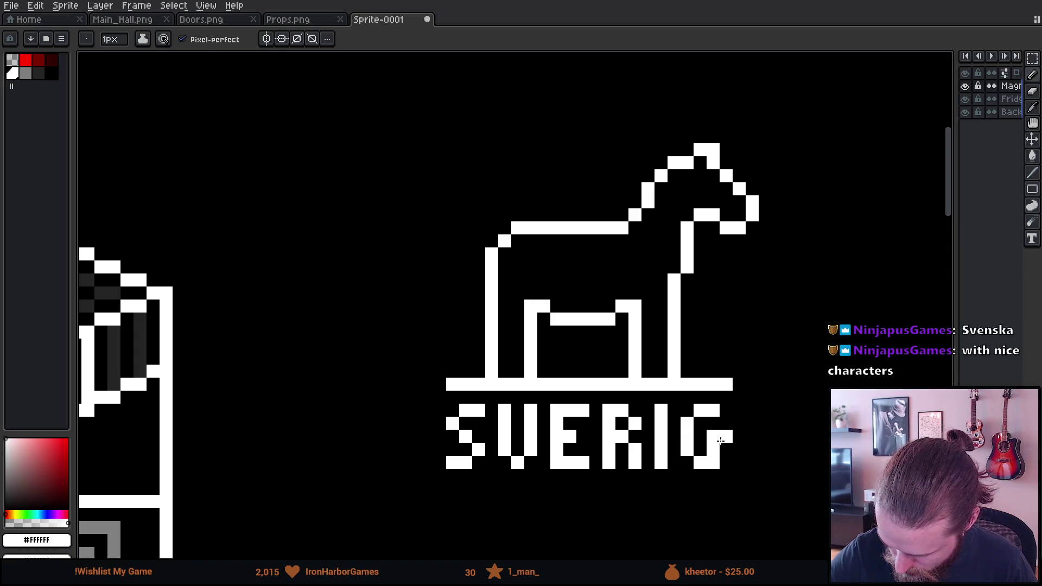
mouse_move(739, 410)
left_mouse_down()
mouse_move(740, 459)
mouse_move(758, 462)
mouse_move(752, 411)
mouse_move(762, 412)
left_mouse_up()
key("m")
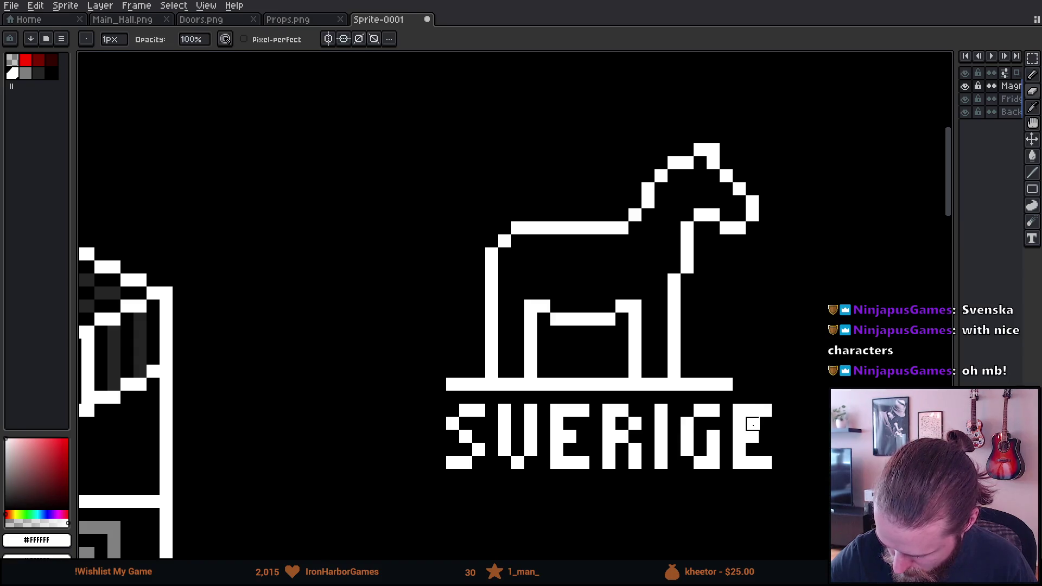
left_click_drag(433, 388, 814, 535)
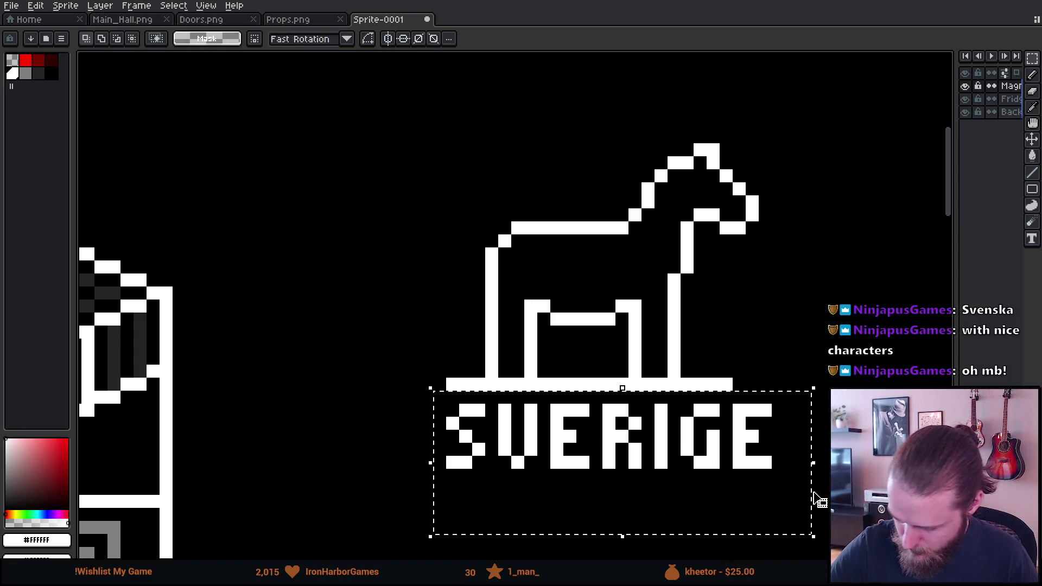
Step: Nudge SVERIGE one pixel into place, drop it, and lengthen the ground line rightward
key("Left")
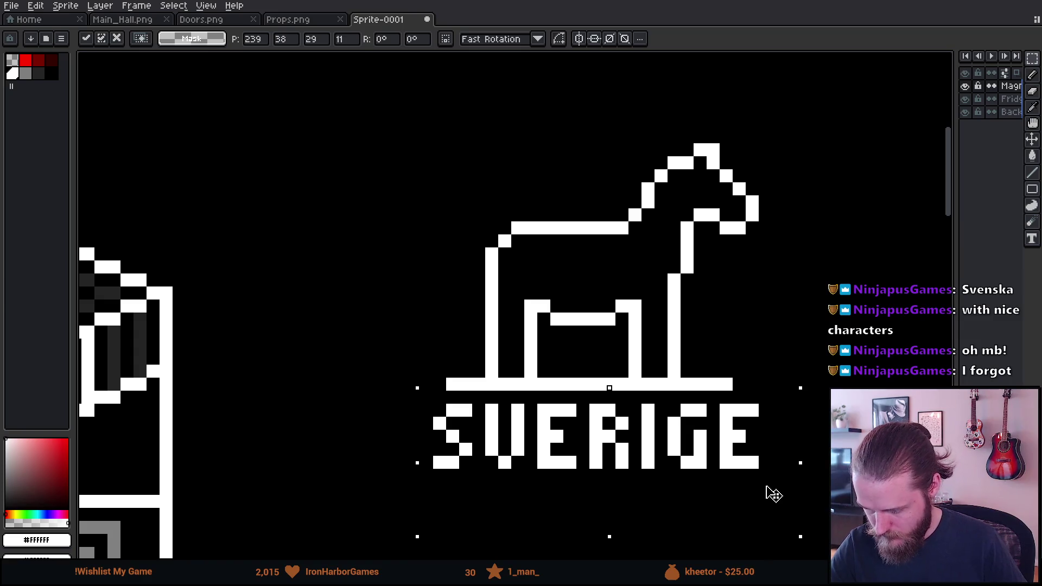
key("Right")
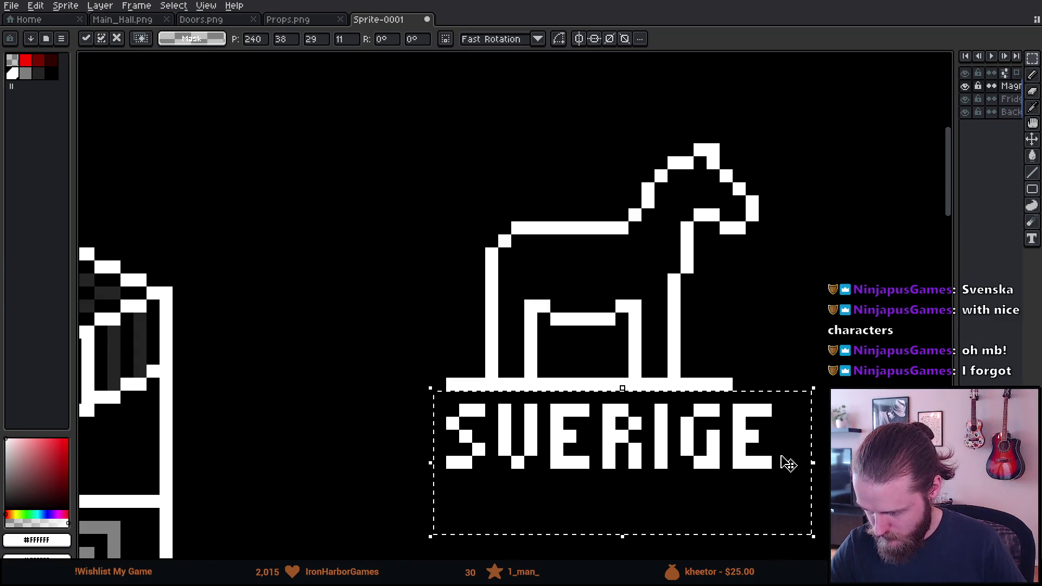
key("Right")
key("Left")
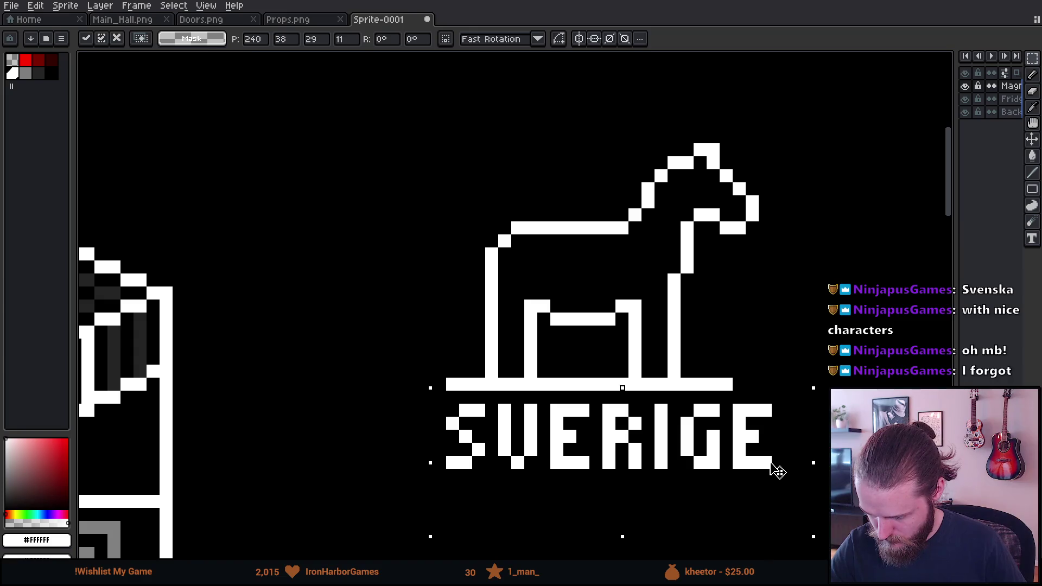
mouse_move(775, 322)
left_mouse_down()
mouse_move(695, 304)
mouse_move(682, 287)
left_mouse_up()
key("ctrl+d")
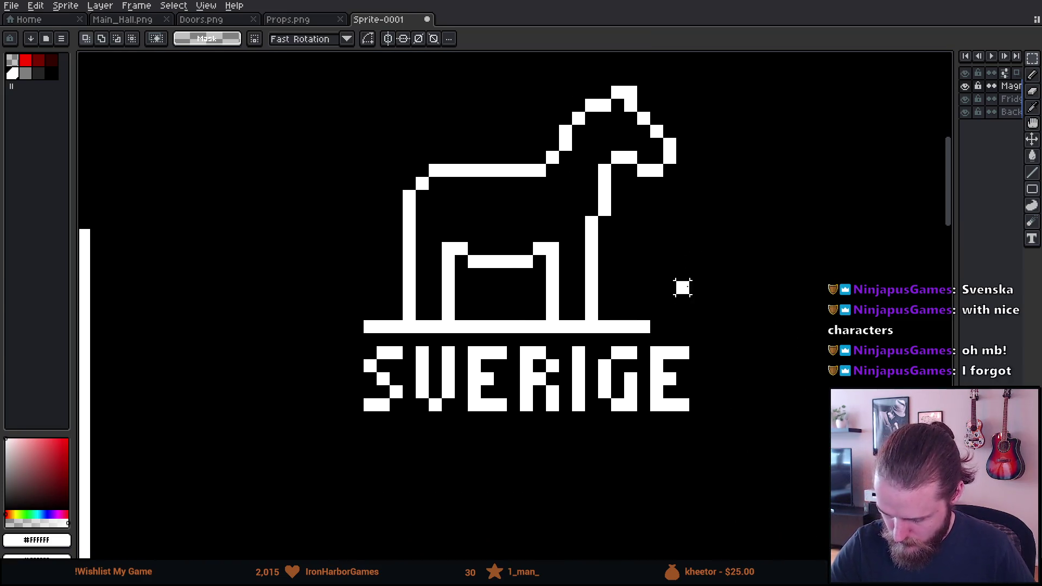
key("b")
mouse_move(651, 326)
left_mouse_down()
mouse_move(701, 325)
mouse_move(708, 420)
left_mouse_up()
Step: Extend the base line left and draw the sign's left border beside the S
left_click(682, 418)
key("ctrl+z")
left_click(357, 326)
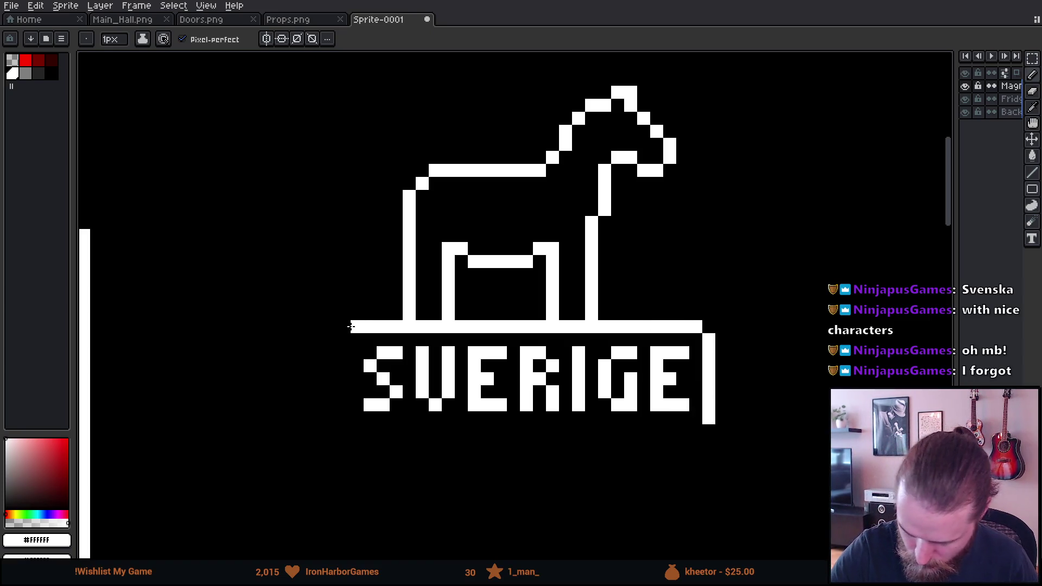
left_click(344, 339)
left_click_drag(343, 341, 343, 398)
left_click(357, 405)
left_click(344, 418)
left_click(356, 431)
Step: Draw the bottom border under SVERIGE, closing the frame, and centre the sign
left_click(695, 431, "shift")
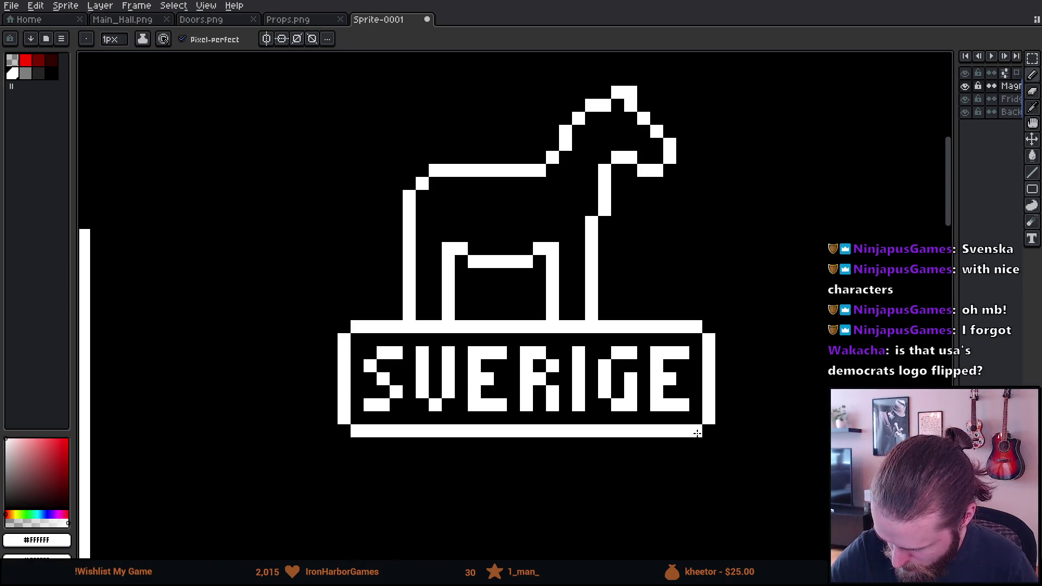
left_click_drag(718, 416, 692, 429)
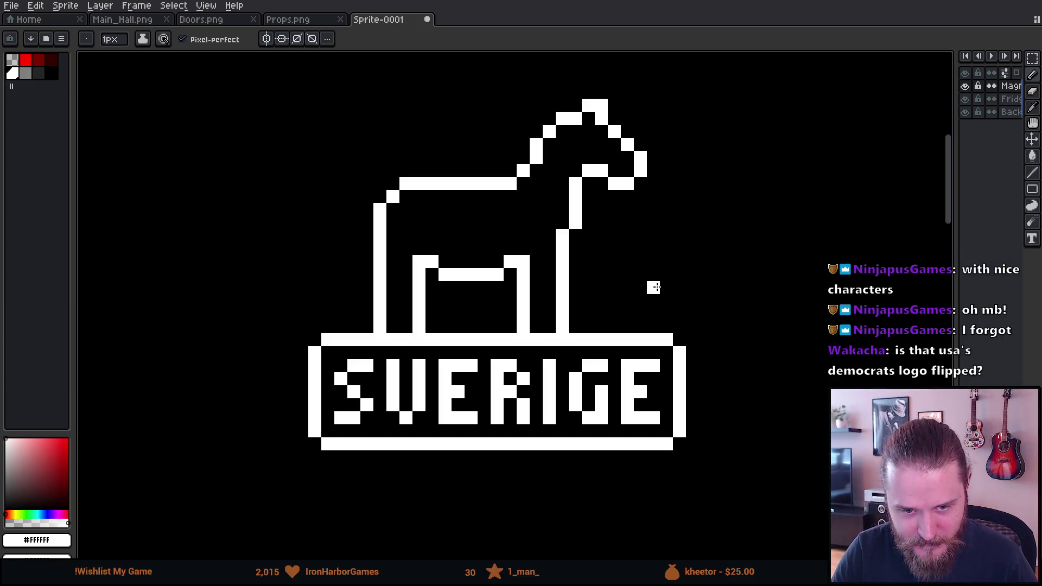
left_click_drag(654, 313, 648, 326)
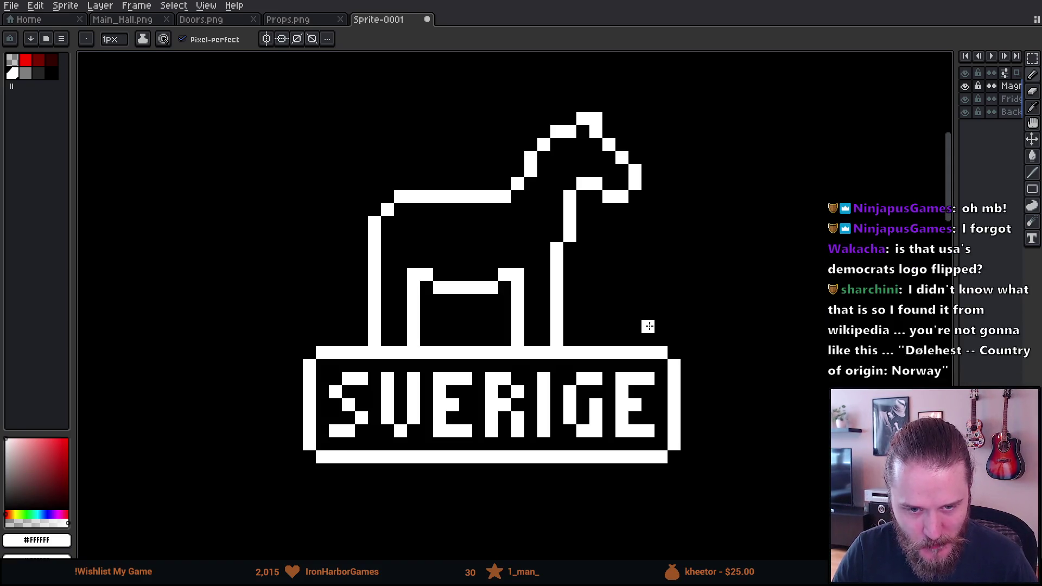
left_click_drag(649, 326, 641, 326)
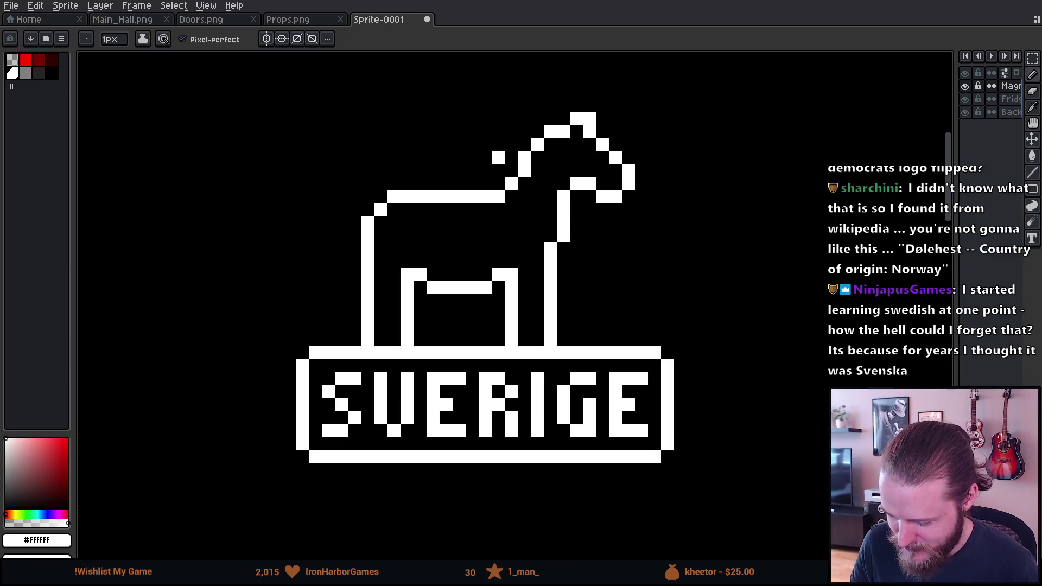
mouse_move(355, 336)
left_mouse_down()
mouse_move(316, 342)
mouse_move(317, 365)
mouse_move(275, 352)
left_mouse_up()
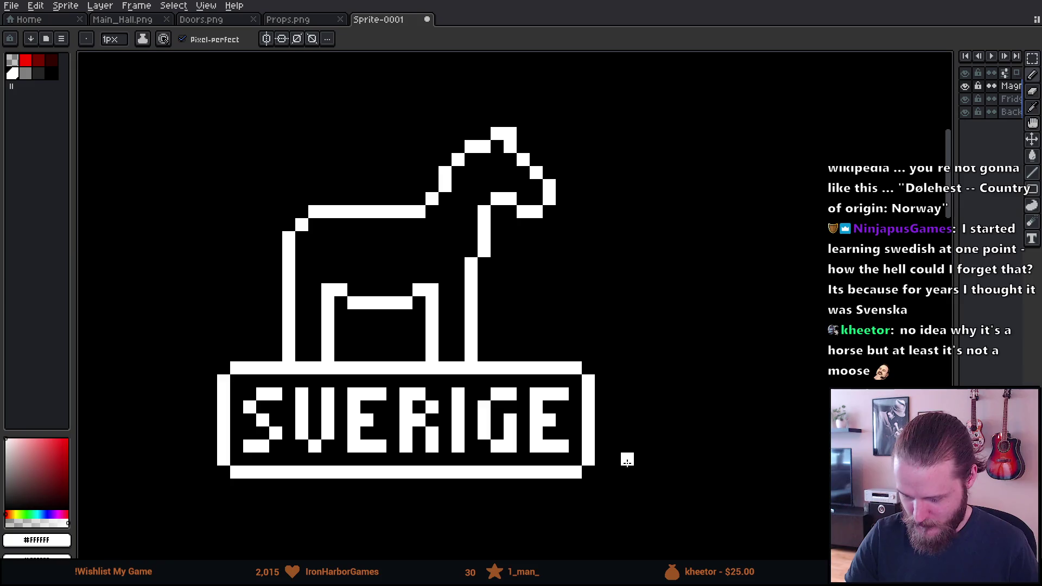
key("m")
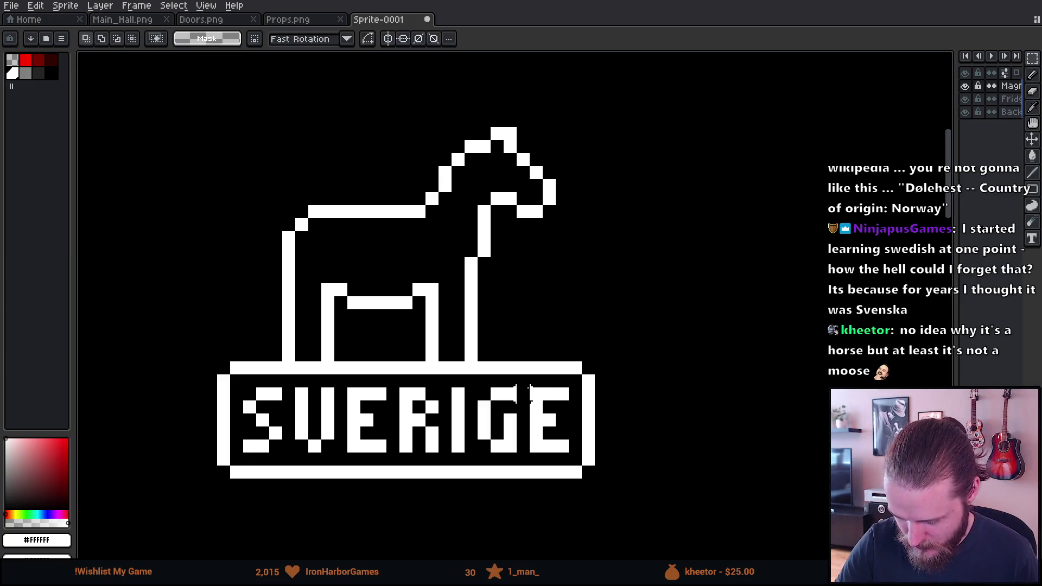
left_click_drag(561, 173, 589, 342)
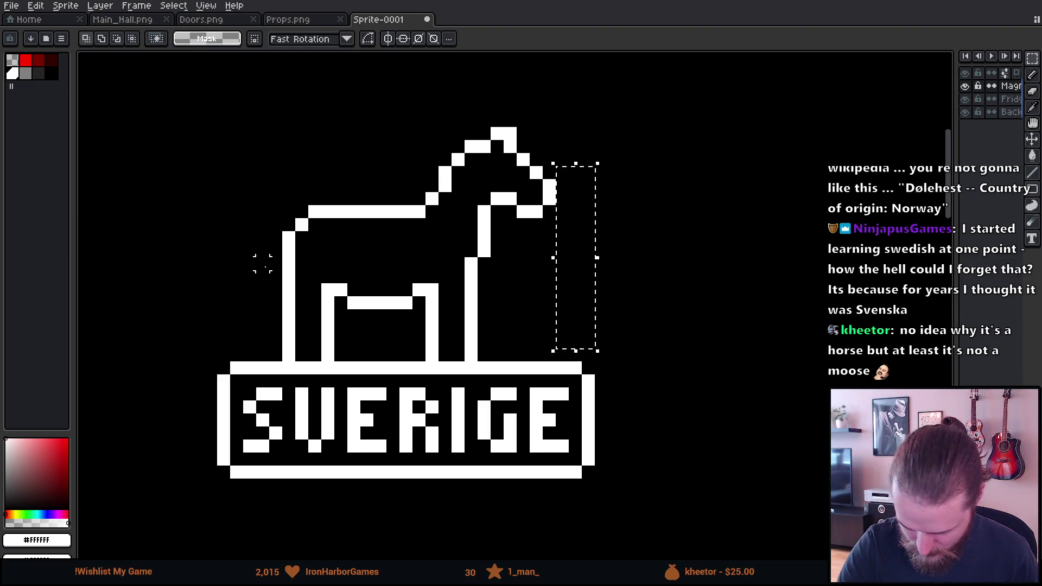
left_click_drag(422, 527, 455, 557)
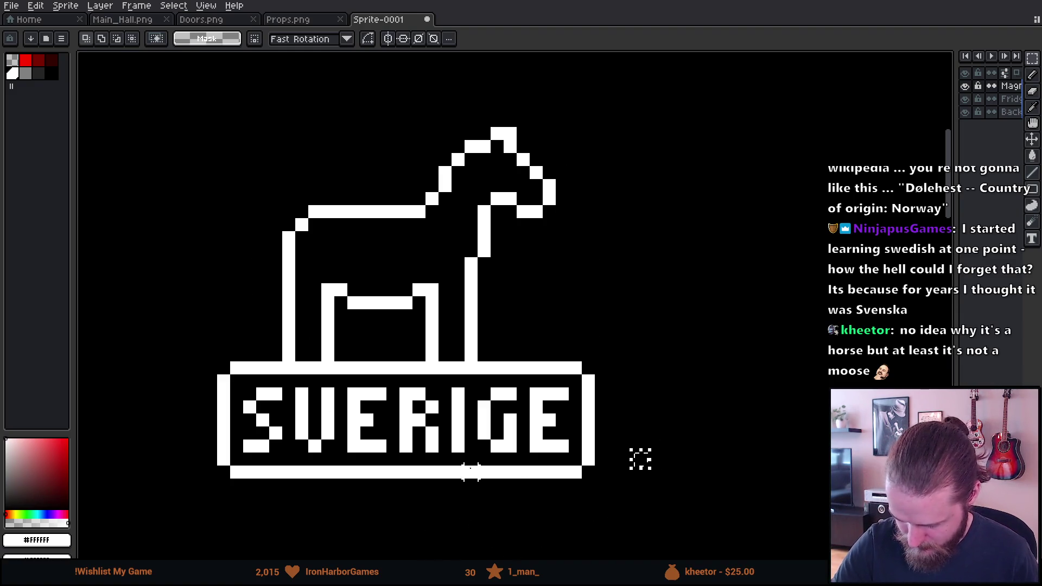
left_click_drag(188, 359, 662, 519)
key("Right")
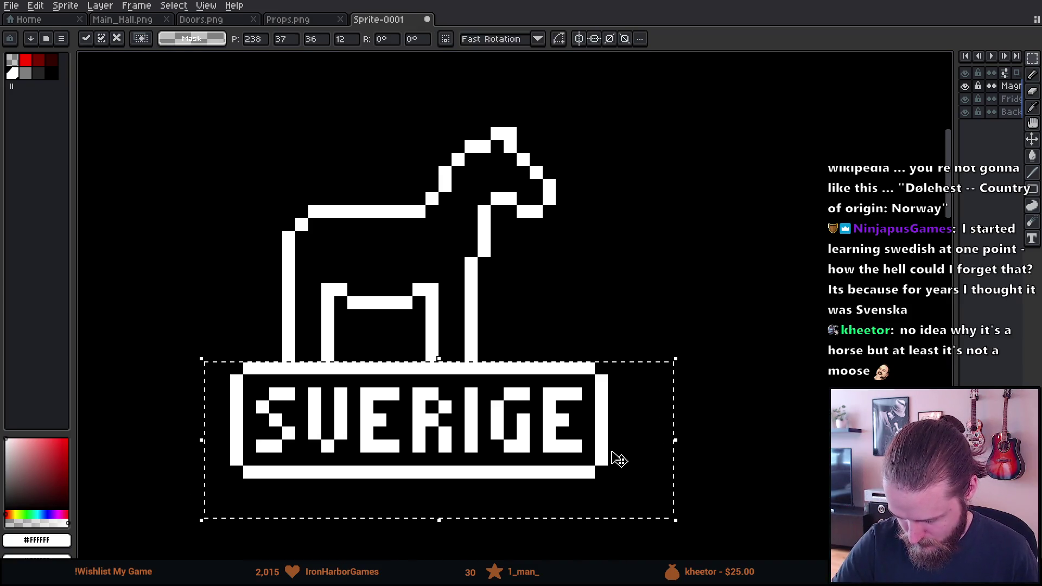
key("ctrl+d")
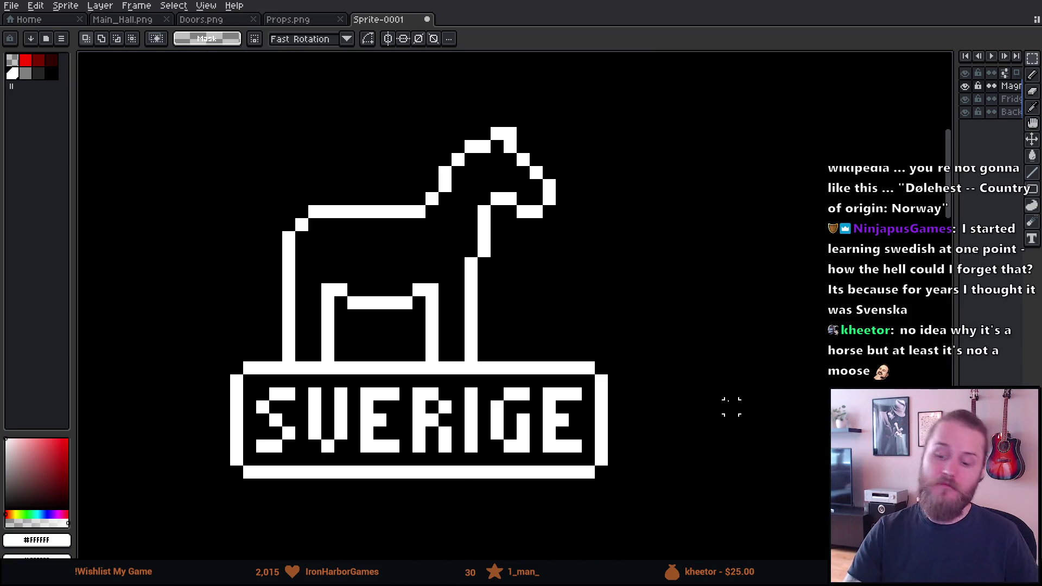
key("ctrl+shift+d")
key("Left")
key("ctrl+d")
scroll(732, 393, "down", 5)
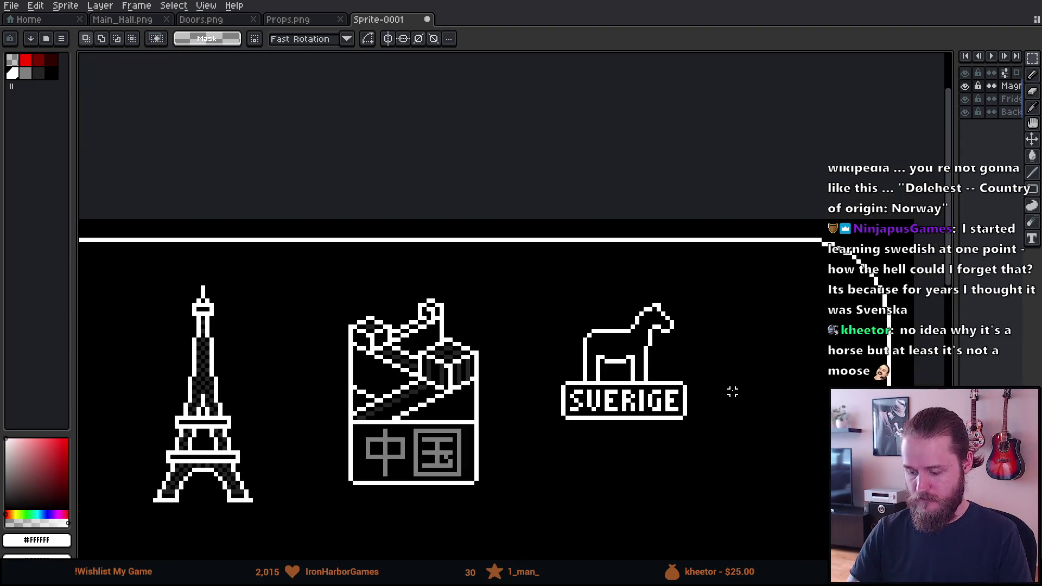
scroll(749, 402, "up", 4)
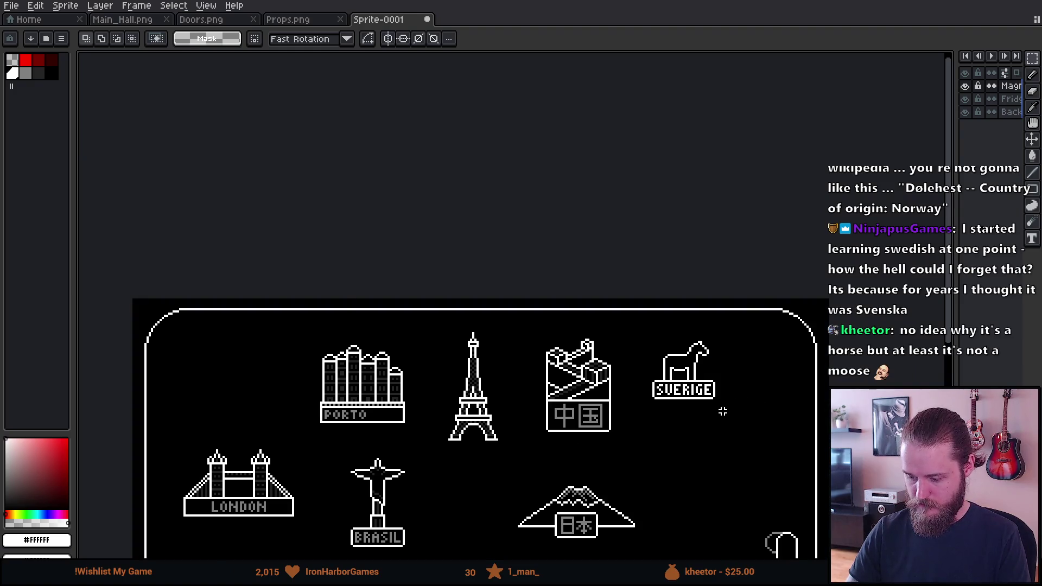
scroll(726, 289, "up", 2)
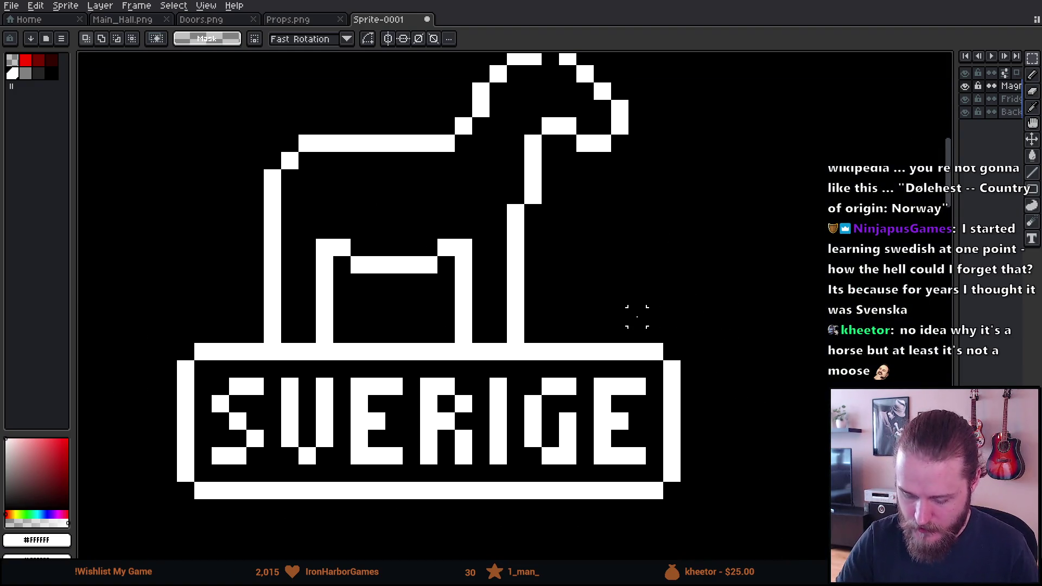
Step: Fill every SVERIGE letter grey with a non-contiguous Paint Bucket inside the selected sign, then deselect
mouse_move(202, 369)
left_mouse_down()
mouse_move(261, 428)
mouse_move(646, 447)
mouse_move(658, 462)
left_mouse_up()
key("g")
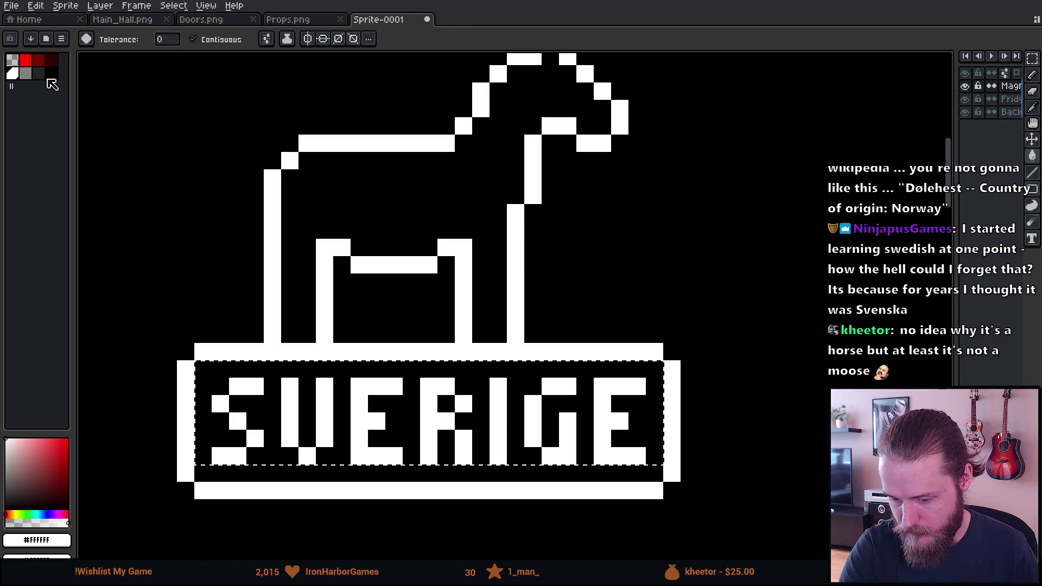
left_click(26, 73)
left_click(243, 43)
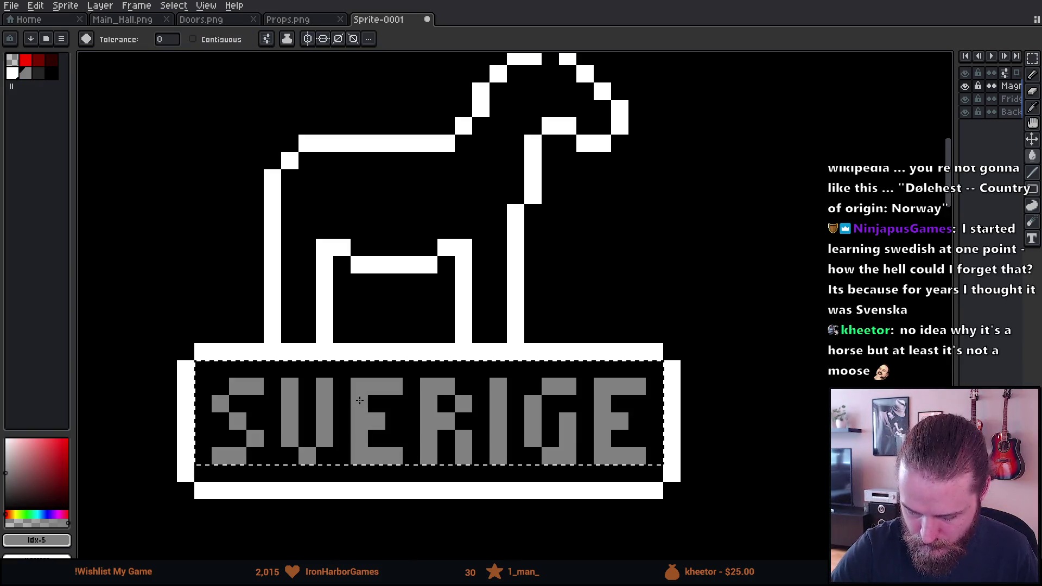
key("m")
key("ctrl+d")
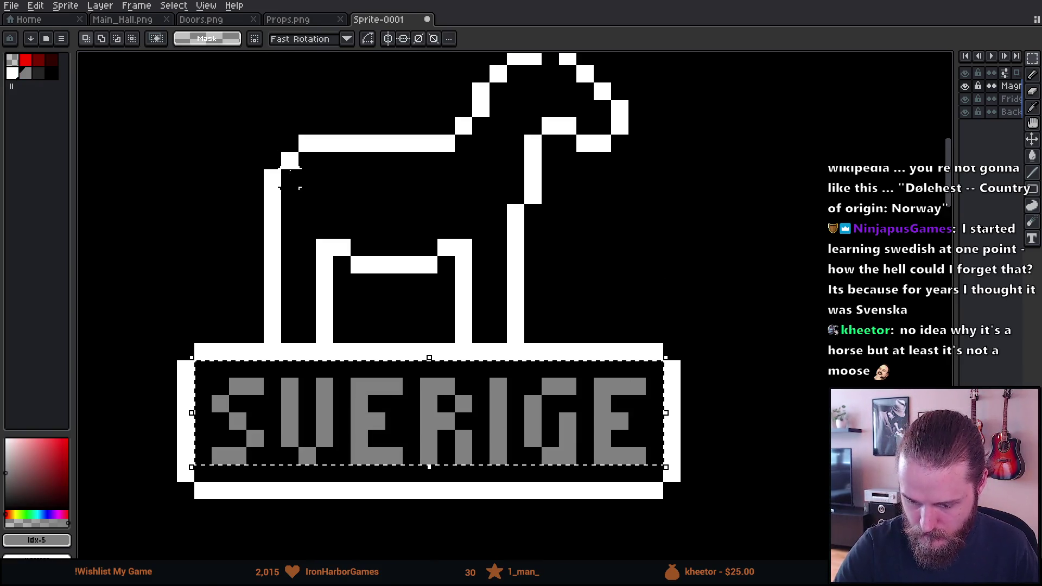
scroll(290, 161, "down", 6)
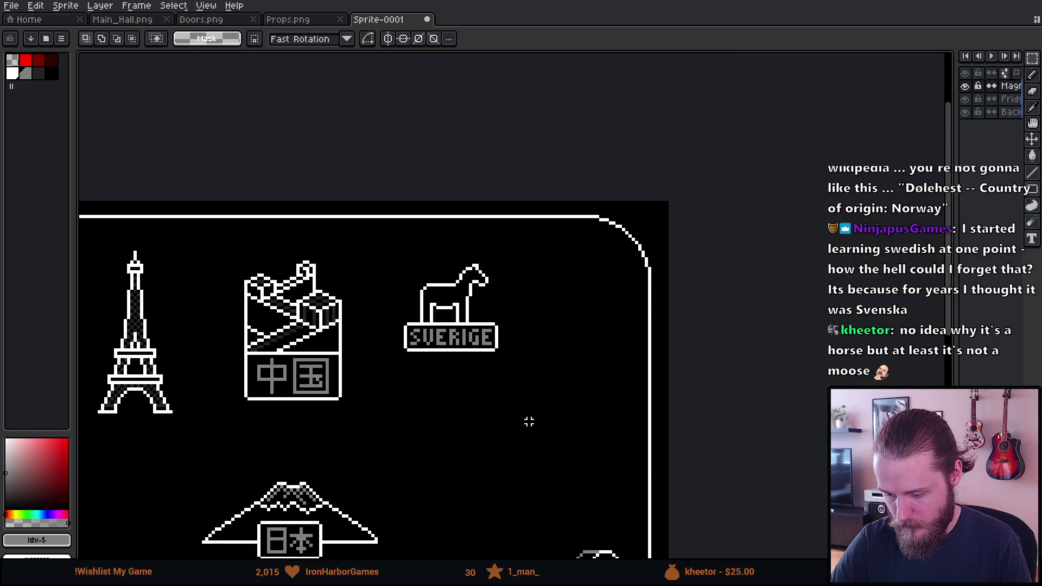
left_click_drag(517, 465, 683, 308)
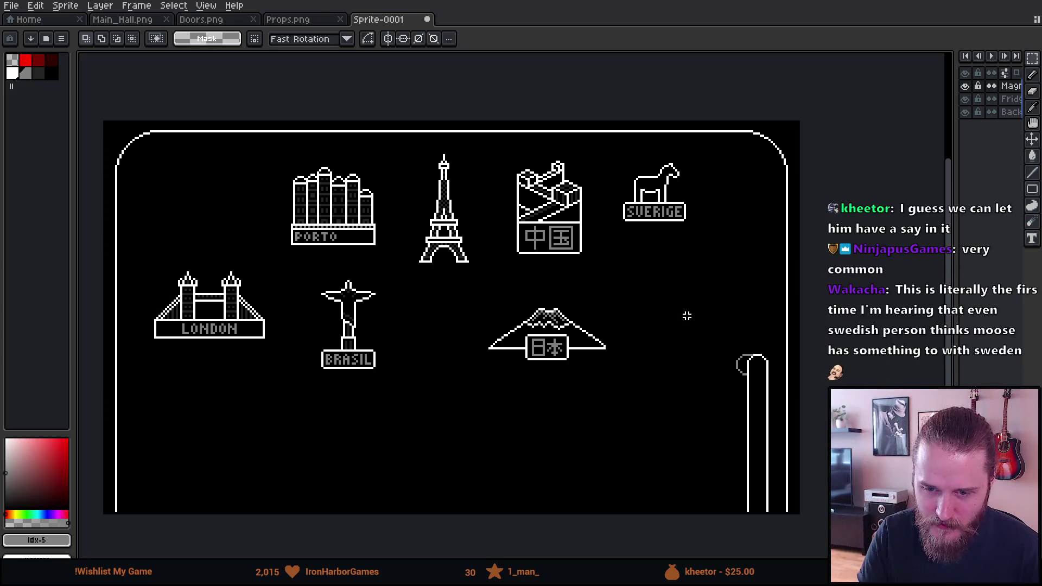
scroll(633, 383, "up", 1)
scroll(640, 394, "down", 1)
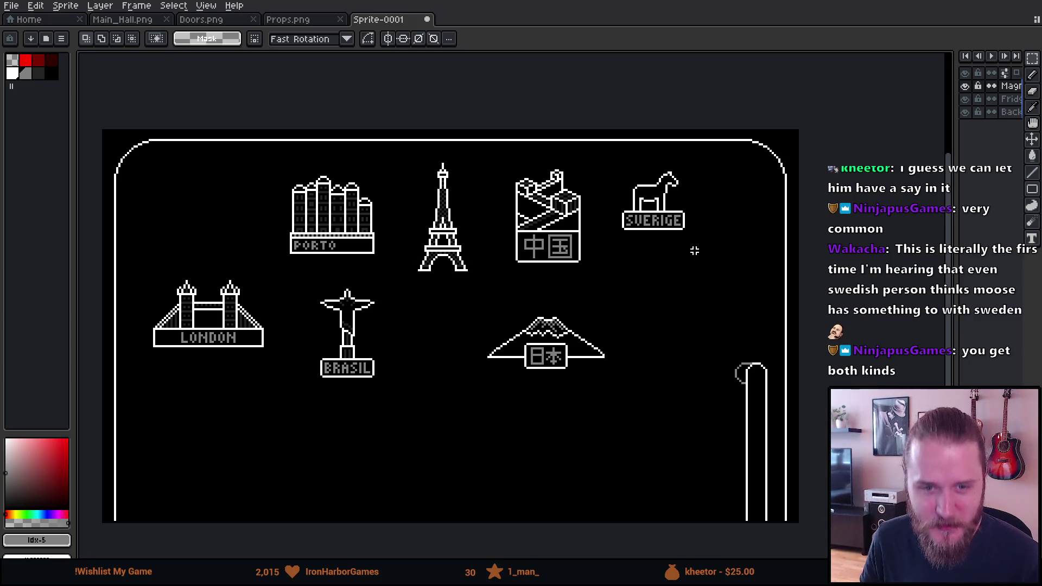
mouse_move(695, 250)
left_mouse_down()
mouse_move(676, 217)
mouse_move(577, 259)
left_mouse_up()
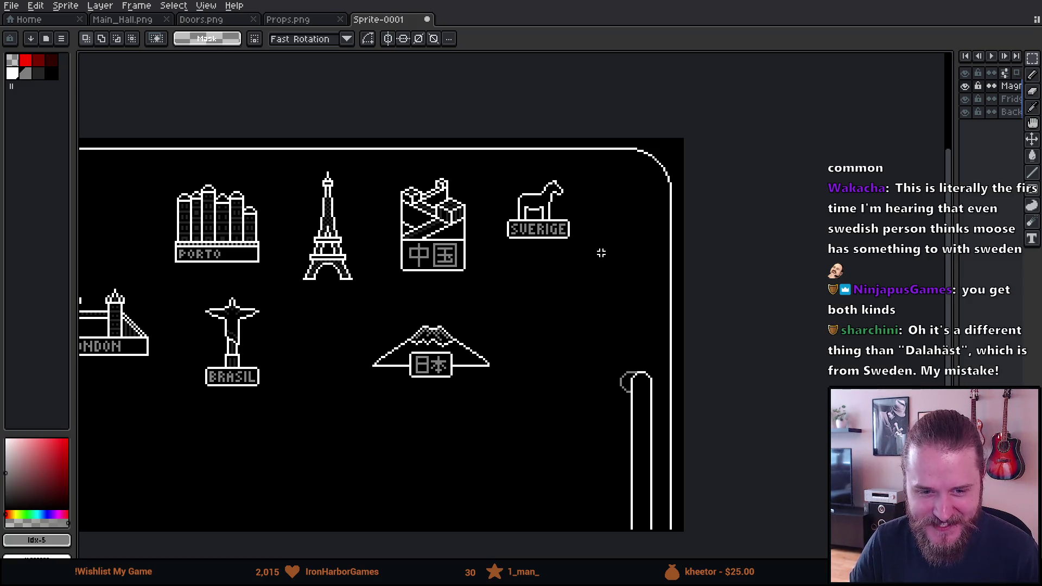
mouse_move(595, 246)
left_mouse_down()
mouse_move(552, 288)
mouse_move(500, 302)
left_mouse_up()
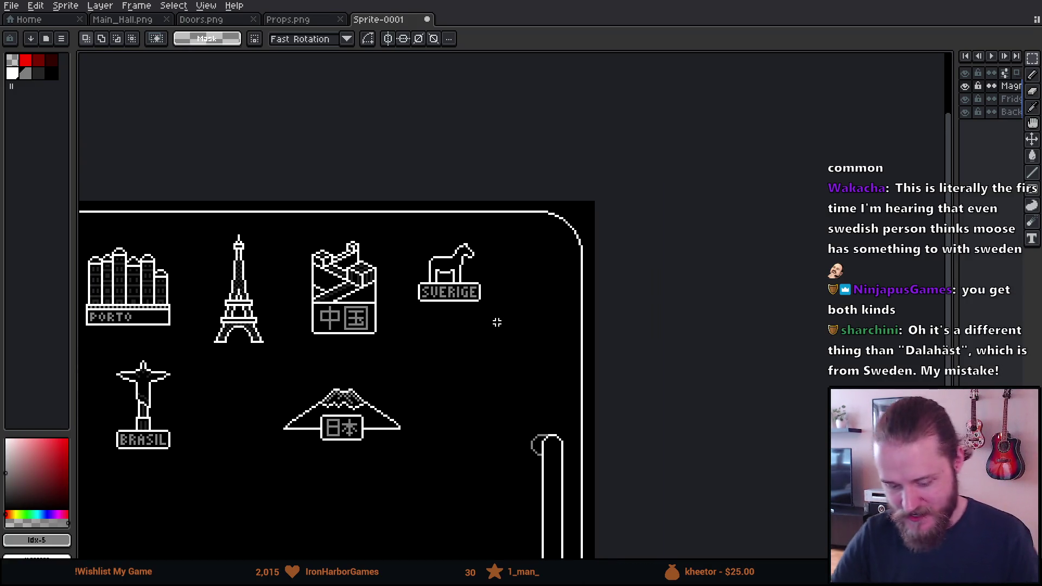
scroll(498, 320, "up", 2)
left_click_drag(454, 399, 517, 413)
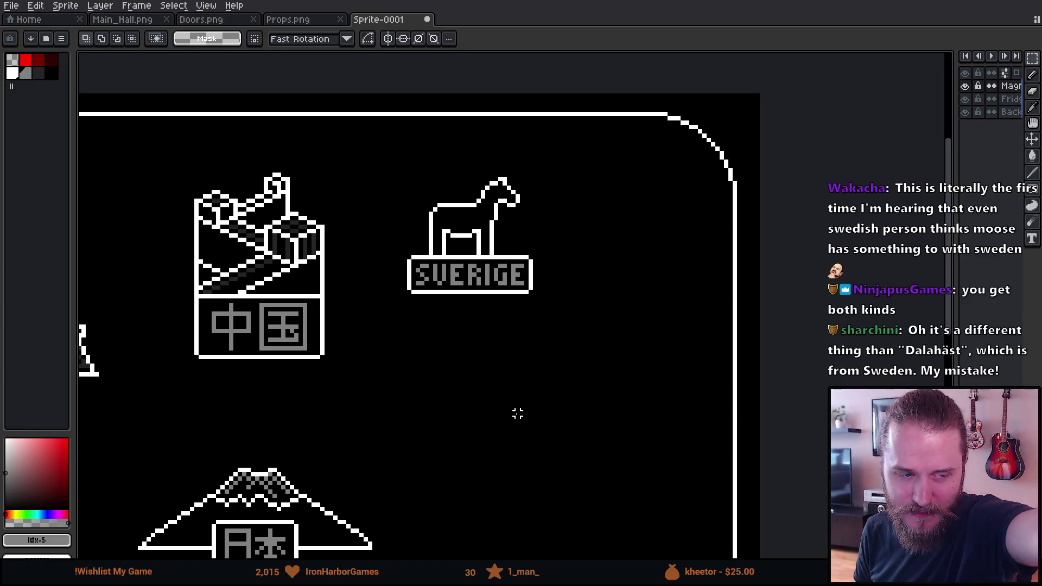
mouse_move(518, 414)
left_mouse_down()
mouse_move(565, 320)
mouse_move(552, 354)
left_mouse_up()
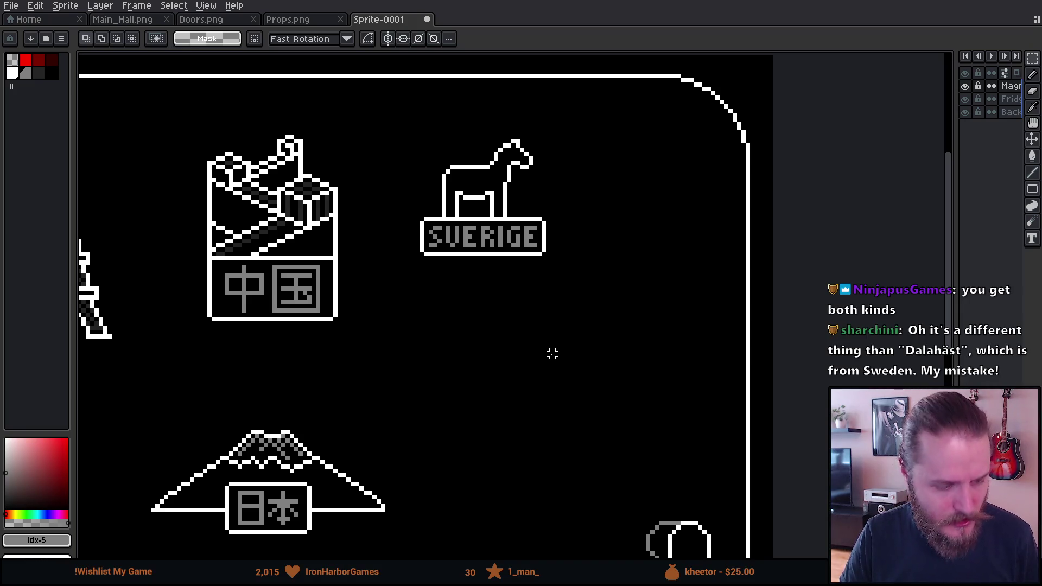
left_click_drag(553, 321, 514, 349)
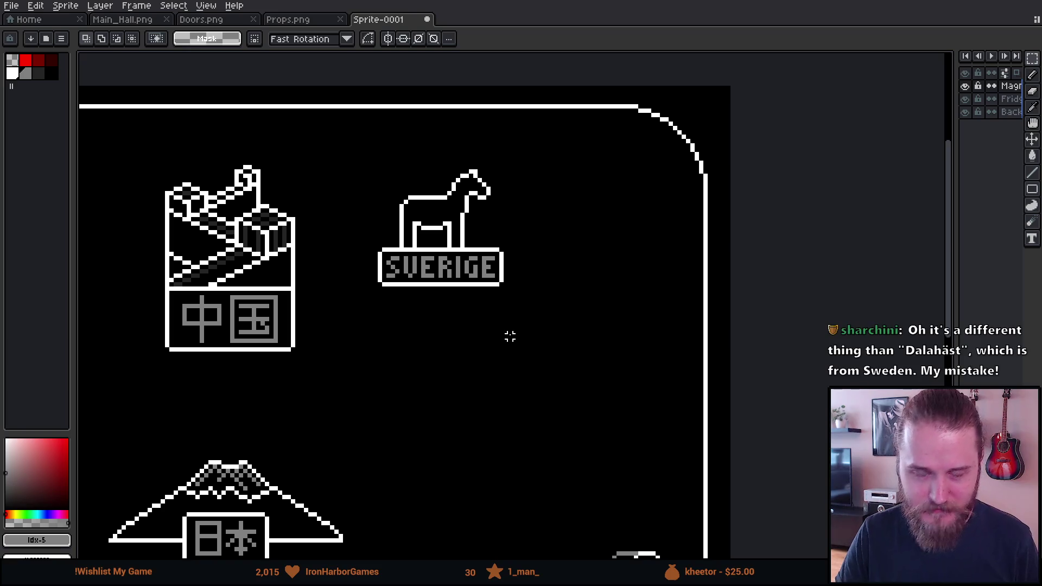
scroll(511, 336, "down", 1)
scroll(584, 281, "down", 3)
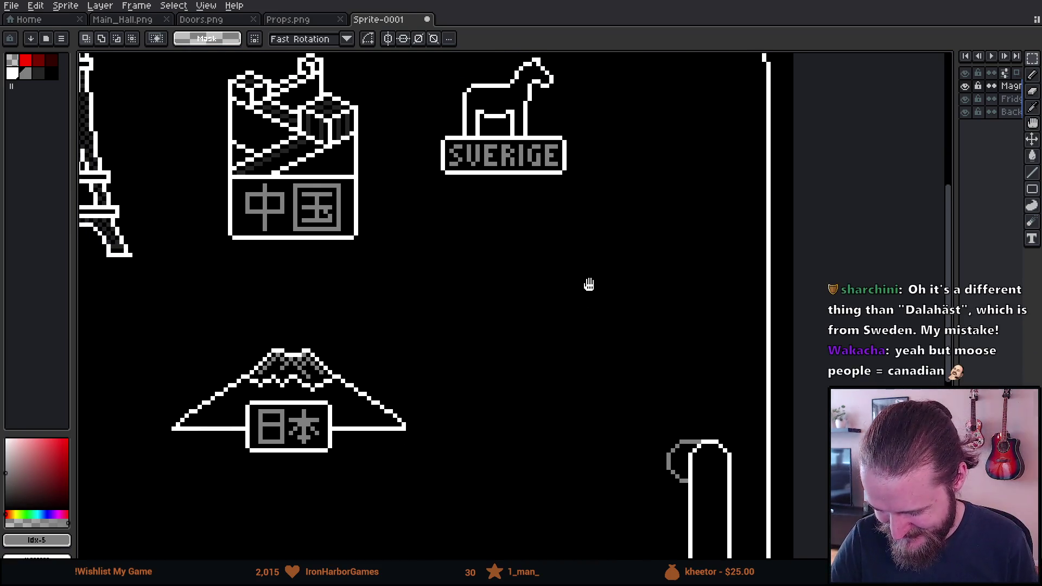
scroll(605, 351, "down", 2)
mouse_move(577, 441)
left_mouse_down()
mouse_move(570, 391)
mouse_move(600, 399)
left_mouse_up()
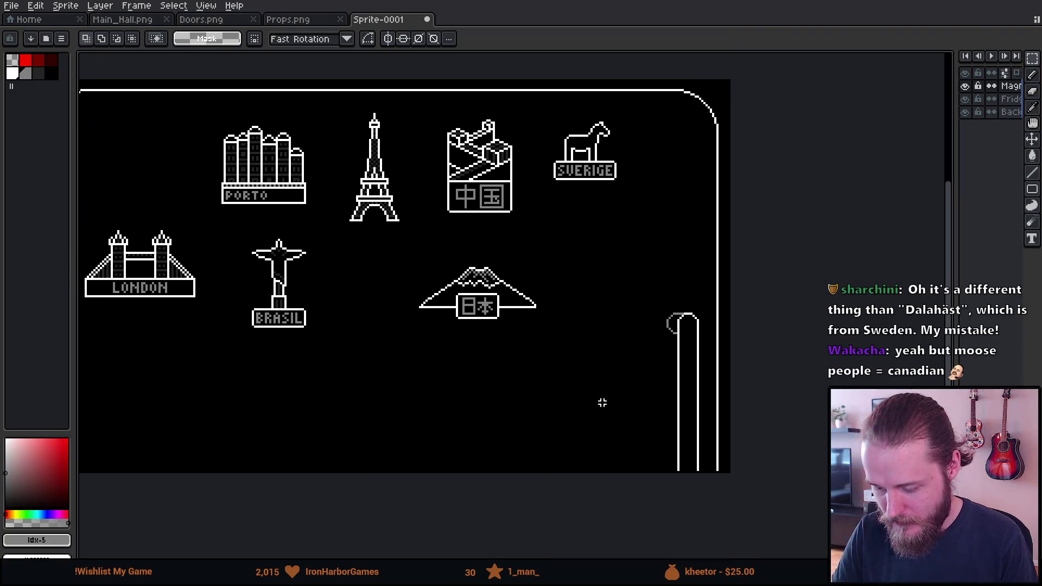
scroll(600, 400, "up", 1)
left_click_drag(597, 363, 560, 452)
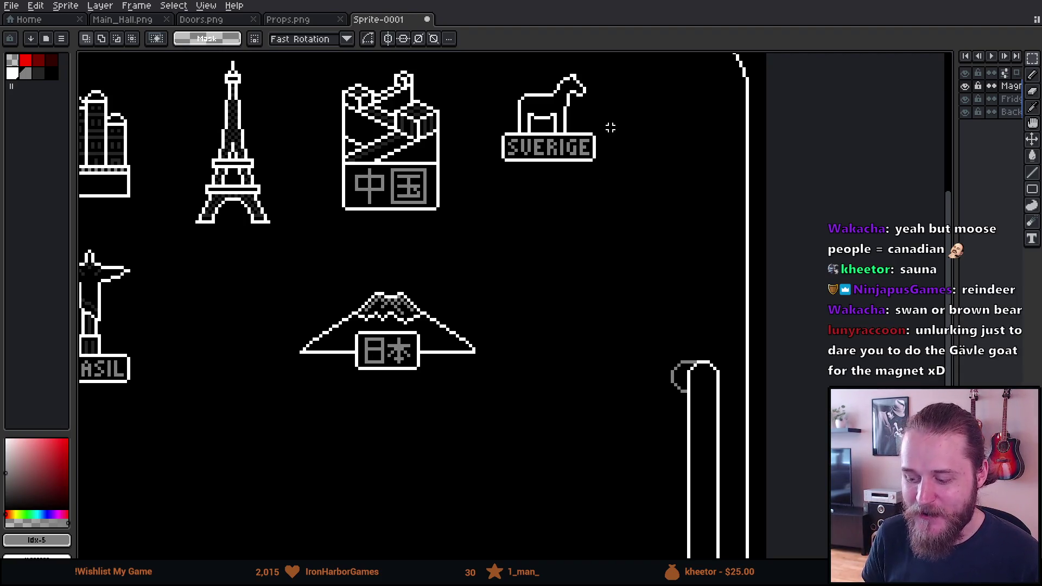
scroll(605, 152, "up", 3)
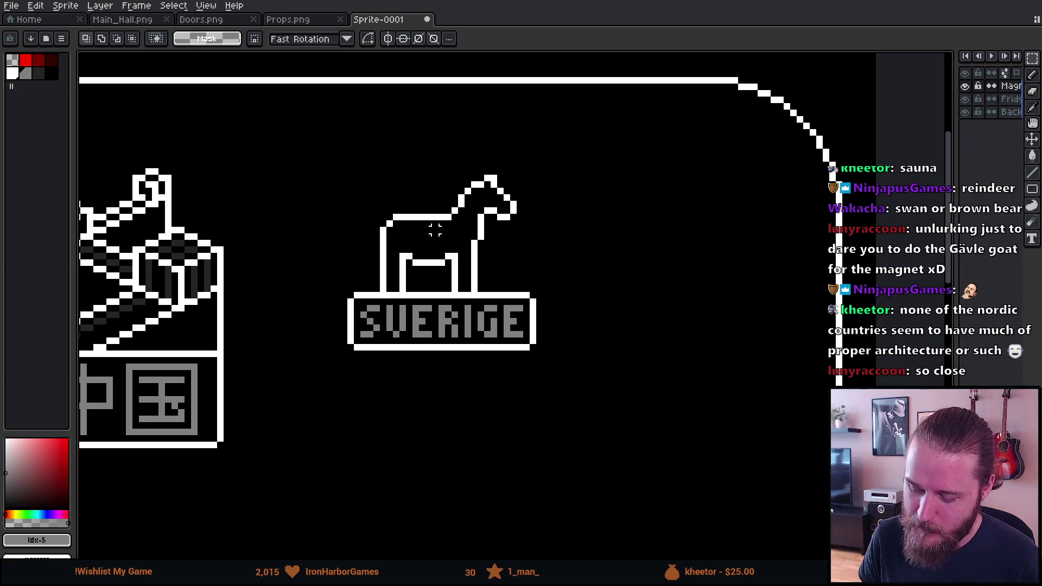
scroll(455, 145, "up", 2)
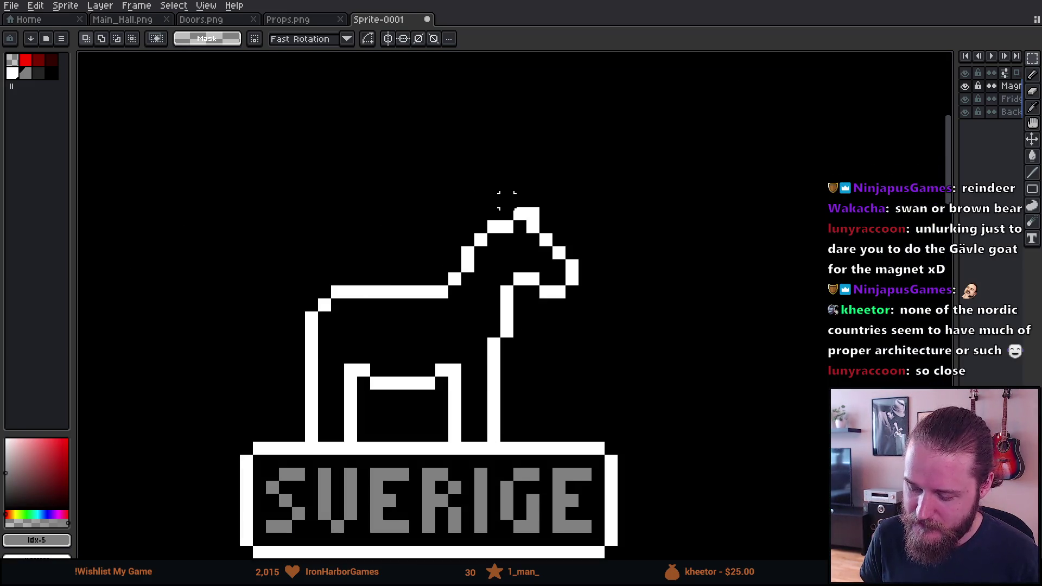
Step: Draw a white curl arching back from the horse's head, then select dark red
key("b")
key("alt")
left_click(500, 220, "alt")
mouse_move(507, 201)
left_mouse_down()
mouse_move(466, 187)
mouse_move(454, 212)
mouse_move(444, 202)
mouse_move(429, 216)
mouse_move(420, 247)
left_mouse_up()
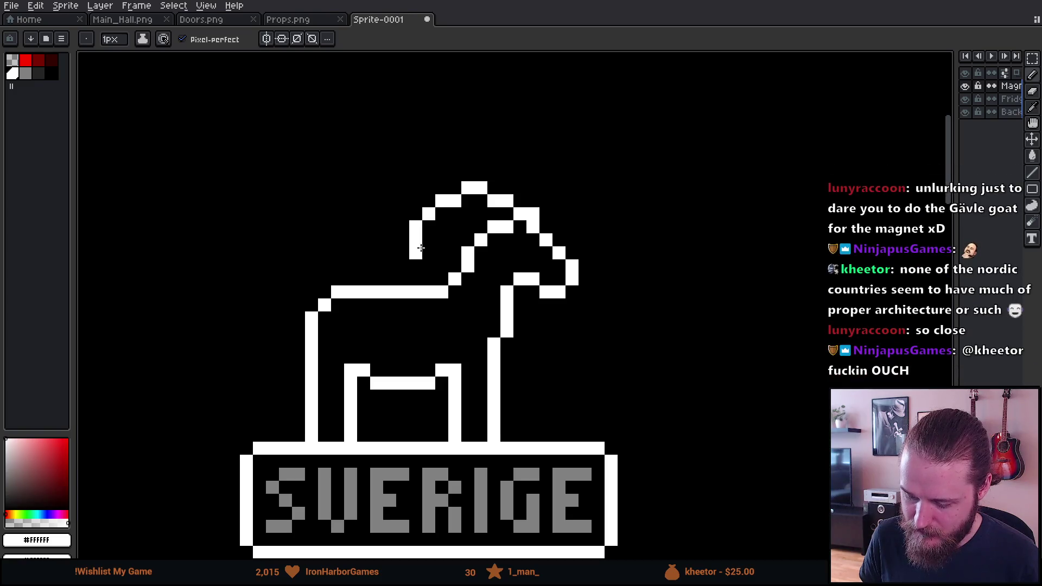
scroll(466, 345, "down", 5)
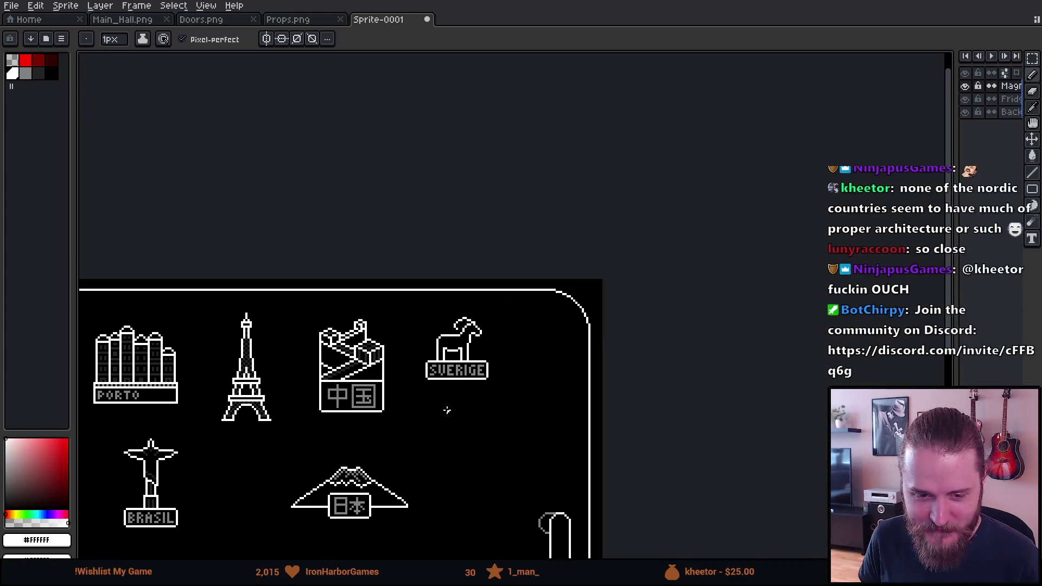
scroll(447, 409, "up", 2)
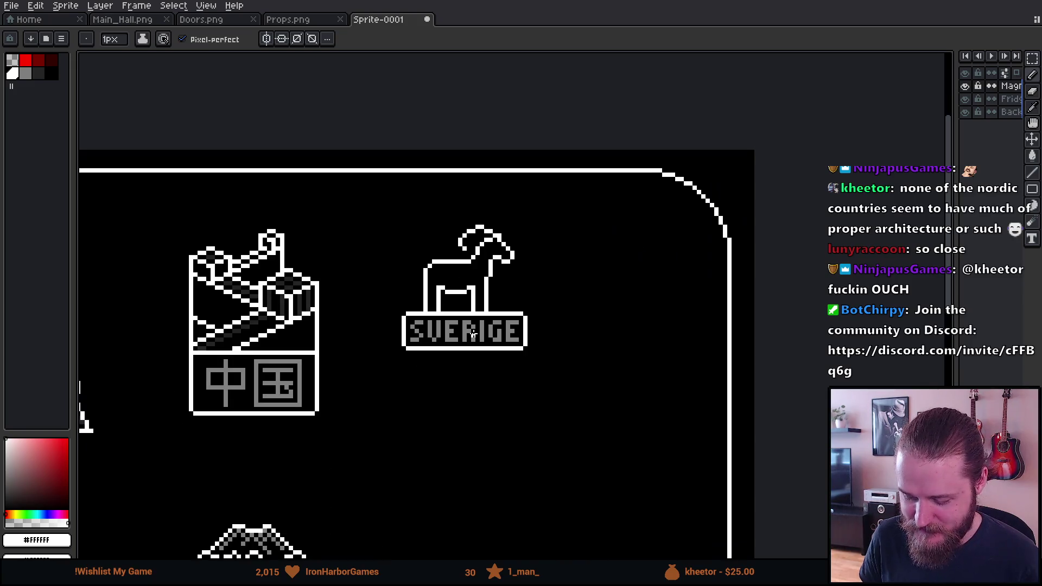
scroll(466, 342, "up", 2)
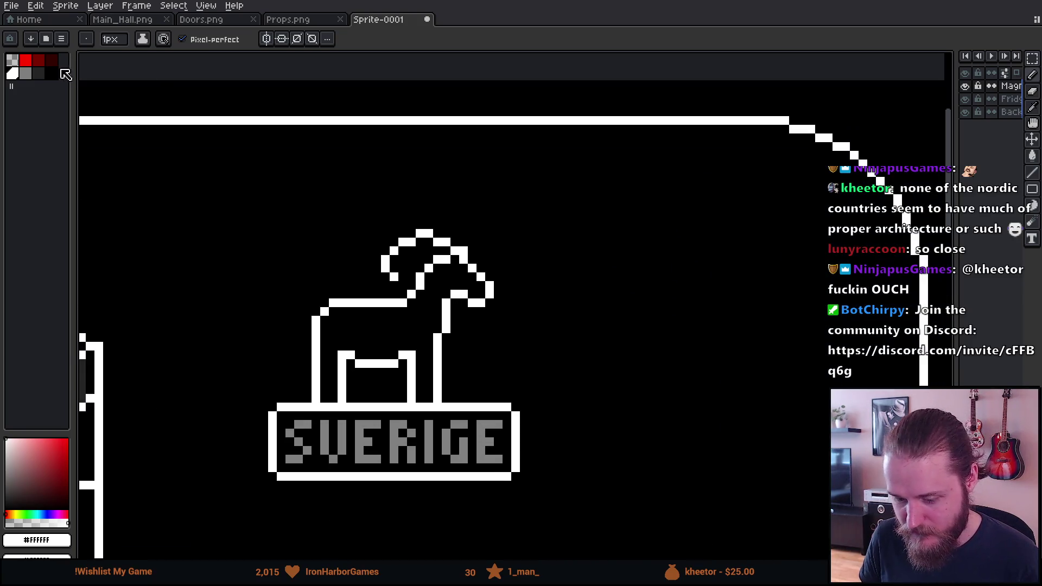
left_click(38, 60)
mouse_move(307, 335)
left_mouse_down()
mouse_move(293, 308)
mouse_move(315, 166)
mouse_move(363, 241)
mouse_move(402, 174)
mouse_move(440, 224)
mouse_move(498, 206)
mouse_move(507, 324)
mouse_move(453, 380)
left_mouse_up()
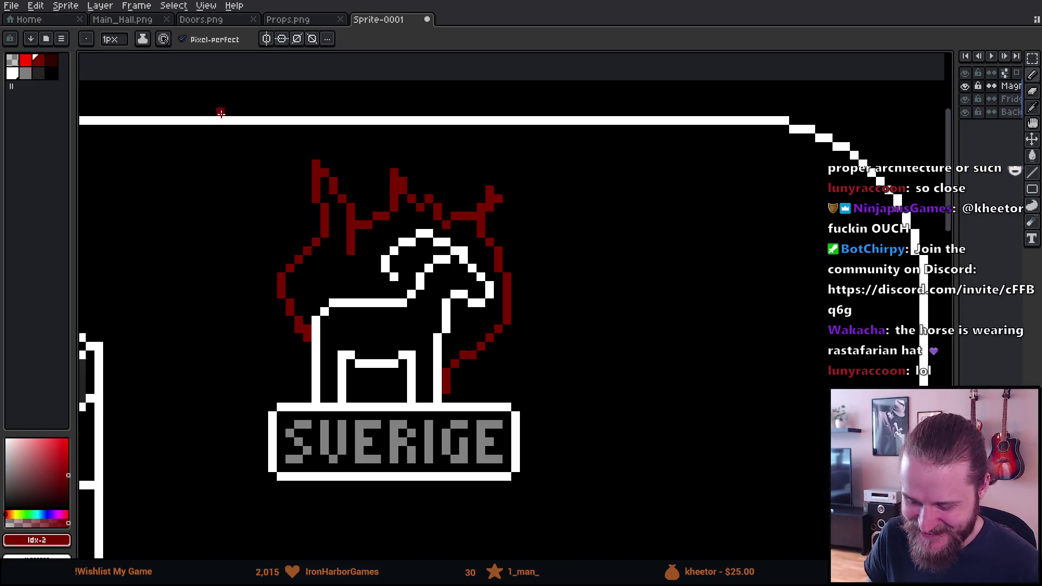
scroll(239, 220, "down", 4)
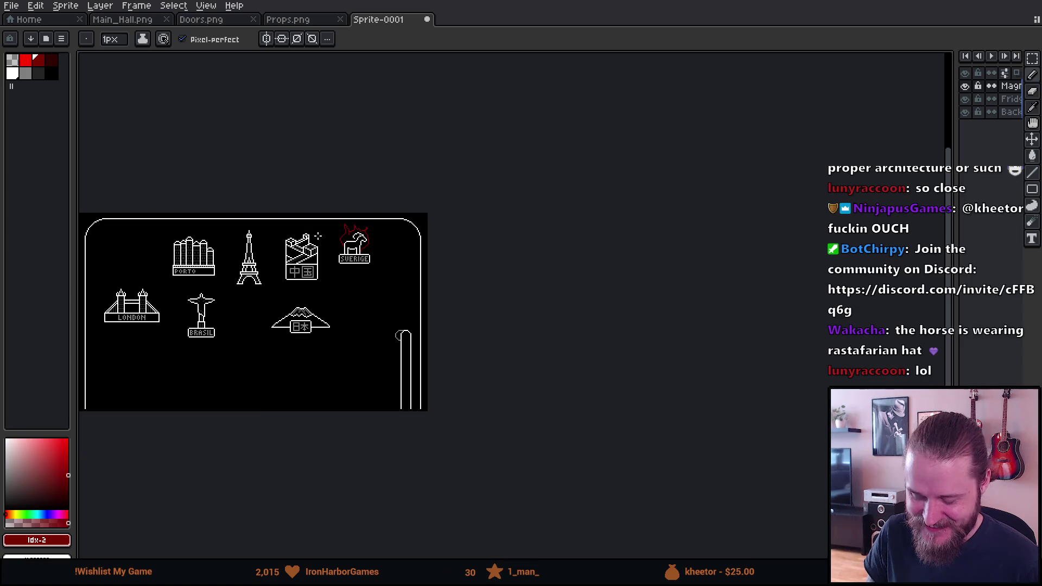
scroll(318, 230, "up", 4)
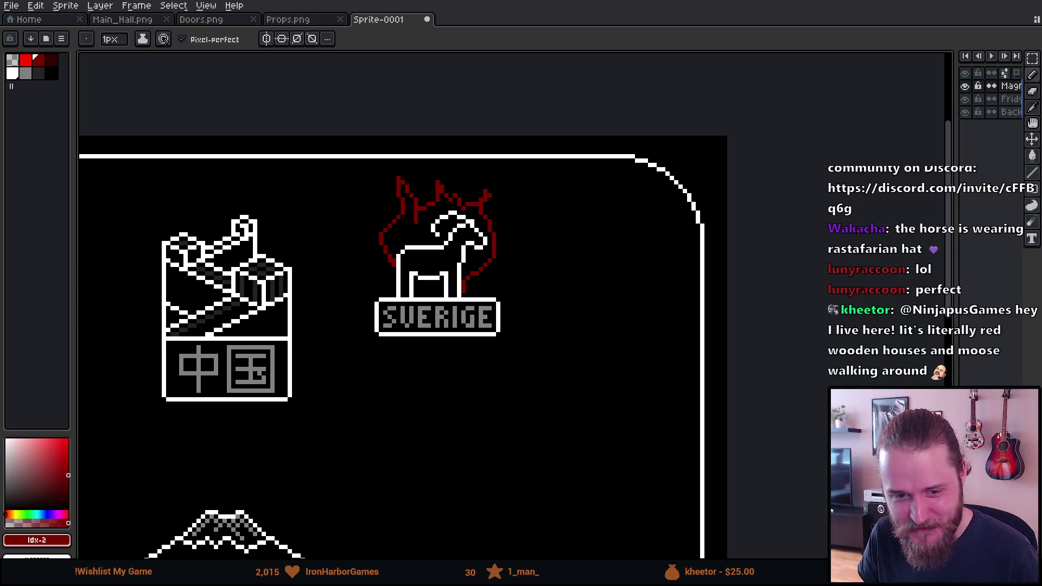
scroll(519, 174, "up", 1)
scroll(439, 263, "up", 2)
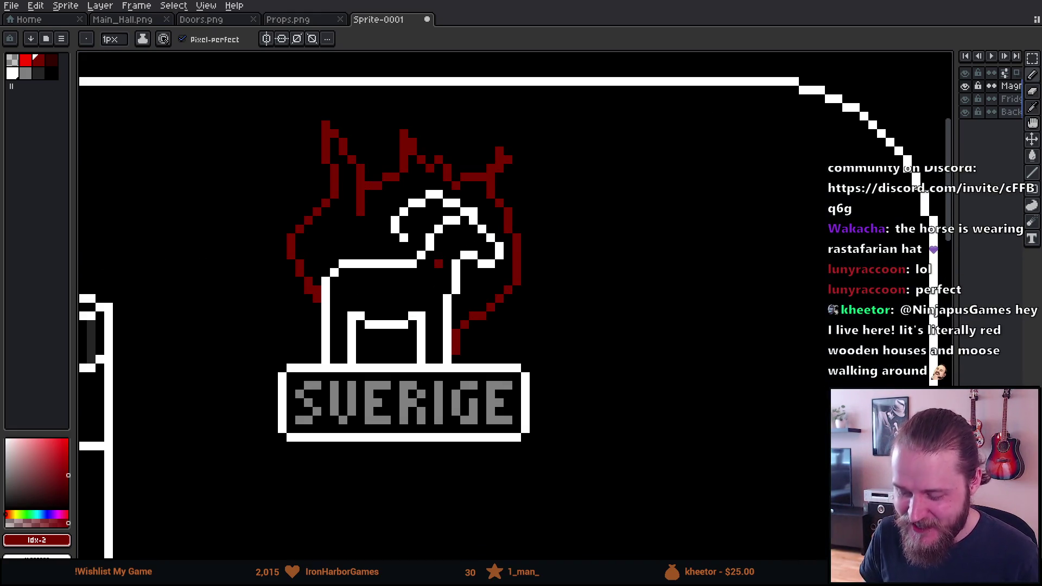
key("ctrl+z")
key("ctrl+z")
key("ctrl+z")
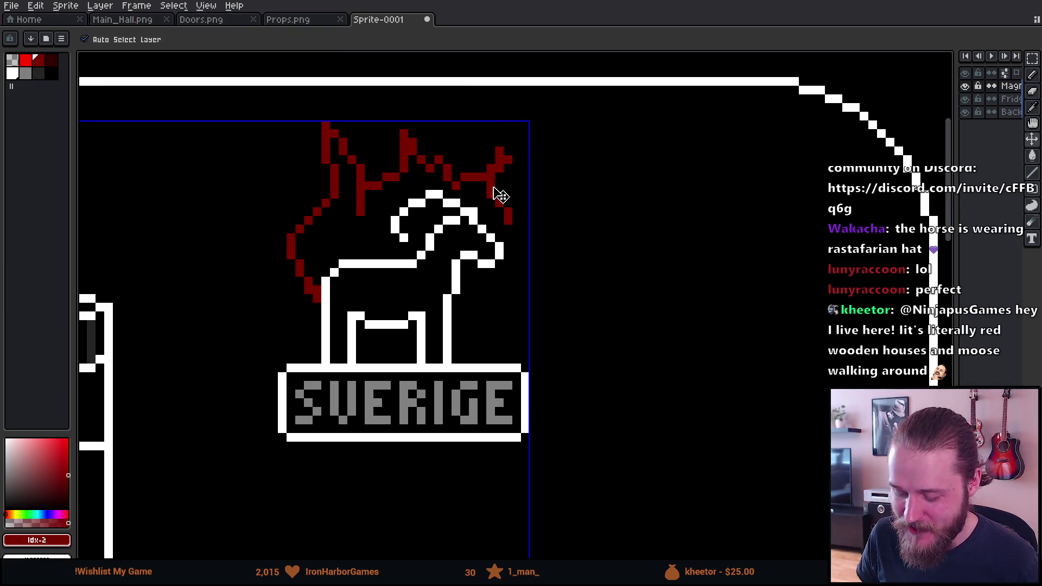
key("b")
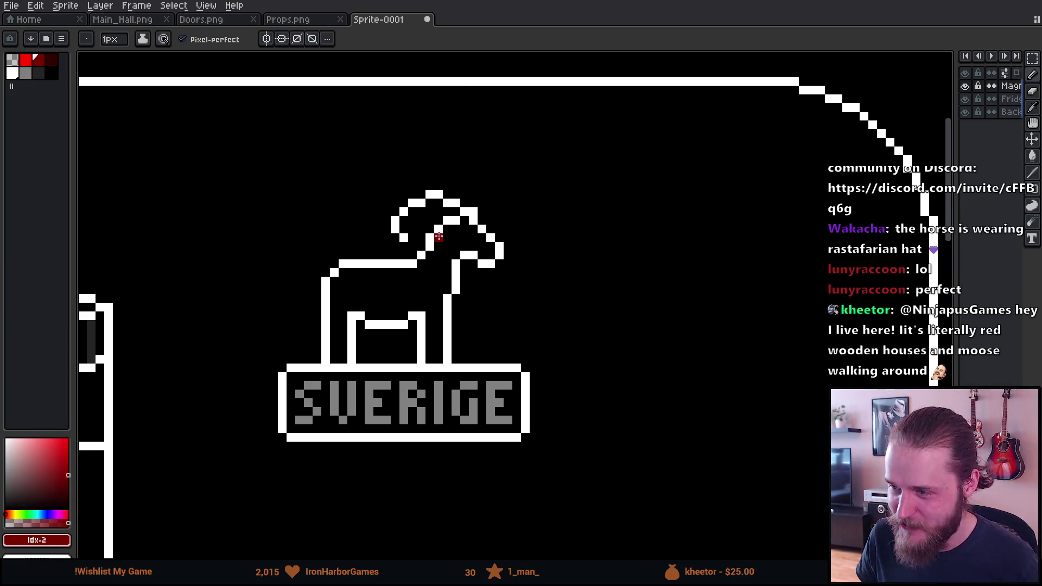
Step: Erase the stray red pixel and a white pixel above the horse's head
scroll(442, 232, "up", 1)
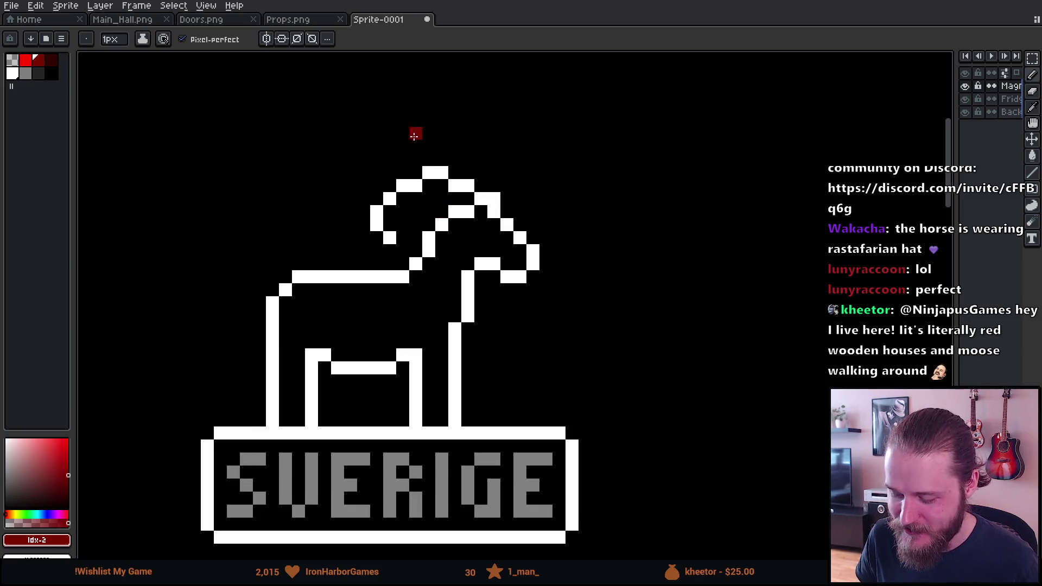
left_click(468, 147)
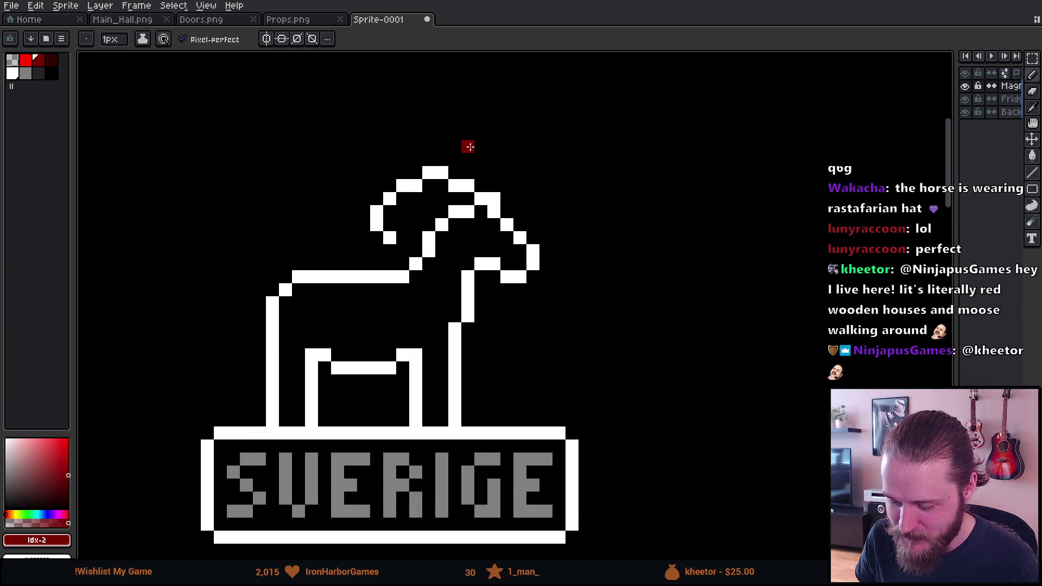
key("e")
left_click(467, 146)
left_click(467, 186)
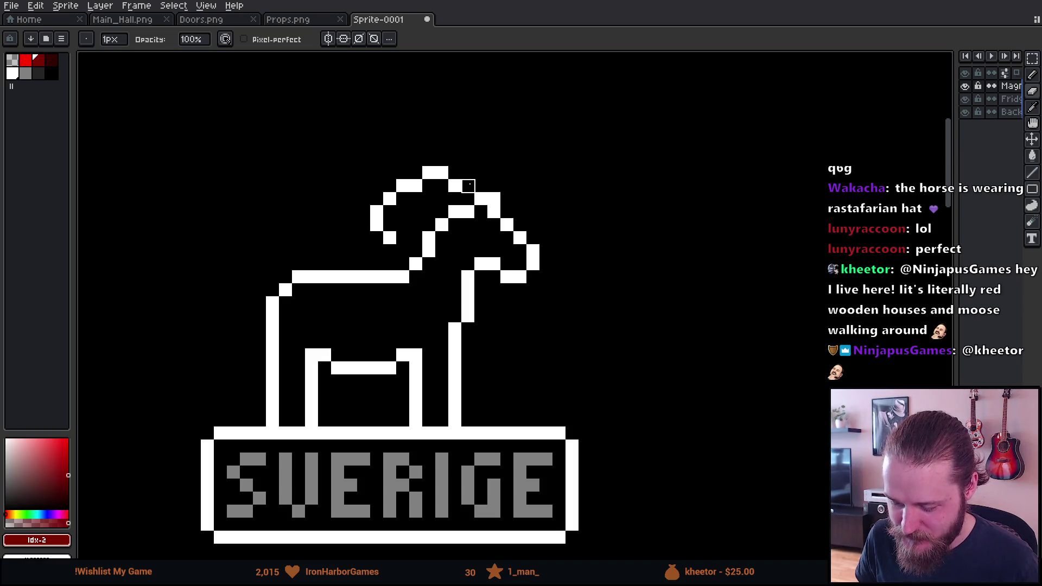
Step: Move the curl pixels down and left so they sit compactly on the head
key("m")
left_click_drag(368, 189, 425, 234)
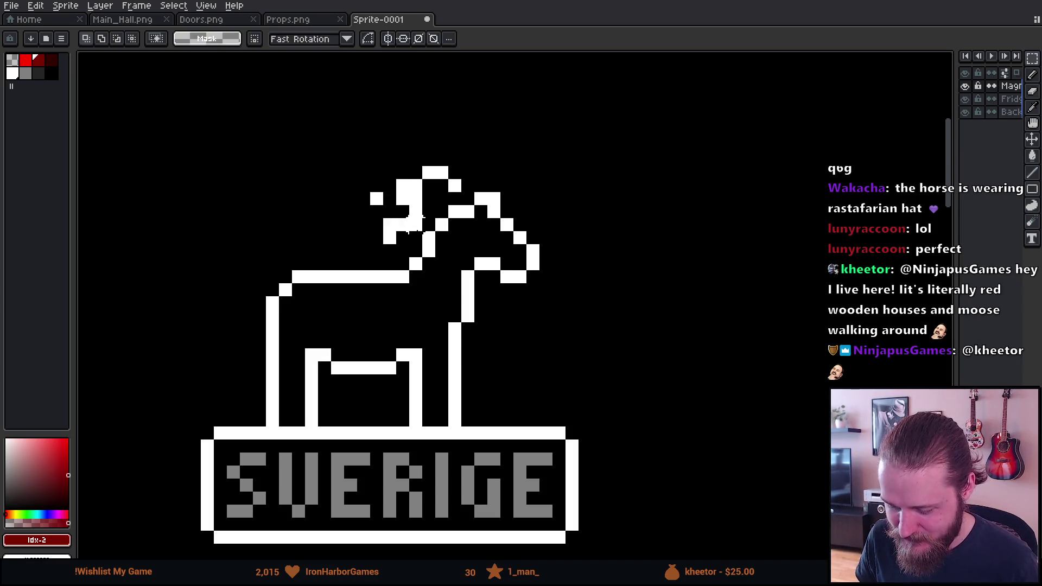
left_click(363, 159)
mouse_move(342, 151)
left_mouse_down()
mouse_move(400, 245)
mouse_move(425, 246)
mouse_move(425, 214)
left_mouse_up()
key("ctrl+d")
left_click_drag(343, 127, 475, 192)
left_click_drag(371, 192, 409, 220)
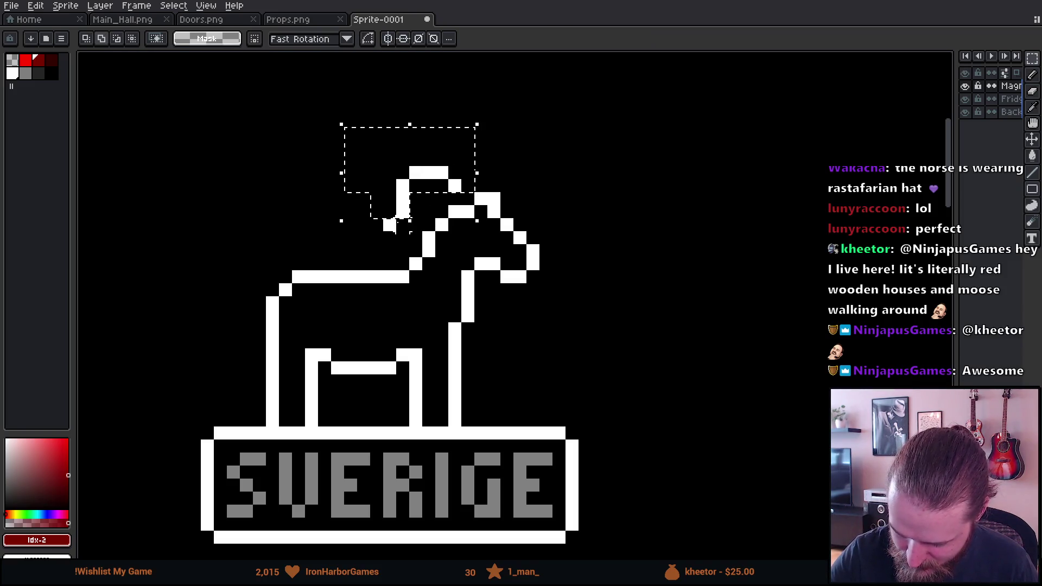
mouse_move(449, 174)
left_mouse_down()
mouse_move(437, 191)
mouse_move(465, 170)
left_mouse_up()
key("ctrl+d")
Step: Add a white pixel to extend the horse's muzzle downward
key("b")
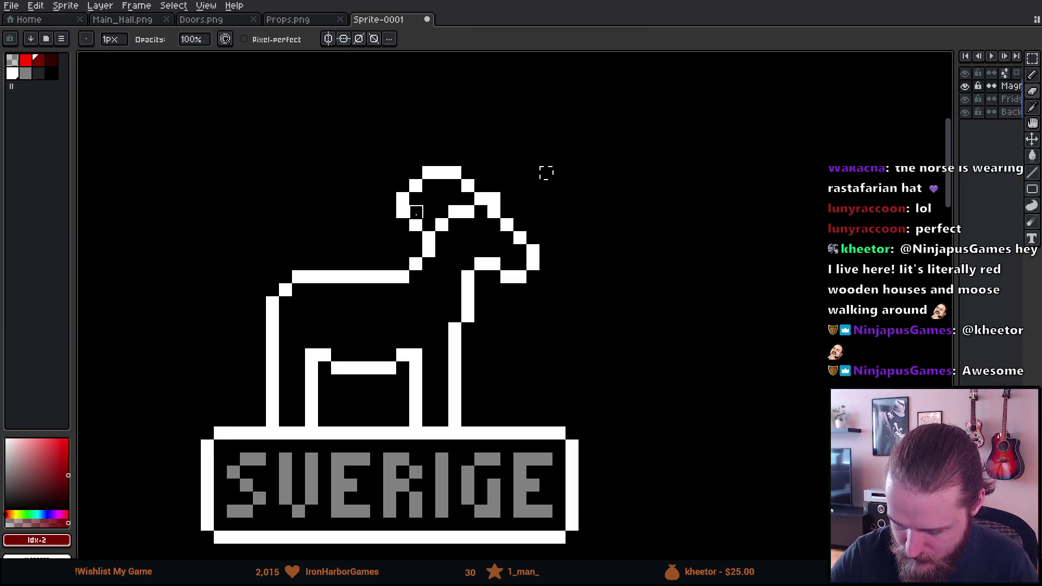
key("m")
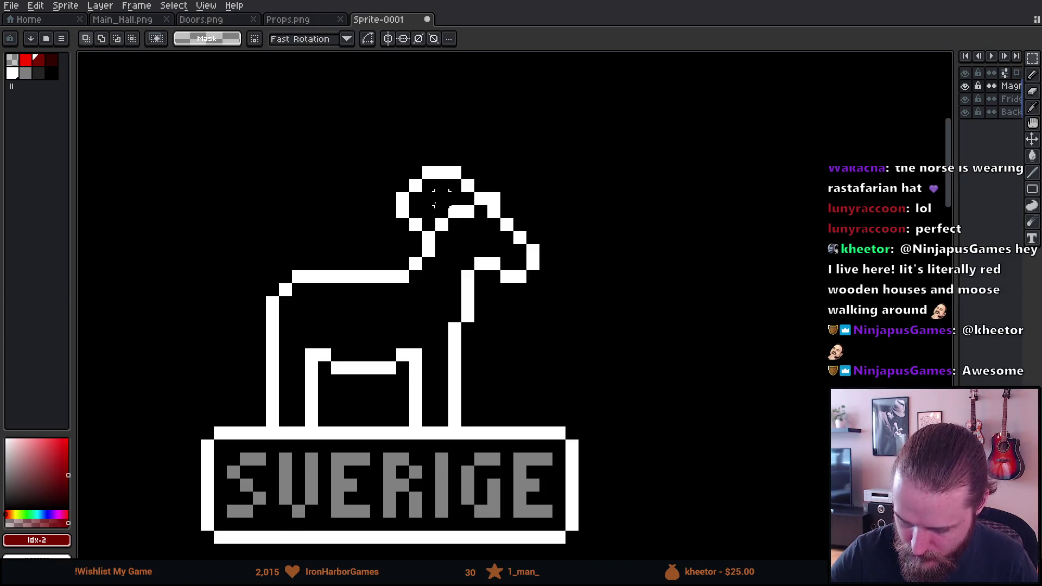
key("b")
mouse_move(612, 317)
left_mouse_down()
mouse_move(615, 349)
mouse_move(695, 393)
mouse_move(601, 303)
left_mouse_up()
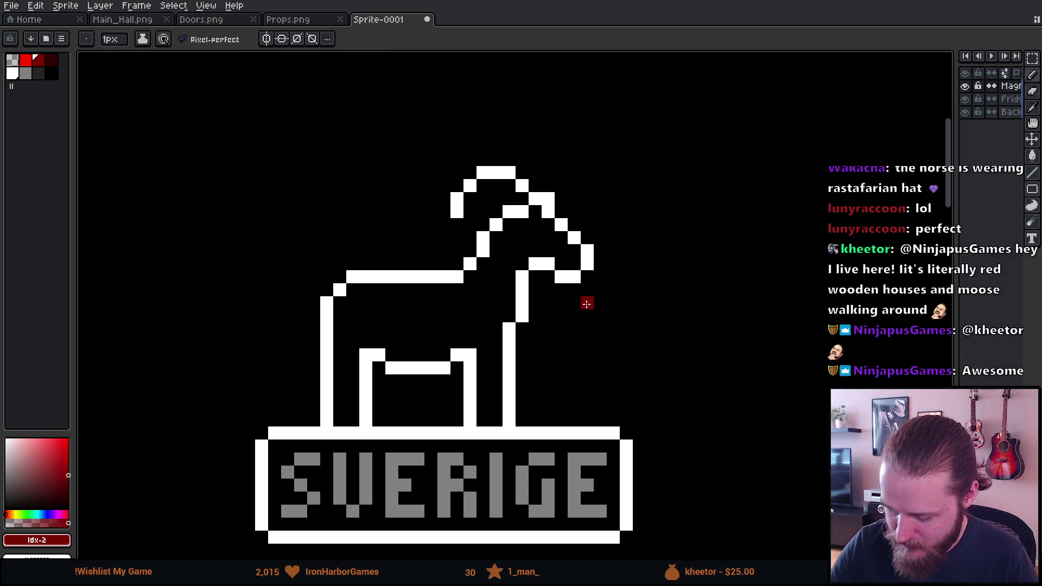
key("x")
left_click(574, 289)
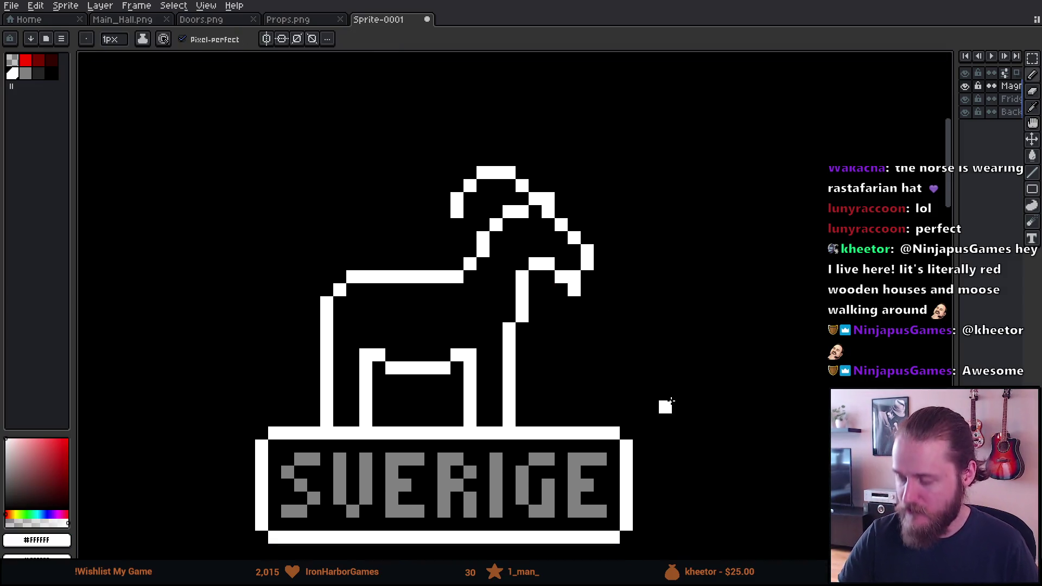
mouse_move(626, 381)
left_mouse_down()
mouse_move(652, 375)
mouse_move(655, 349)
mouse_move(661, 361)
left_mouse_up()
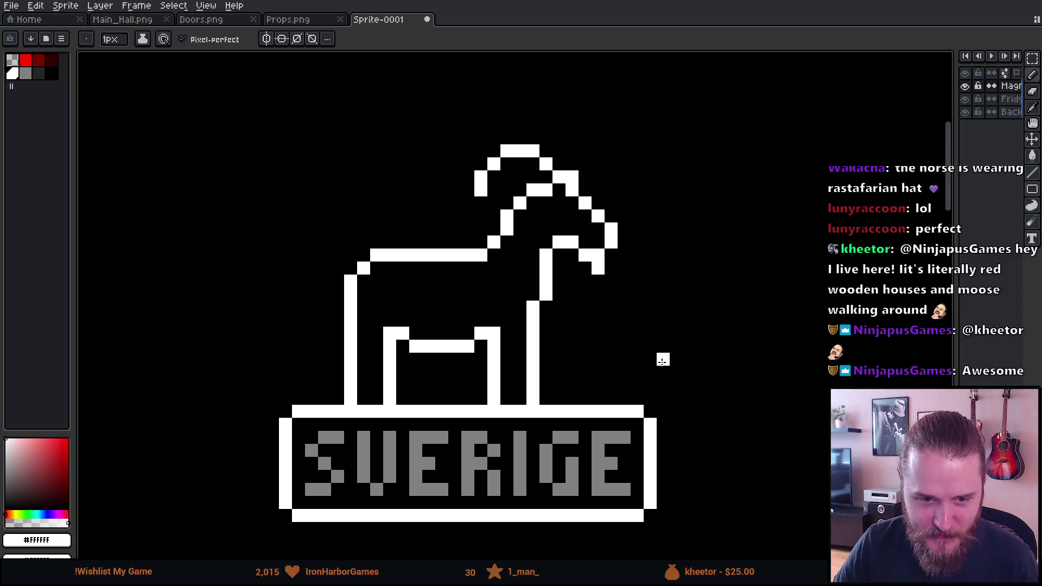
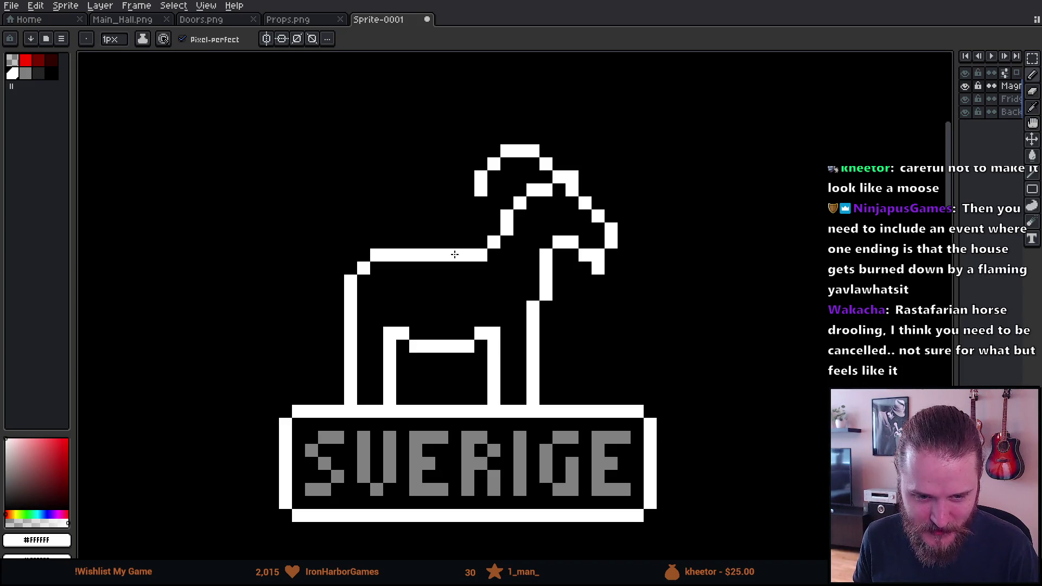
Step: Select the grey palette swatch as the drawing colour
scroll(528, 209, "up", 1)
scroll(523, 198, "down", 1)
scroll(488, 179, "up", 1)
left_click_drag(573, 170, 575, 170)
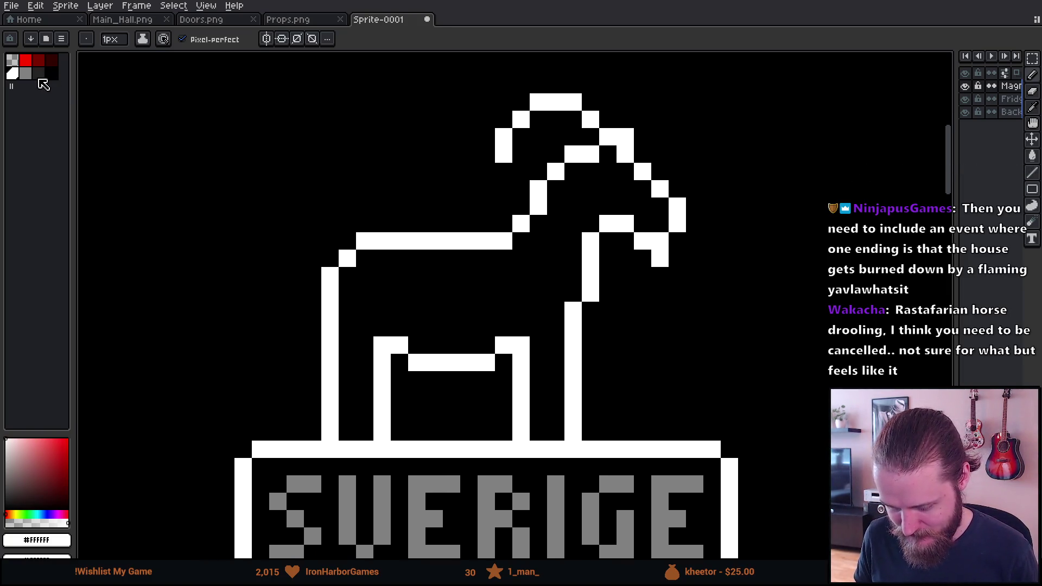
left_click(26, 74)
Step: Pencil a curved grey stroke up the goat's left side, undoing a stray line and the curve's top
scroll(320, 274, "down", 2)
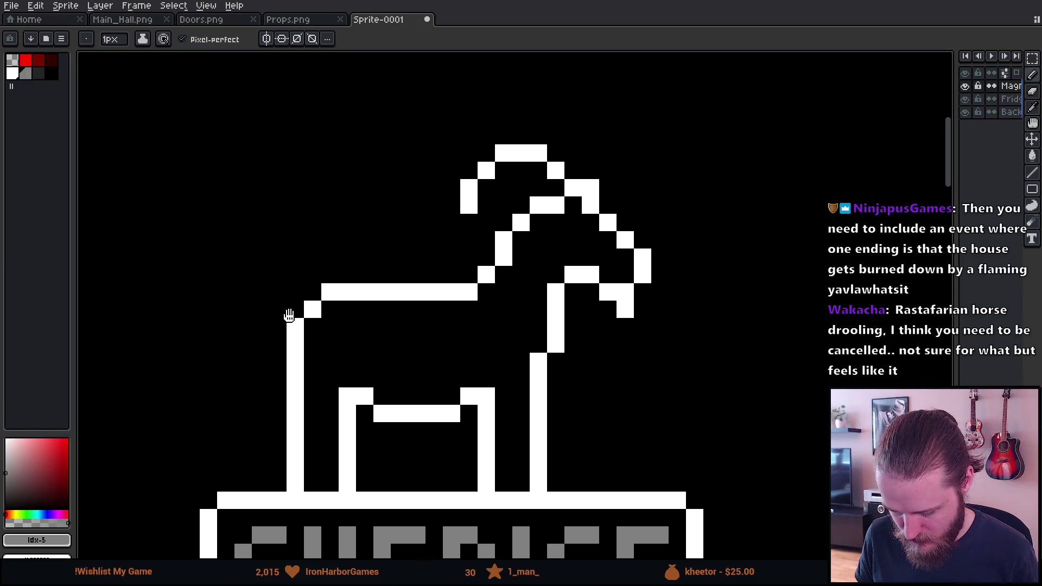
scroll(279, 332, "down", 3)
scroll(280, 332, "up", 2)
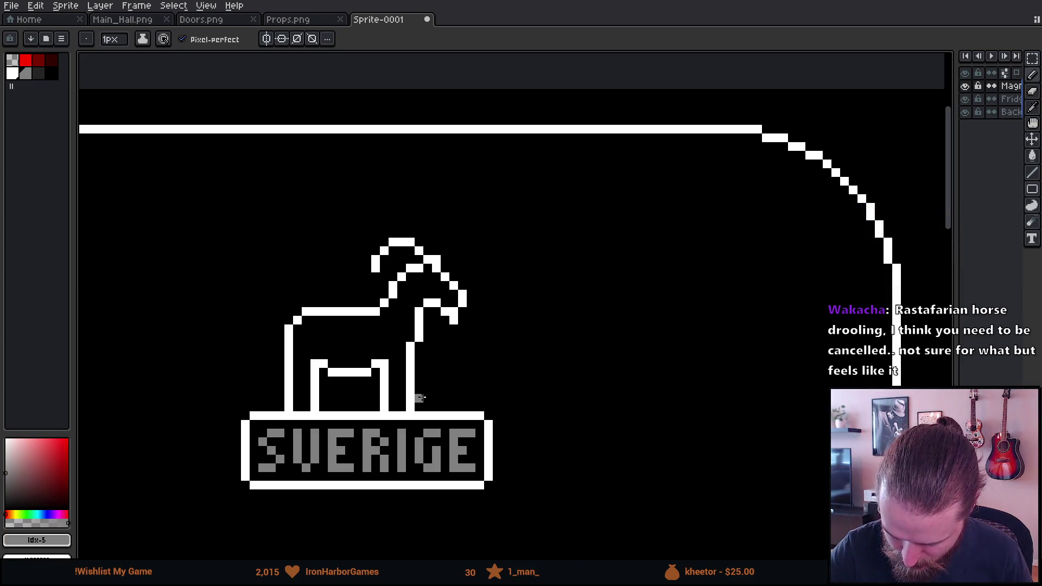
mouse_move(421, 396)
left_mouse_down()
mouse_move(473, 350)
mouse_move(477, 319)
left_mouse_up()
key("ctrl+z")
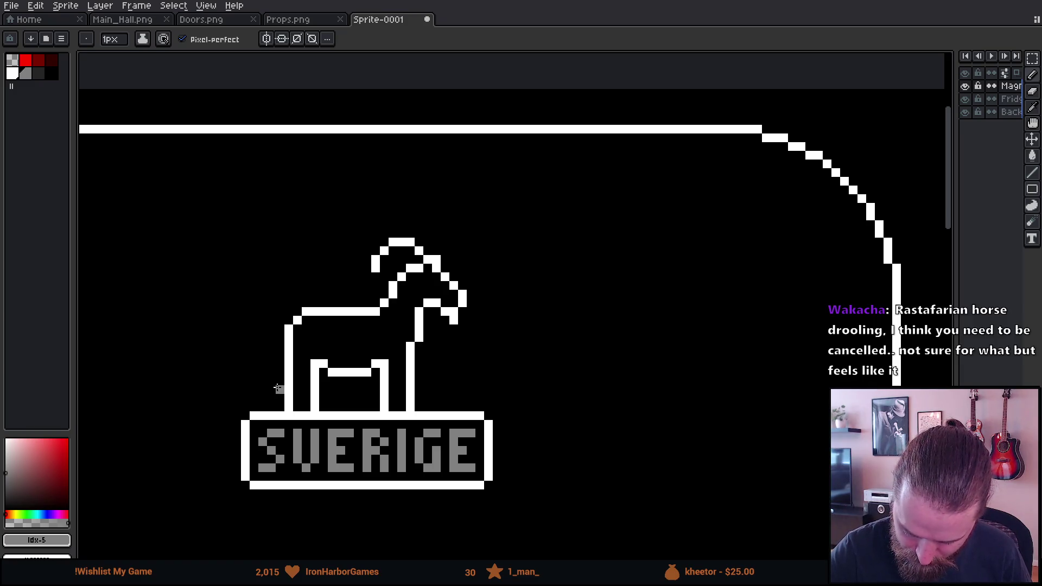
mouse_move(278, 389)
left_mouse_down()
mouse_move(298, 240)
mouse_move(314, 250)
mouse_move(324, 284)
mouse_move(332, 207)
left_mouse_up()
key("ctrl+z")
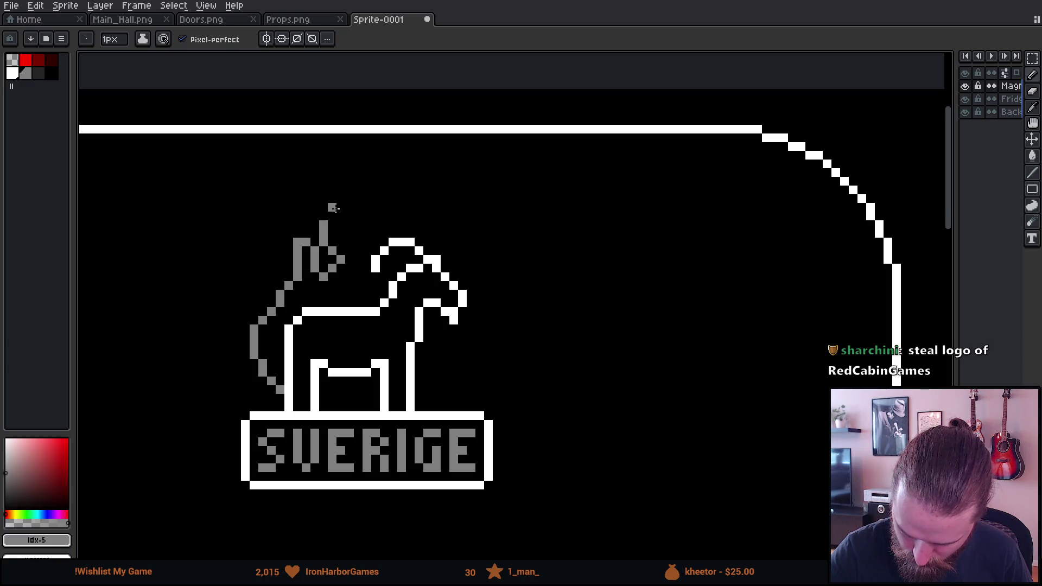
Step: Draw grey strokes rising from the curve's tip, forming a T-shaped flame above it
key("ctrl+z")
mouse_move(337, 261)
left_mouse_down()
mouse_move(334, 215)
mouse_move(348, 233)
left_mouse_up()
left_click(324, 216)
mouse_move(358, 224)
left_mouse_down()
mouse_move(358, 190)
mouse_move(369, 190)
left_mouse_up()
Step: Reshape the T flame into an S, then erase most of that S stroke
key("e")
left_click(358, 199)
key("b")
left_click(350, 199)
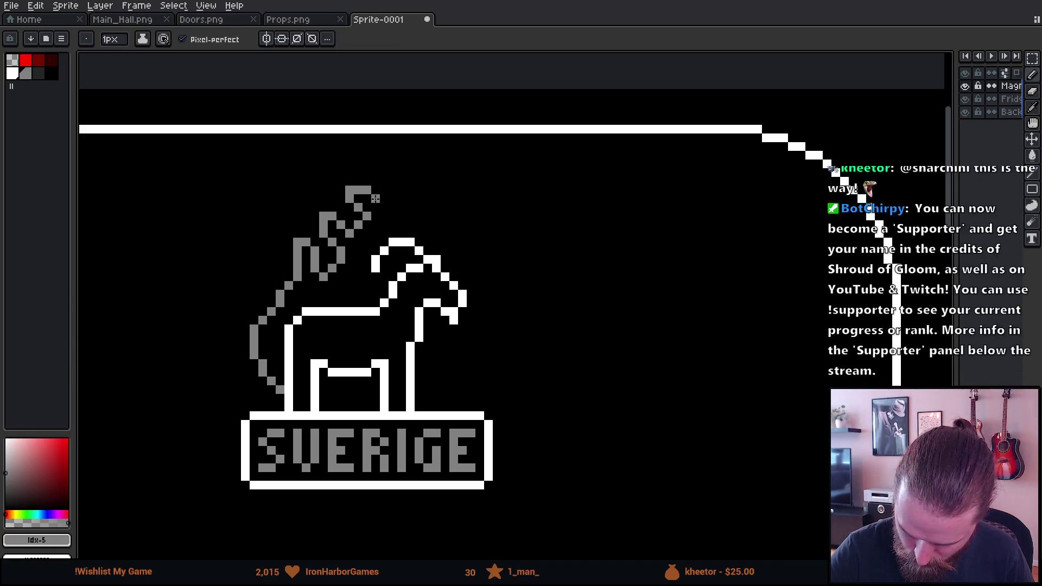
key("e")
left_click_drag(352, 189, 384, 207)
key("b")
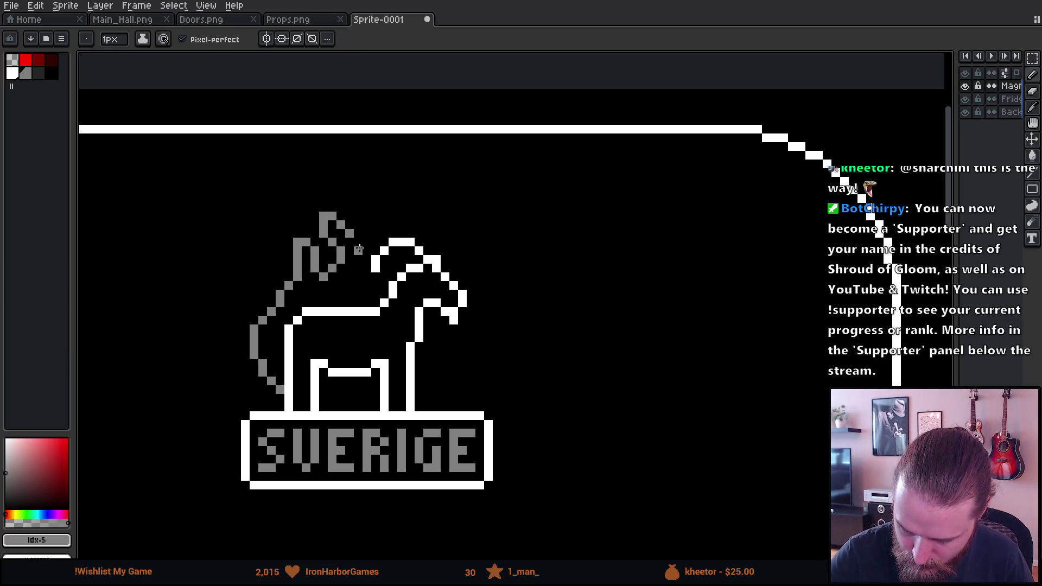
Step: Draw a Y-shaped grey flame above the goat and extend flames down its right side
mouse_move(359, 258)
left_mouse_down()
mouse_move(402, 198)
mouse_move(455, 250)
mouse_move(446, 243)
left_mouse_up()
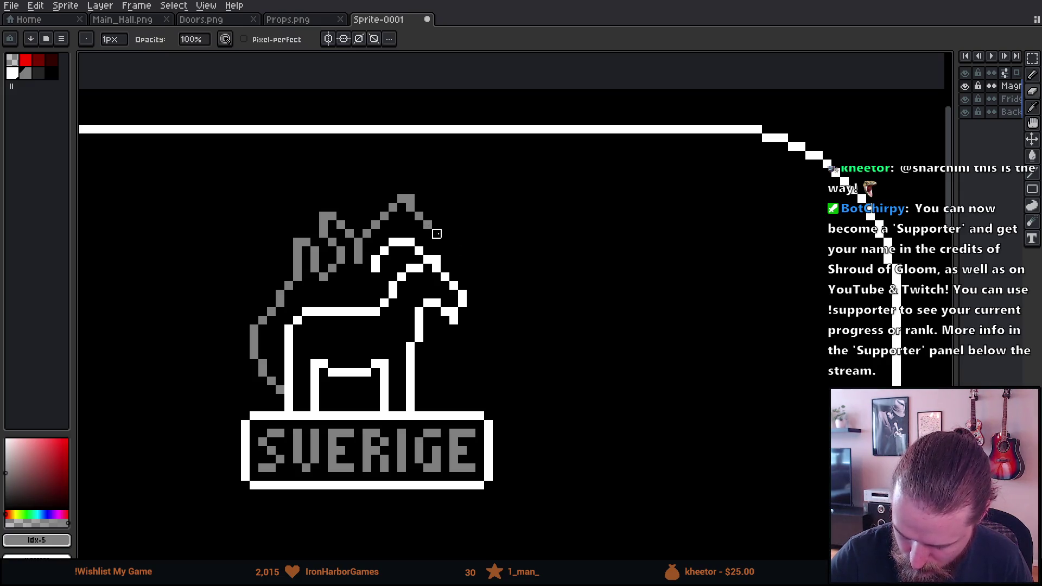
key("b")
mouse_move(453, 249)
left_mouse_down()
mouse_move(474, 235)
mouse_move(451, 210)
mouse_move(480, 220)
mouse_move(483, 276)
mouse_move(445, 362)
left_mouse_up()
key("ctrl+z")
key("e")
mouse_move(480, 323)
left_mouse_down()
mouse_move(465, 354)
mouse_move(479, 338)
mouse_move(418, 400)
left_mouse_up()
key("b")
key("e")
key("b")
key("e")
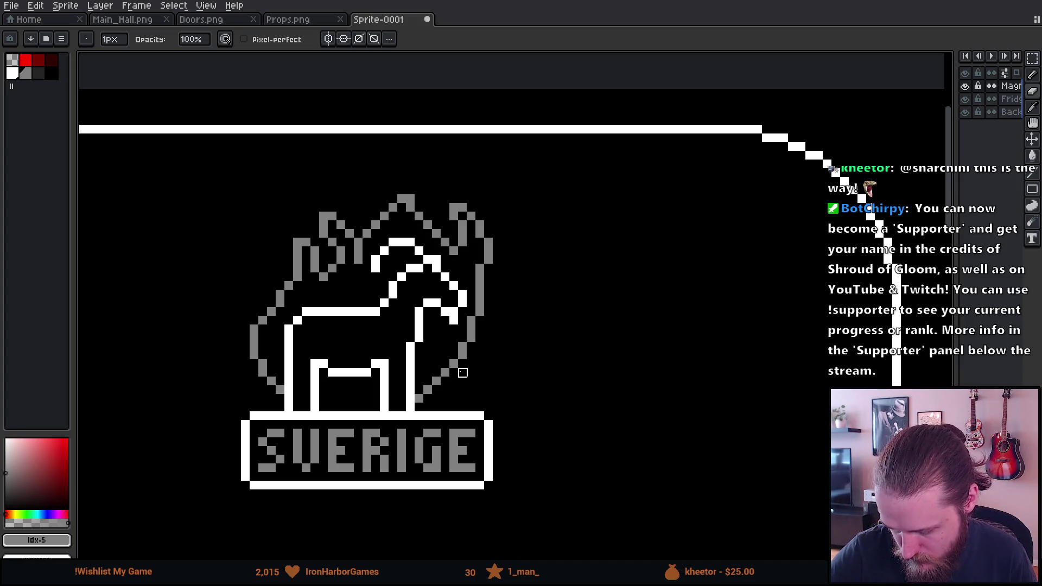
Step: Touch up the flame tops, erasing stray grey pixels
mouse_move(610, 416)
left_mouse_down()
mouse_move(661, 431)
mouse_move(671, 404)
left_mouse_up()
mouse_move(493, 230)
left_mouse_down()
mouse_move(484, 221)
mouse_move(465, 238)
mouse_move(494, 218)
mouse_move(491, 246)
mouse_move(521, 254)
left_mouse_up()
key("b")
key("e")
key("b")
scroll(589, 296, "down", 3)
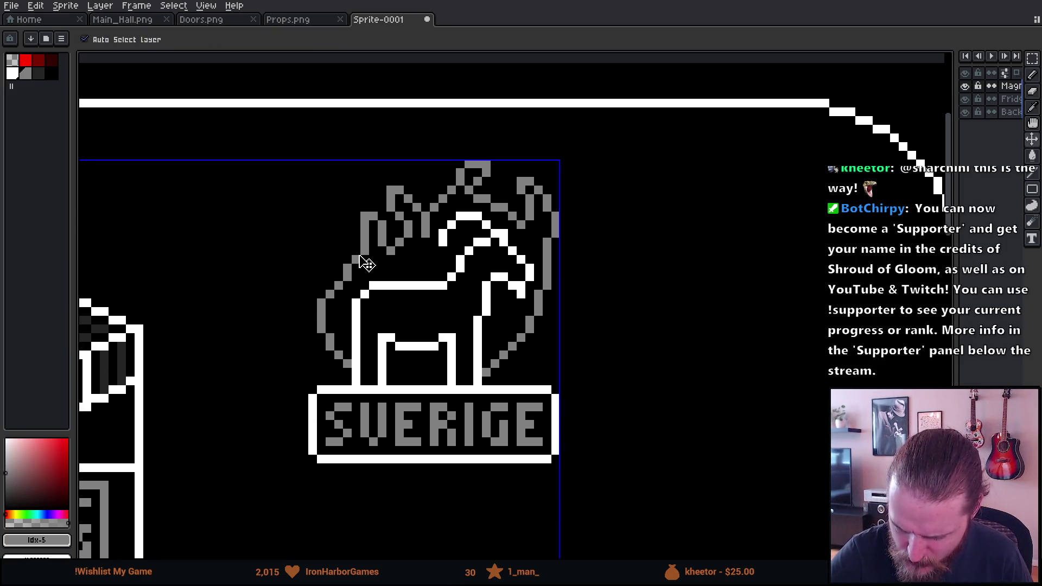
Step: Undo all the grey flame strokes, then place one grey pixel on the plaque's top edge
key("ctrl+z")
scroll(374, 146, "down", 3)
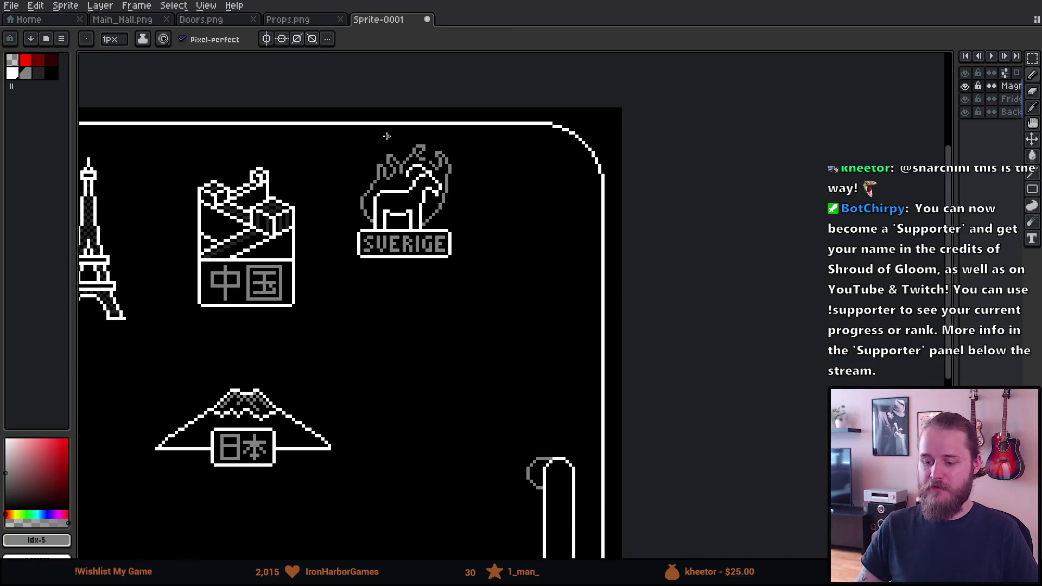
scroll(408, 139, "up", 3)
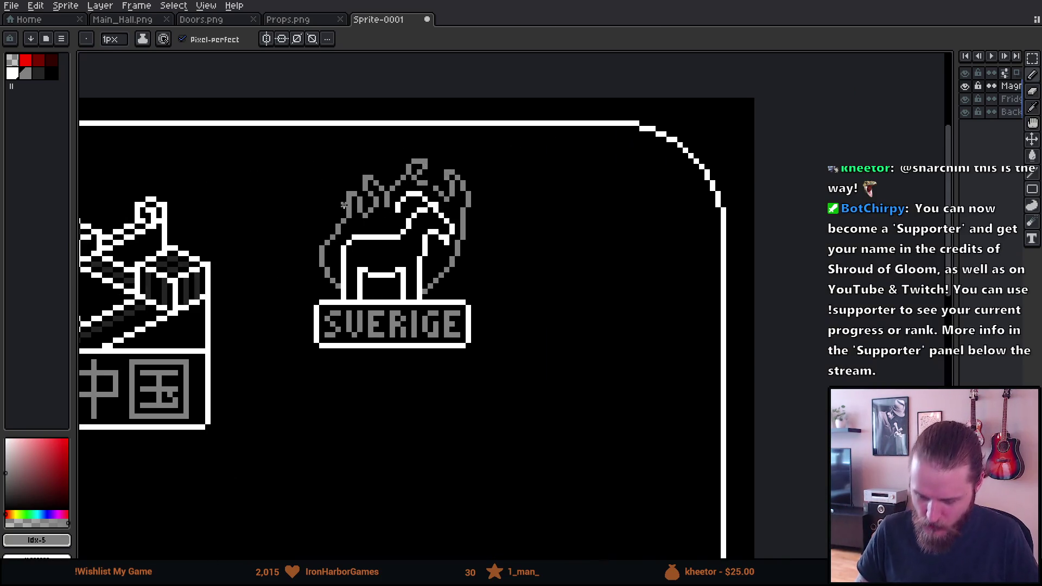
scroll(360, 210, "up", 2)
key("v")
key("ctrl+z")
key("ctrl+z")
key("ctrl+z")
key("ctrl+z")
key("b")
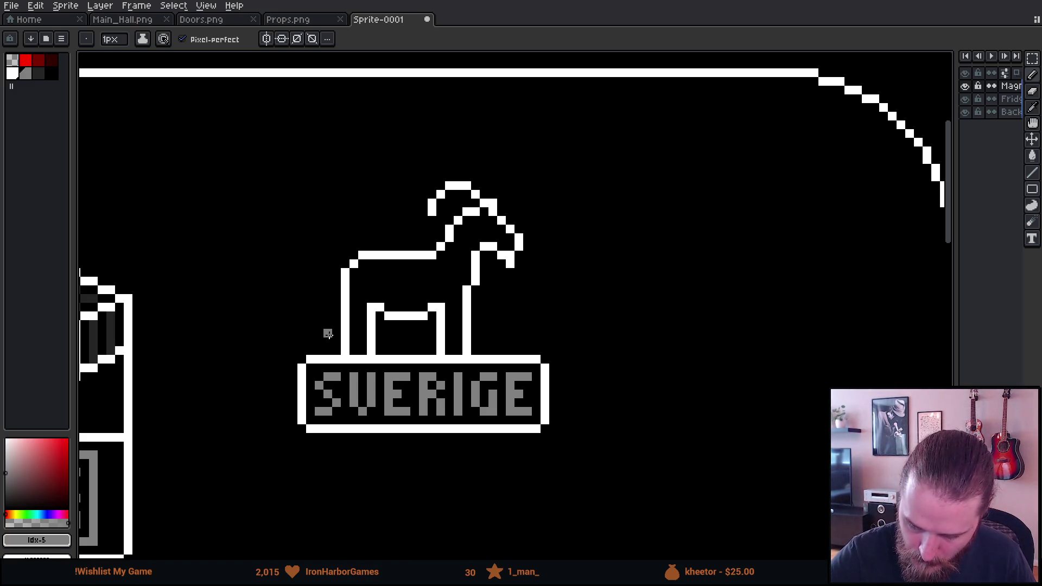
left_click(327, 350)
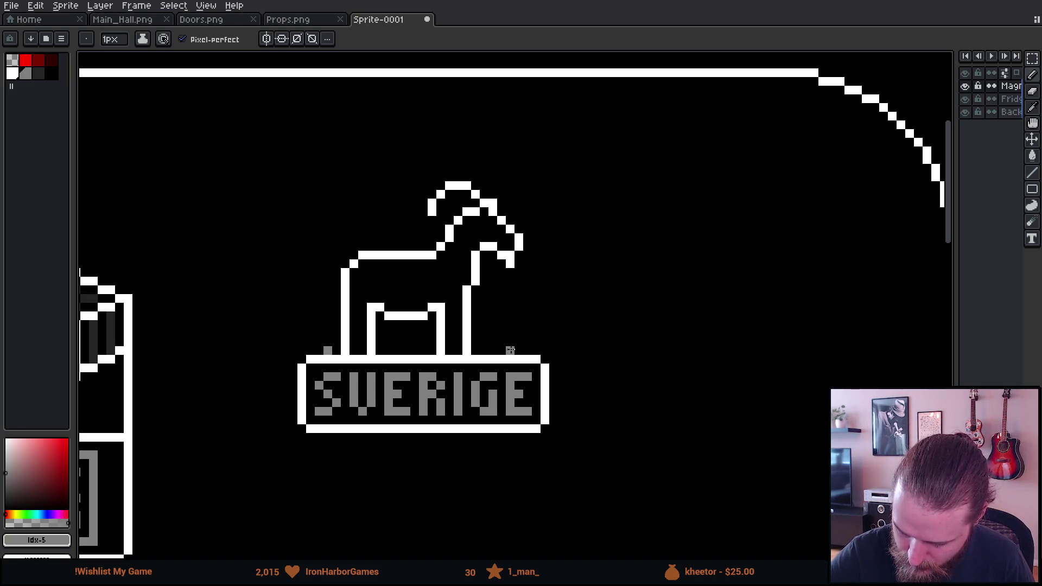
Step: Draw grey flame arcs up the goat's right and left sides
left_click(519, 350)
left_click_drag(528, 333, 548, 216)
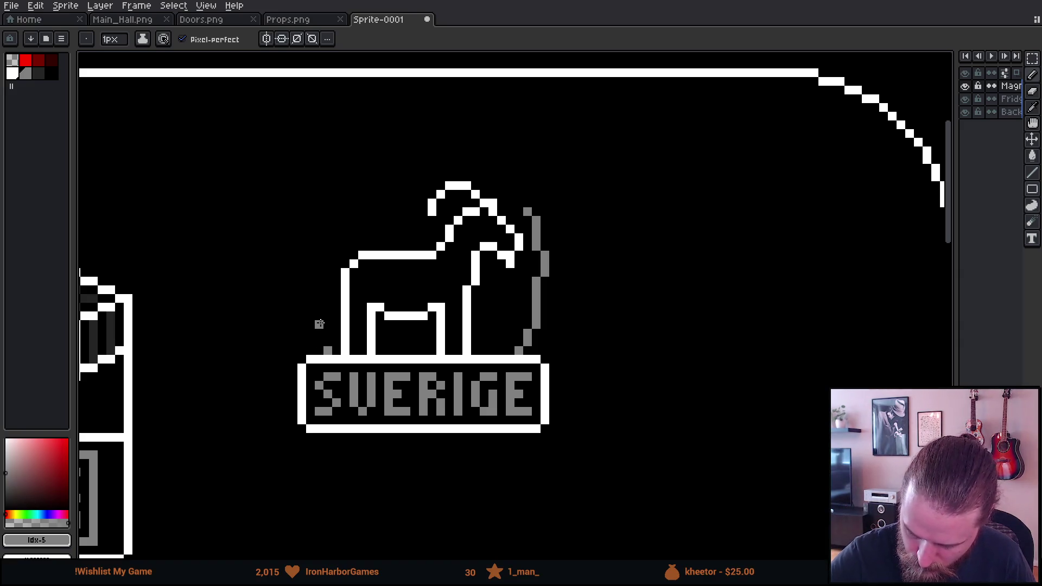
mouse_move(323, 348)
left_mouse_down()
mouse_move(304, 255)
mouse_move(327, 194)
left_mouse_up()
mouse_move(579, 317)
left_mouse_down()
mouse_move(557, 368)
mouse_move(571, 396)
left_mouse_up()
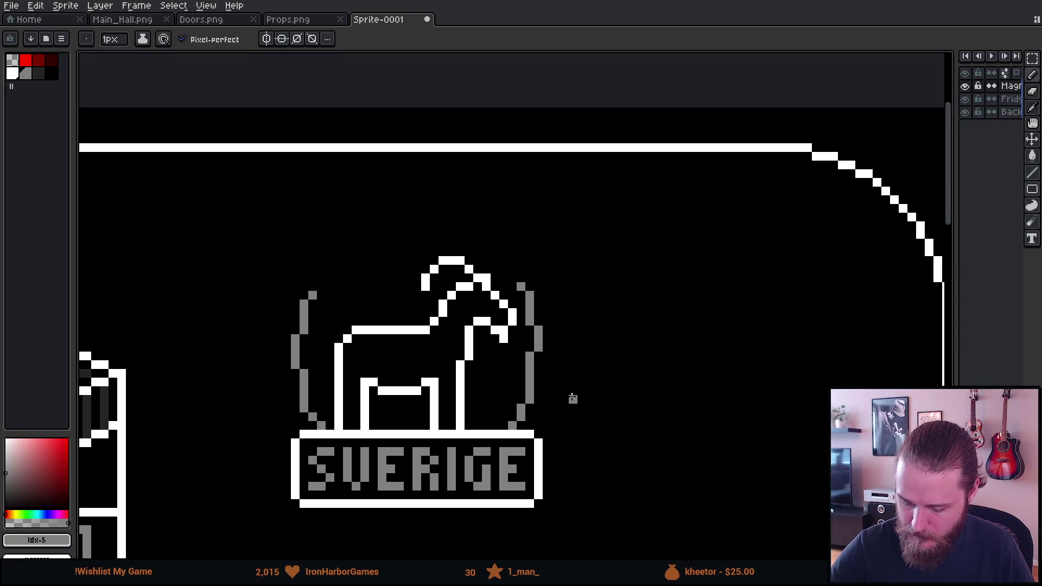
Step: Marquee-select the goat figure and shift it slightly left to centre it
key("m")
mouse_move(326, 239)
left_mouse_down()
mouse_move(442, 372)
mouse_move(519, 433)
left_mouse_up()
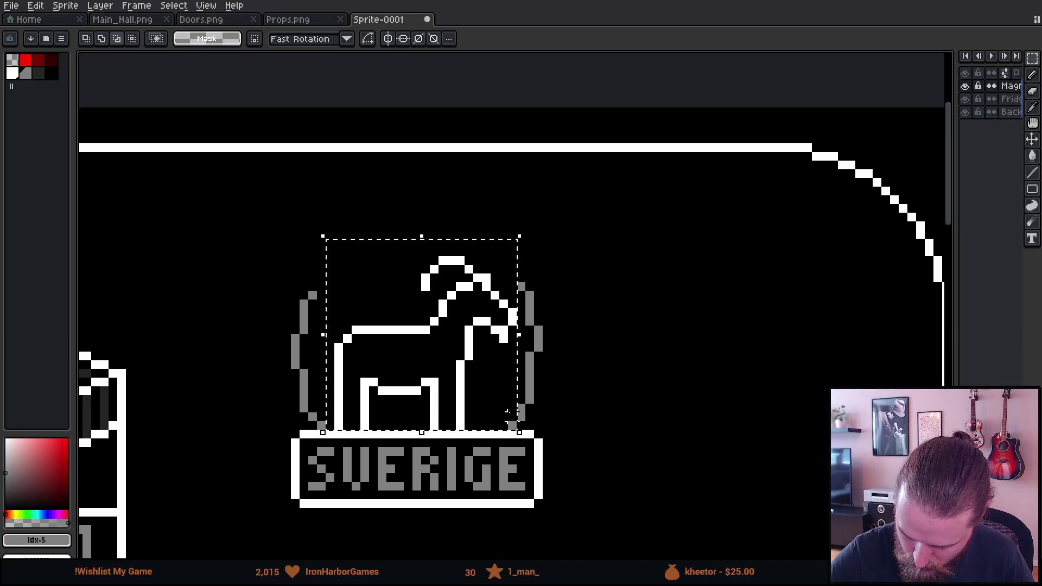
left_click_drag(470, 398, 461, 398)
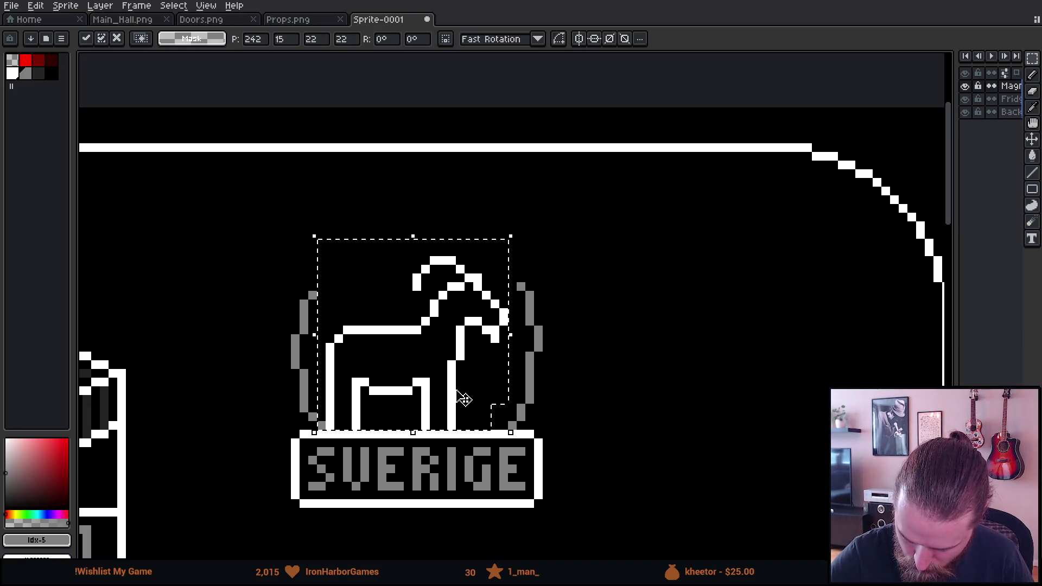
key("ctrl+d")
mouse_move(562, 330)
left_mouse_down()
mouse_move(541, 366)
mouse_move(551, 379)
mouse_move(562, 357)
left_mouse_up()
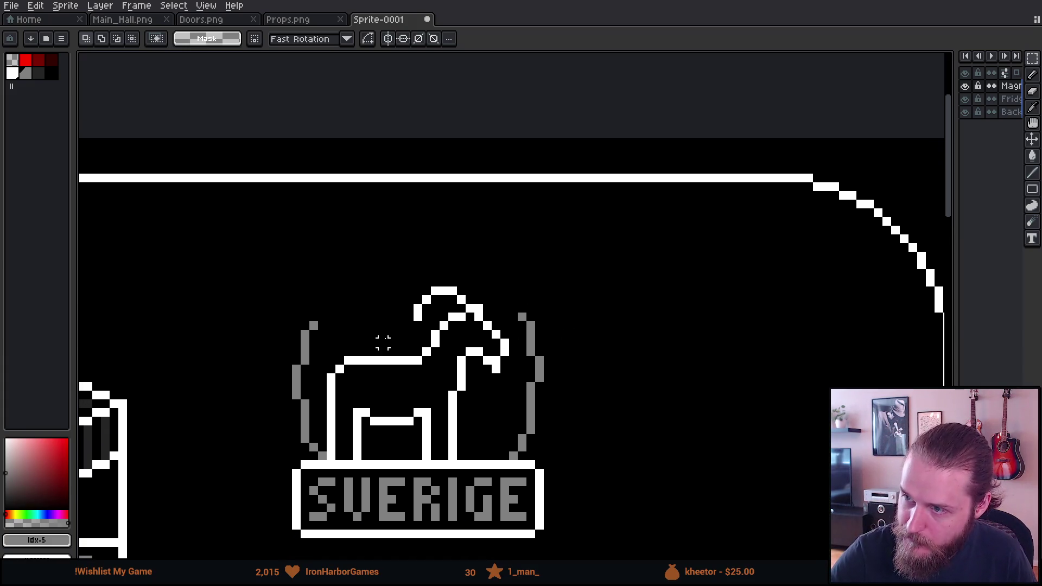
Step: Refine the left flame outline by erasing and redrawing grey pixels
key("b")
left_click_drag(321, 316, 306, 280)
key("ctrl+z")
key("e")
mouse_move(315, 324)
left_mouse_down()
mouse_move(302, 344)
mouse_move(314, 300)
mouse_move(366, 318)
mouse_move(366, 264)
left_mouse_up()
key("b")
left_click(333, 328)
Step: Draw a grey flame tongue rising from the goat's left side over its back
key("v")
key("ctrl+z")
key("b")
mouse_move(364, 320)
left_mouse_down()
mouse_move(383, 252)
mouse_move(392, 319)
mouse_move(447, 237)
left_mouse_up()
left_click(383, 282)
key("ctrl+z")
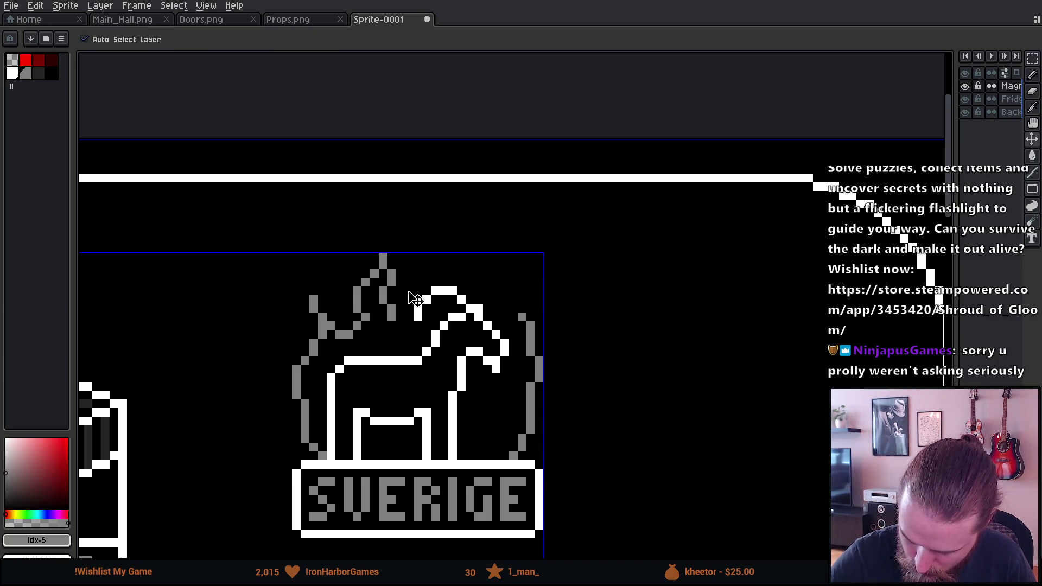
Step: Draw a grey flame stroke across the top and a flame on the goat's right
mouse_move(400, 299)
left_mouse_down()
mouse_move(447, 237)
mouse_move(498, 299)
left_mouse_up()
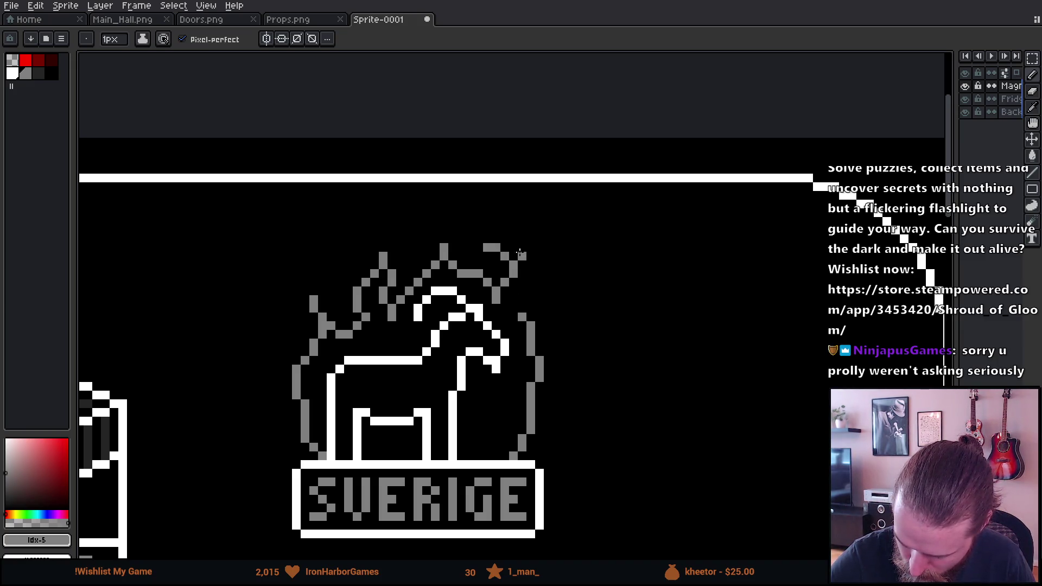
key("v")
key("b")
mouse_move(503, 283)
left_mouse_down()
mouse_move(512, 260)
mouse_move(505, 245)
mouse_move(522, 288)
mouse_move(516, 320)
left_mouse_up()
Step: Fix the left flame by erasing and redrawing individual grey pixels
key("e")
key("b")
key("e")
key("b")
key("e")
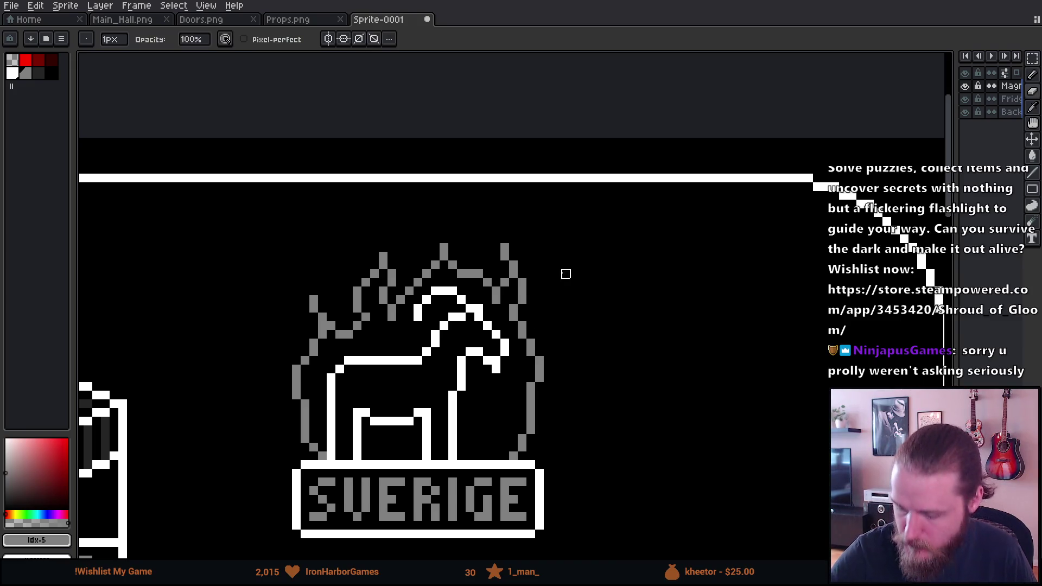
left_click_drag(331, 326, 322, 333)
key("b")
left_click(315, 327)
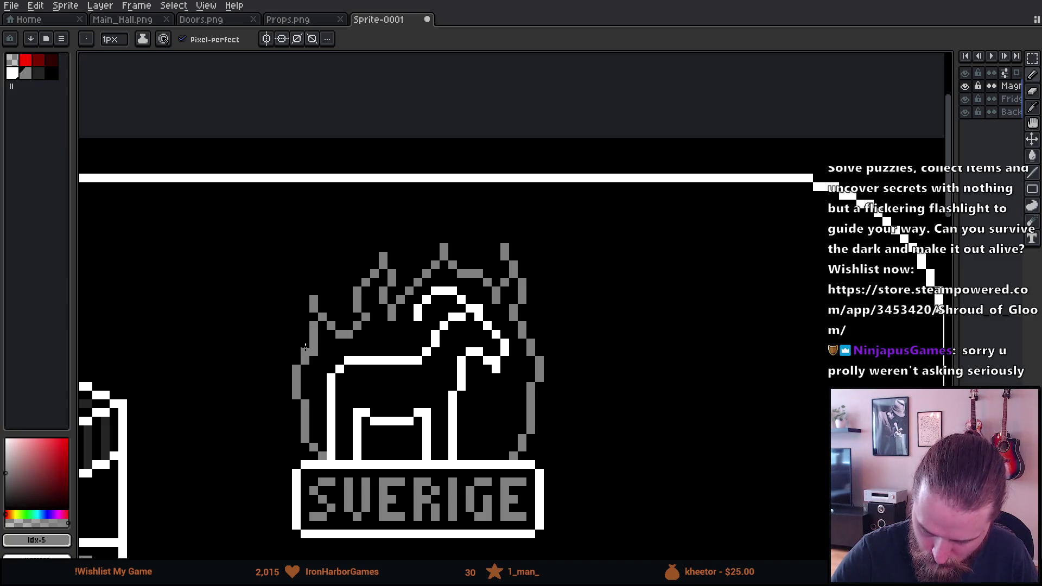
left_click(305, 343)
key("e")
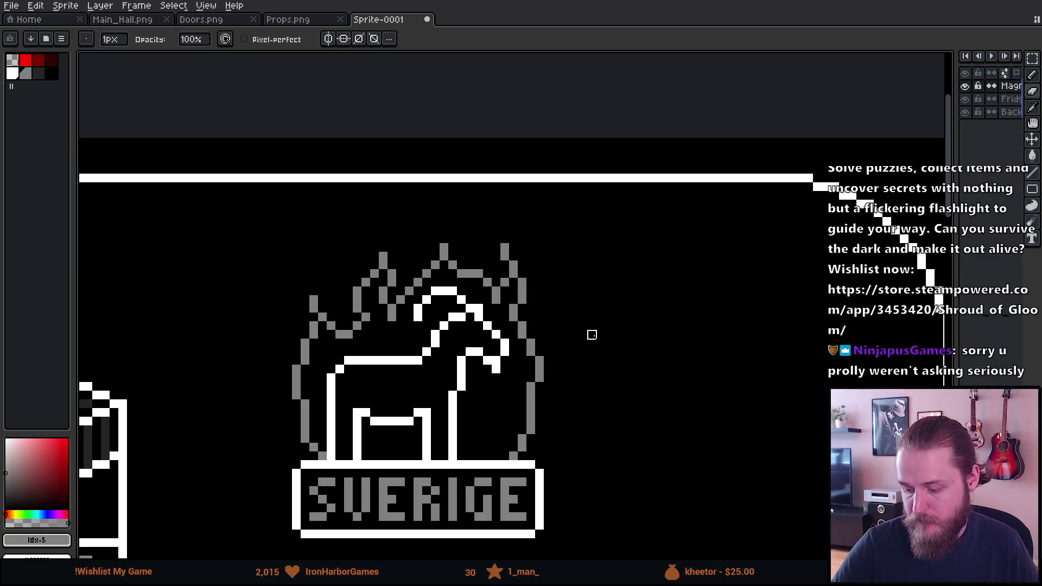
scroll(651, 412, "down", 5)
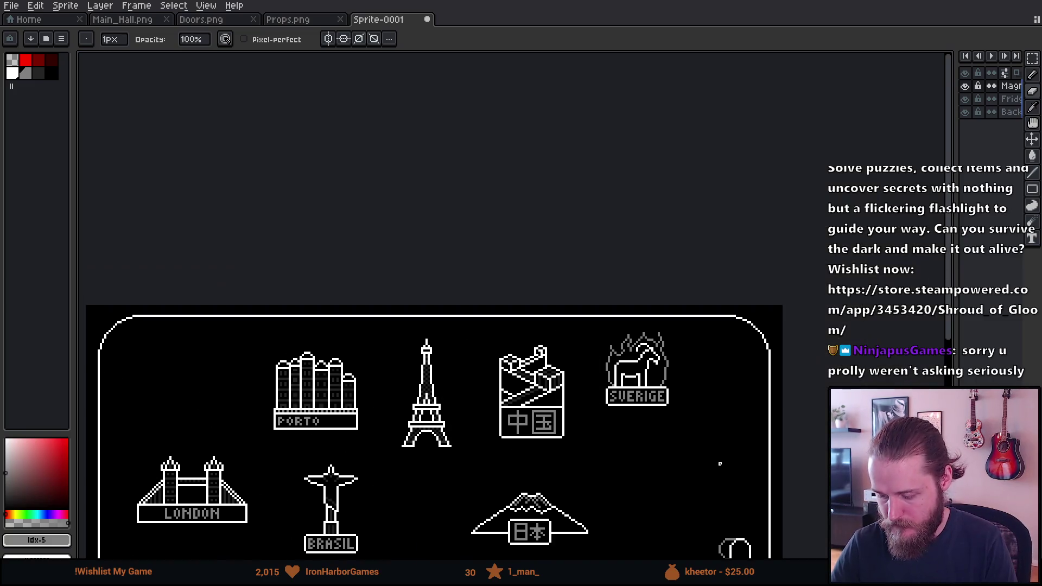
Step: Fill the flame area with white using the Fill tool, undoing an accidental first fill
scroll(720, 464, "down", 2)
scroll(700, 465, "up", 2)
mouse_move(700, 465)
left_mouse_down()
mouse_move(721, 368)
mouse_move(716, 423)
left_mouse_up()
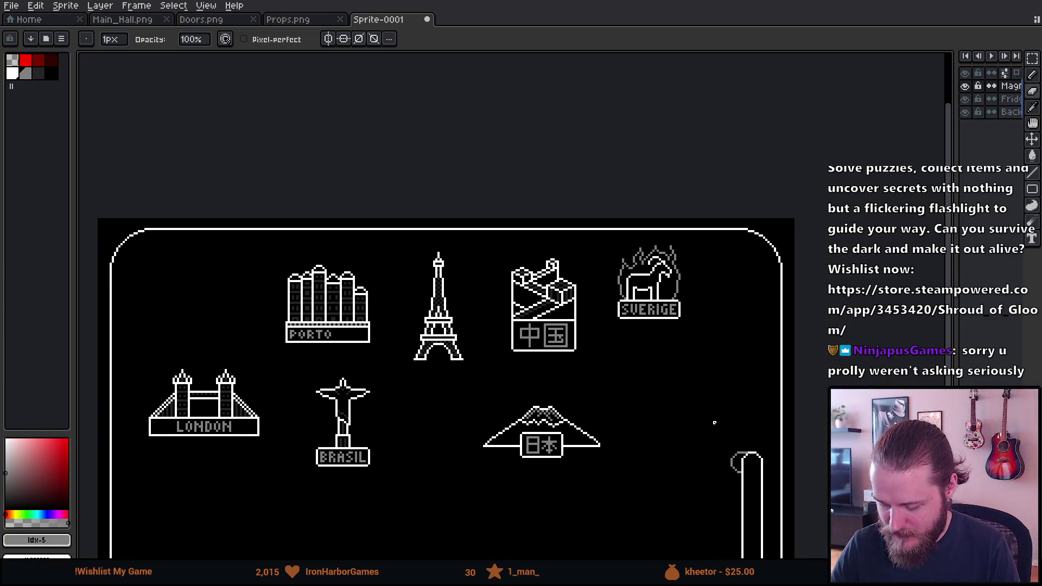
scroll(685, 298, "up", 4)
left_click_drag(655, 285, 592, 334)
key("g")
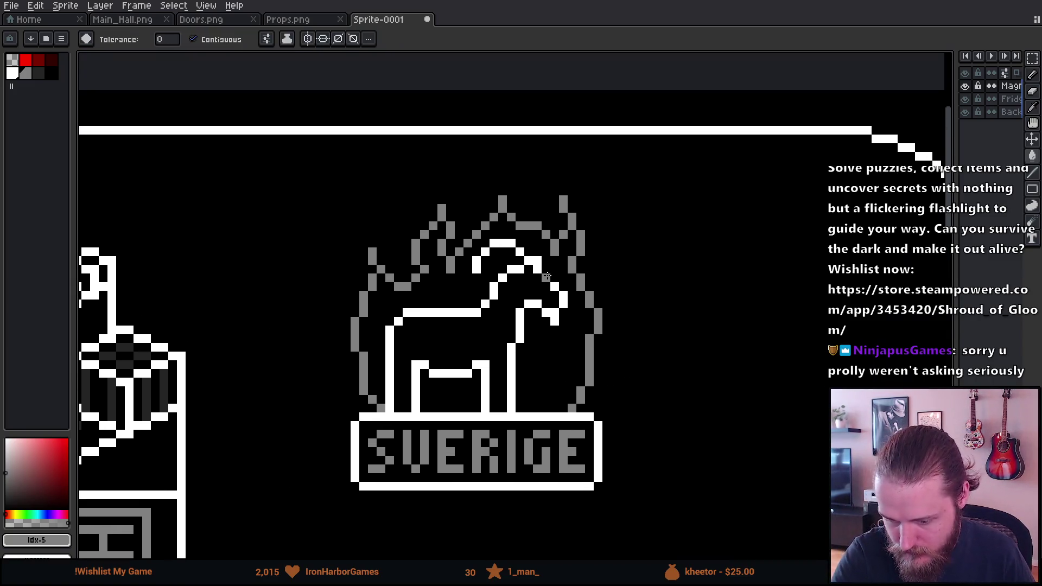
left_click(594, 295)
key("ctrl+z")
key("v")
key("g")
left_click(580, 283)
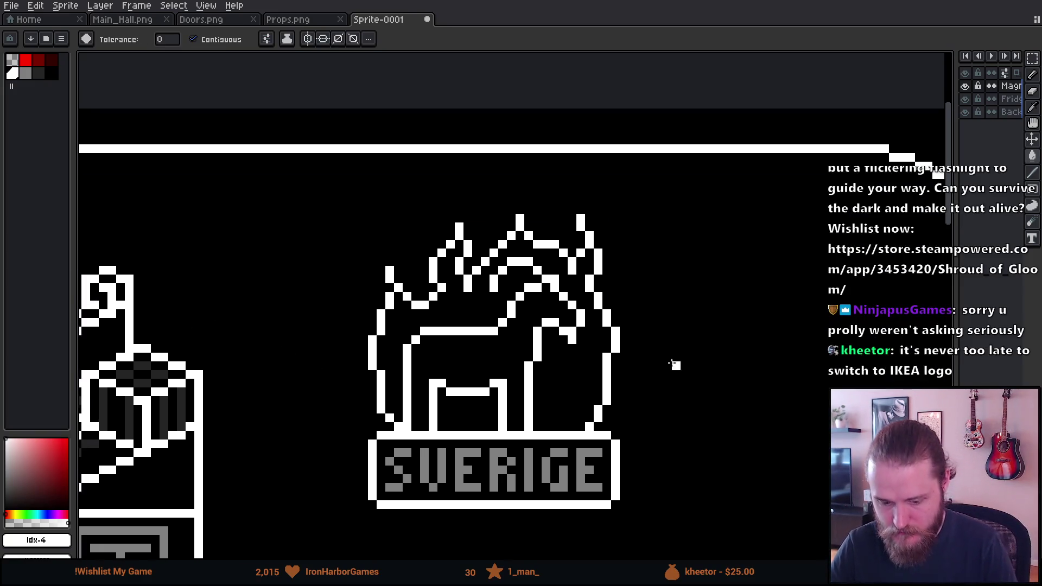
Step: Zoom and pan across the landmark icons to inspect the SVERIGE horse sign
scroll(679, 369, "down", 3)
scroll(719, 414, "up", 4)
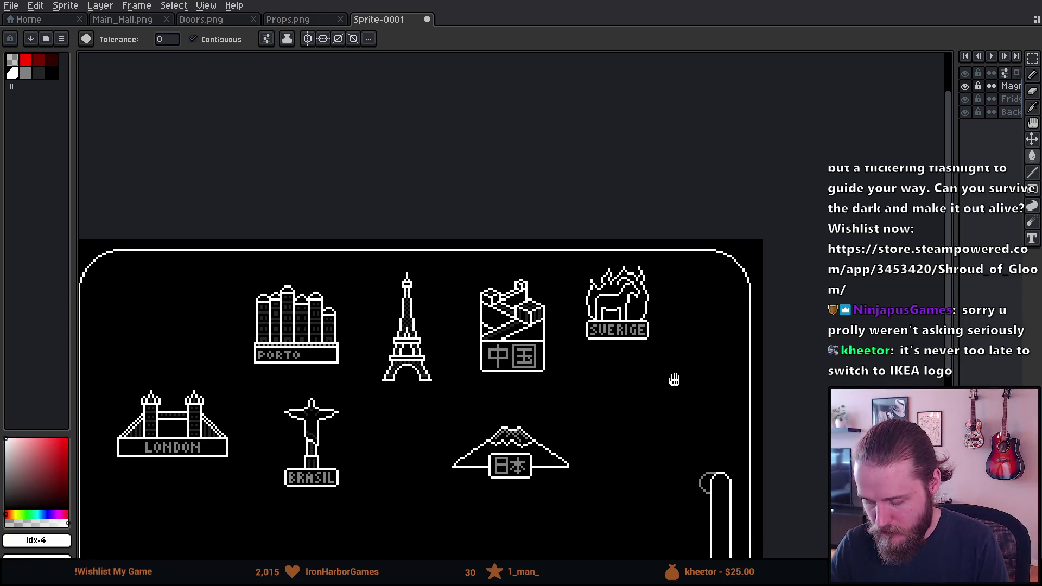
scroll(645, 349, "down", 4)
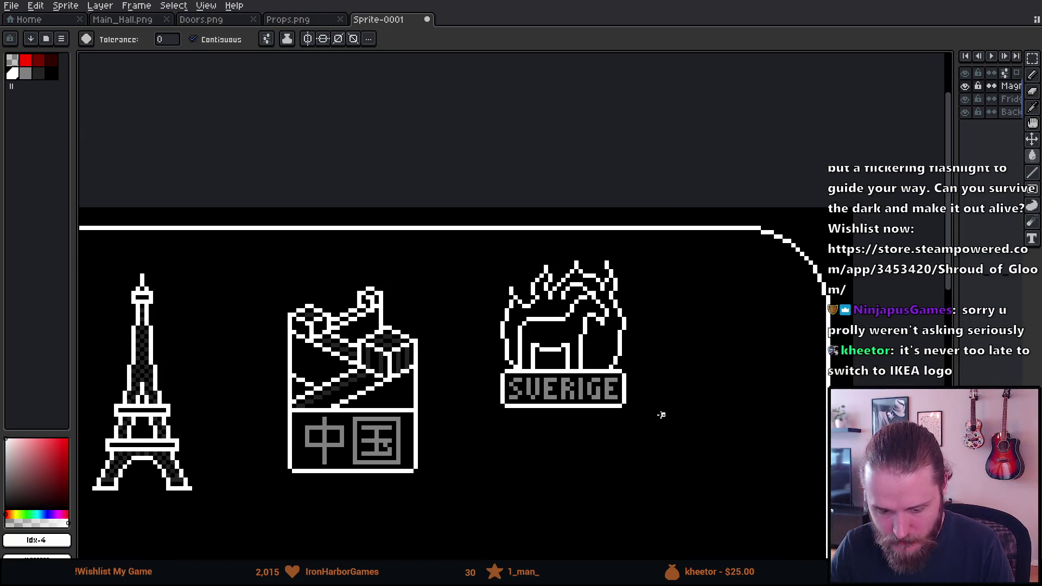
scroll(660, 418, "up", 4)
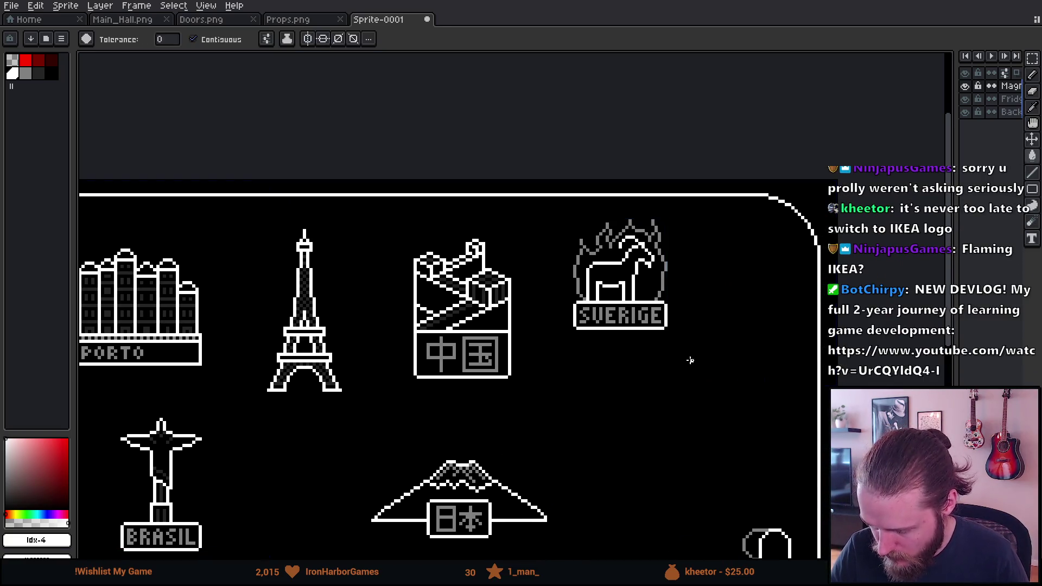
left_click_drag(688, 349, 670, 380)
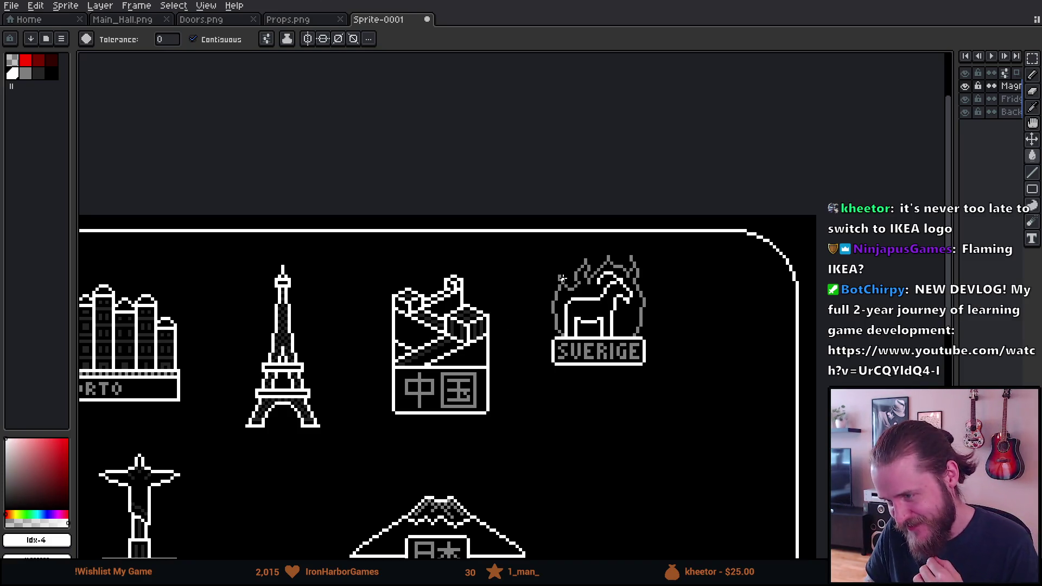
scroll(618, 249, "up", 3)
mouse_move(522, 320)
left_mouse_down()
mouse_move(494, 328)
mouse_move(483, 249)
left_mouse_up()
scroll(328, 251, "up", 1)
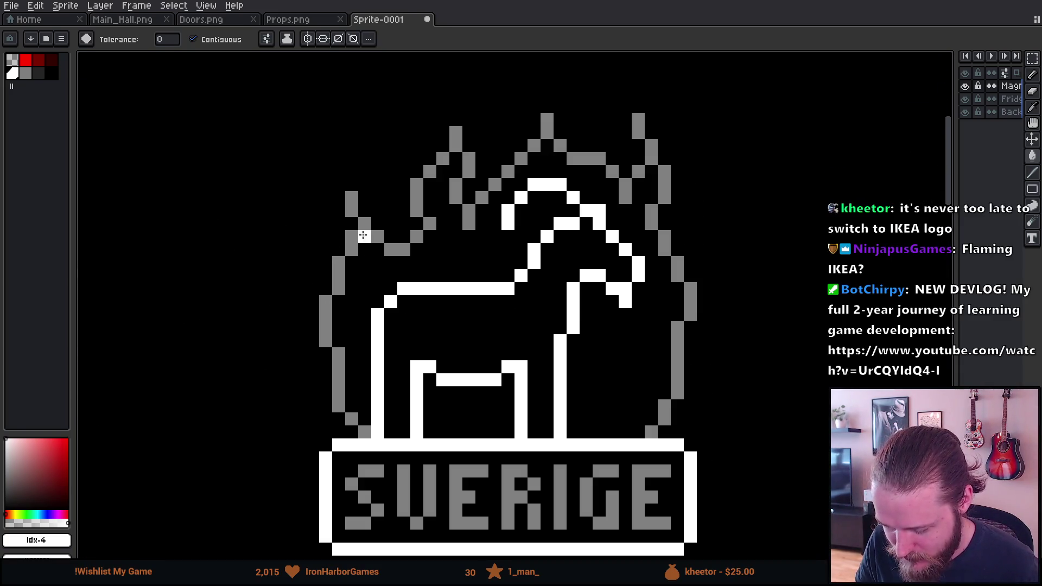
scroll(397, 232, "down", 2)
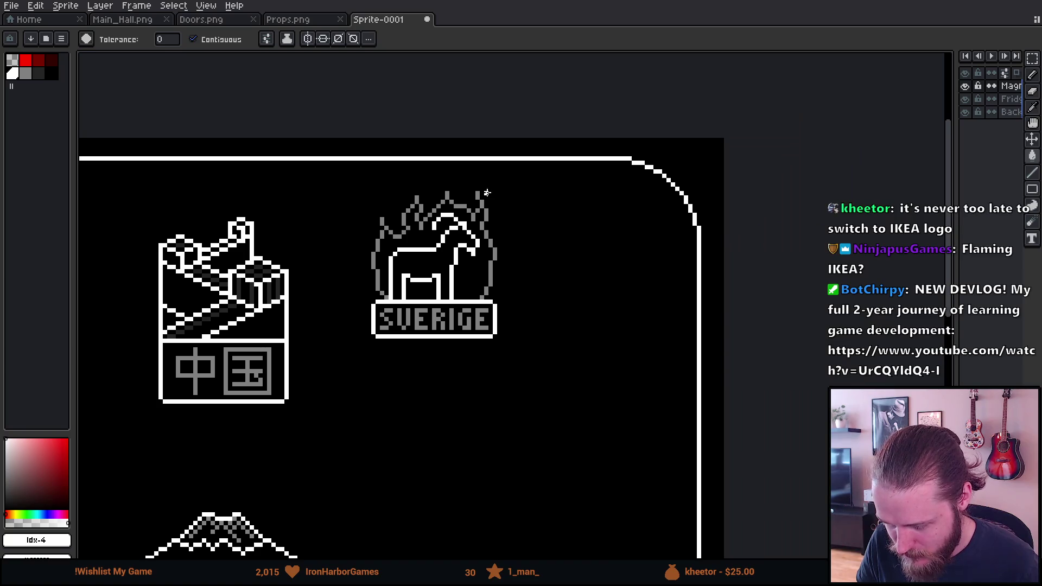
scroll(483, 195, "up", 3)
Step: Sample the grey flame colour from the canvas to draw with
key("i")
left_click(387, 223)
key("b")
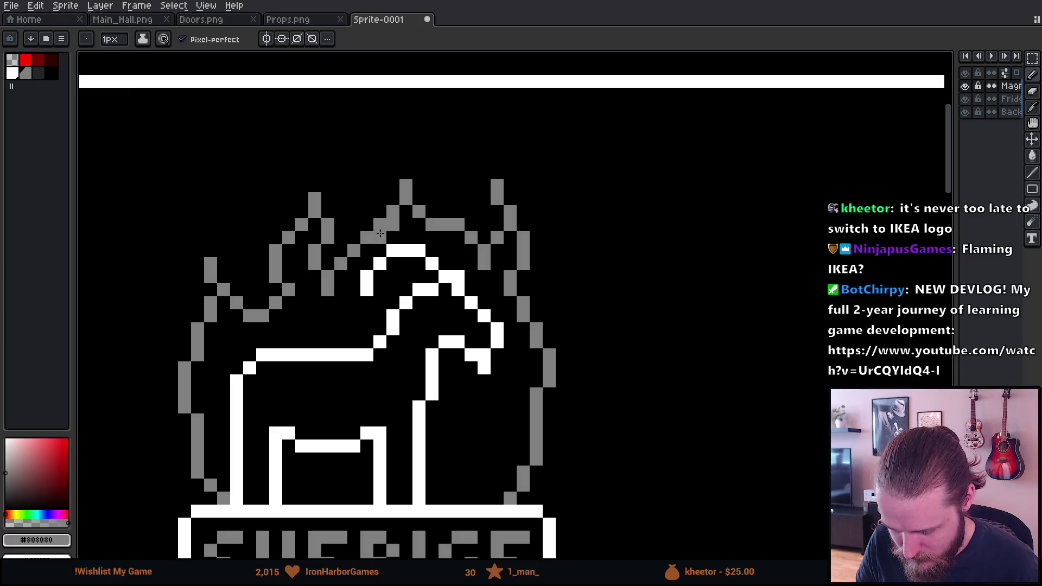
key("e")
scroll(360, 218, "down", 3)
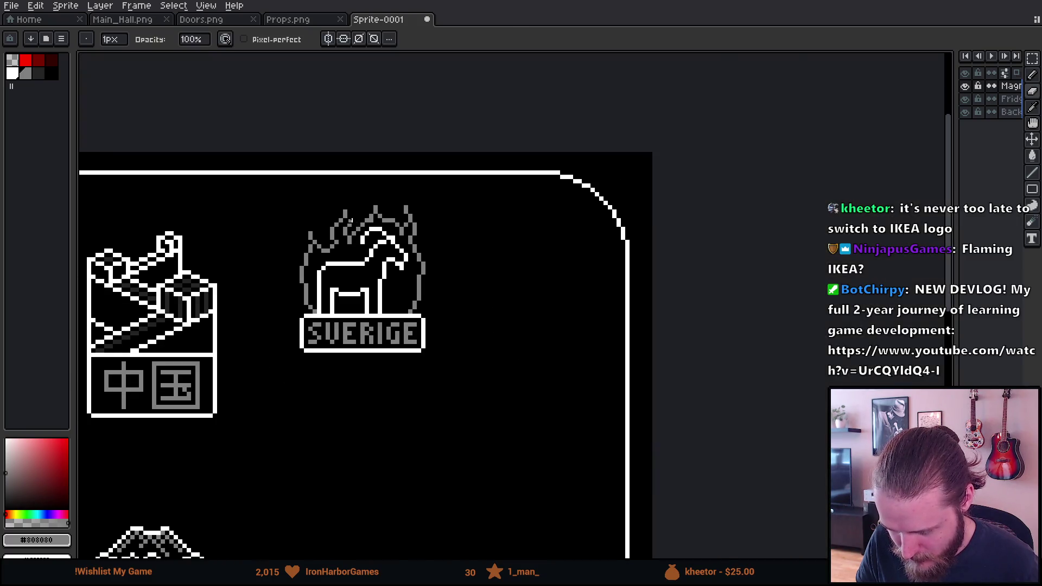
scroll(350, 220, "up", 1)
scroll(353, 219, "down", 1)
scroll(357, 215, "up", 2)
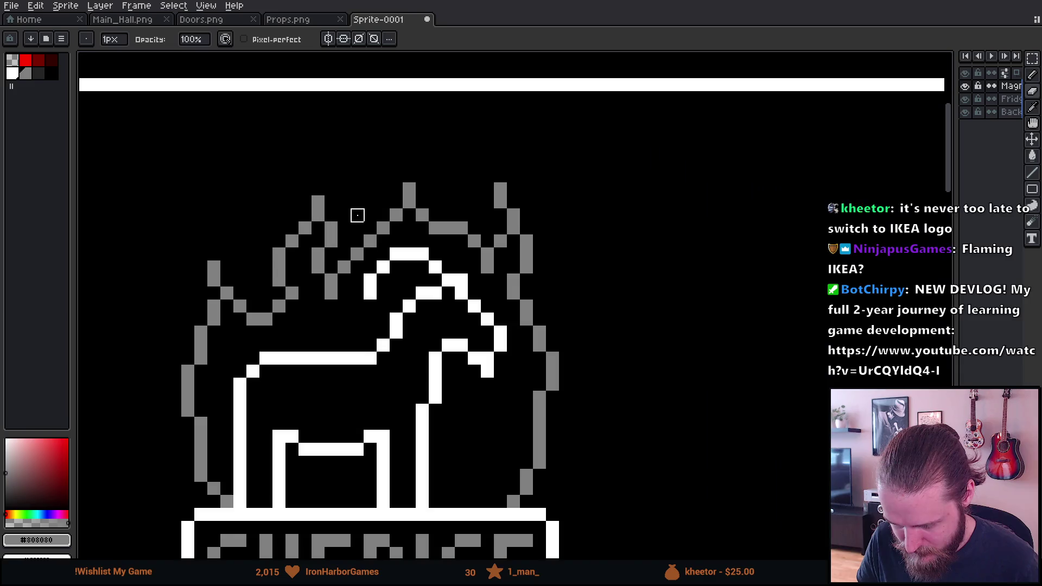
key("b")
scroll(364, 201, "down", 5)
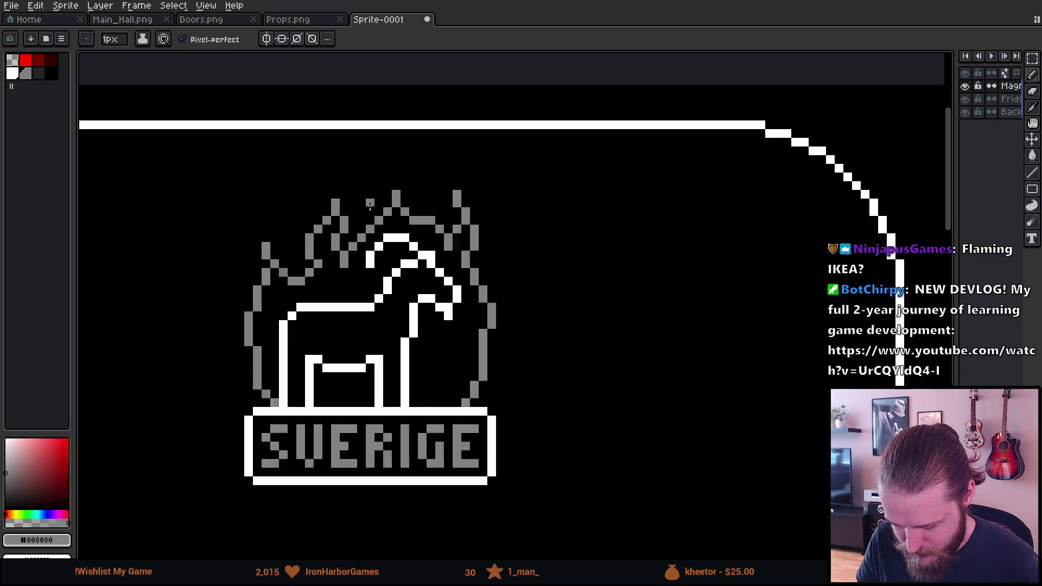
scroll(371, 206, "up", 3)
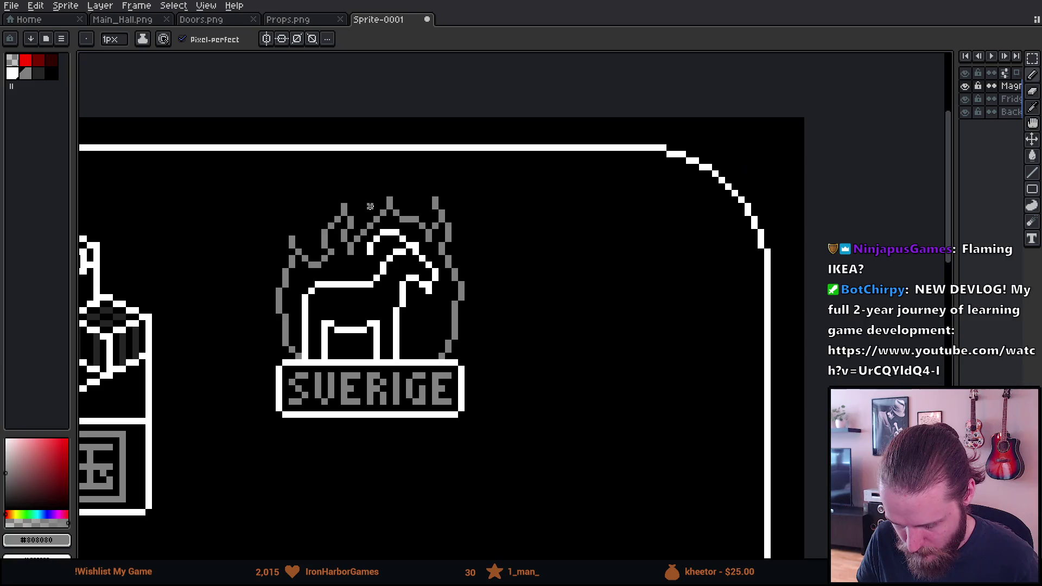
key("i")
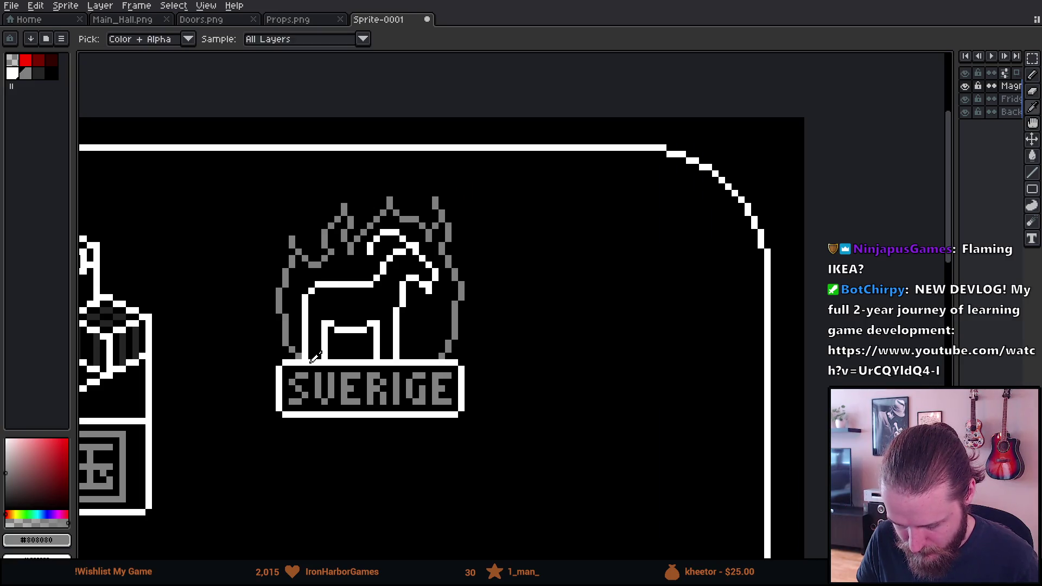
key("b")
scroll(325, 360, "down", 4)
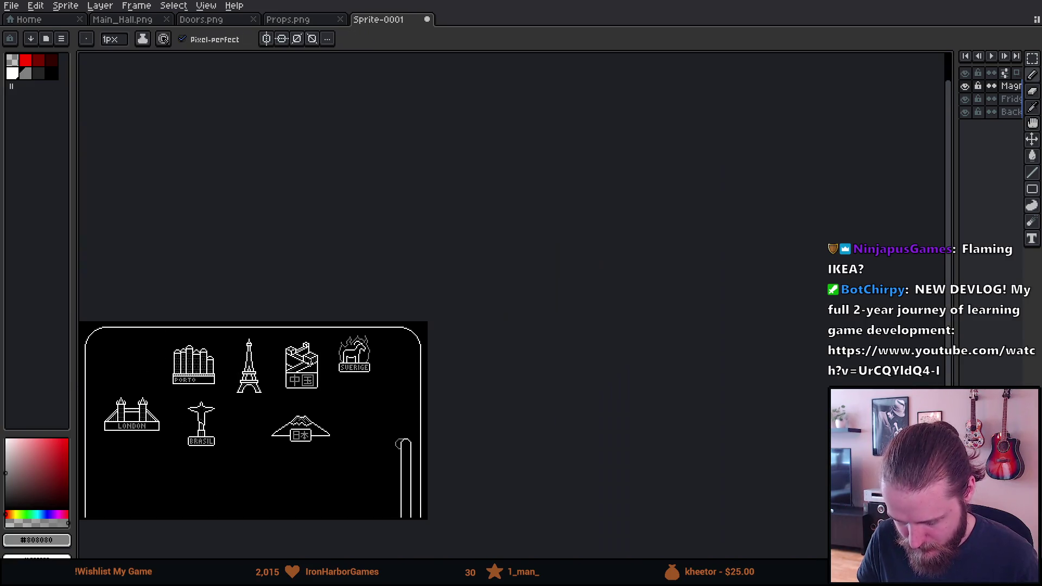
scroll(343, 359, "up", 2)
scroll(407, 330, "up", 2)
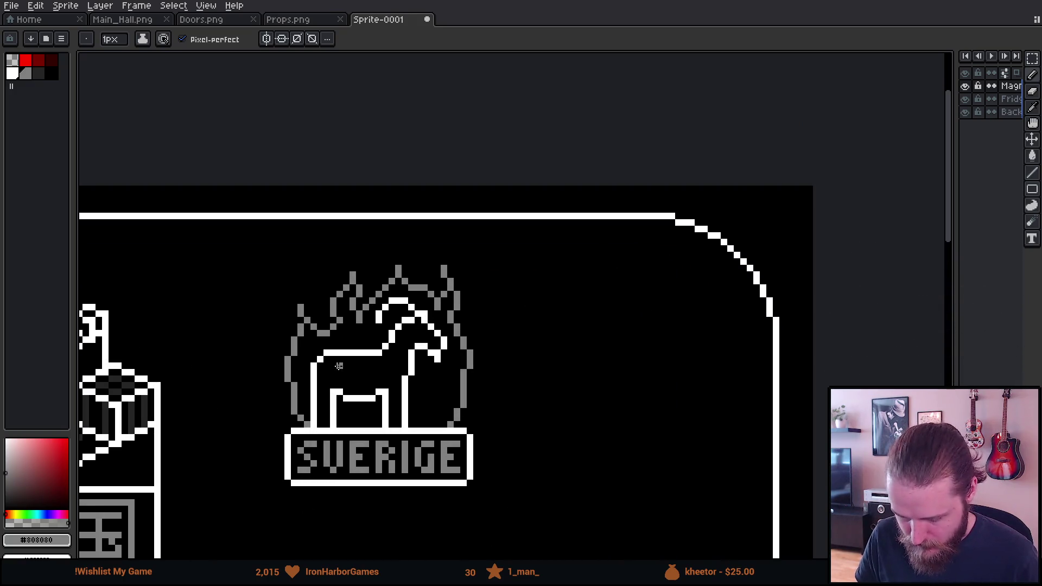
Step: Lasso the SVERIGE horse and shift it slightly right within the flames
key("q")
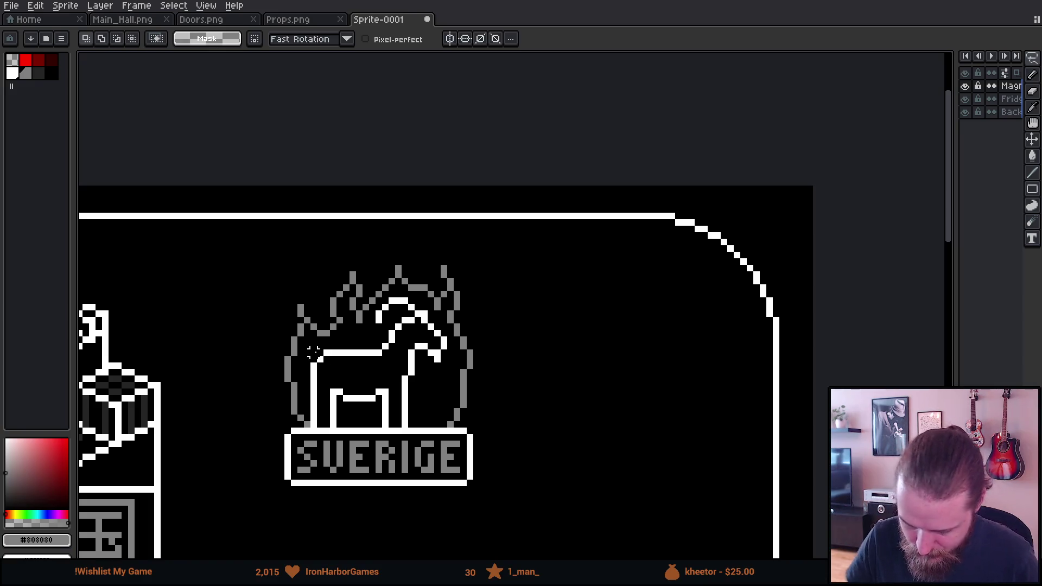
mouse_move(313, 358)
left_mouse_down()
mouse_move(318, 426)
mouse_move(345, 425)
mouse_move(367, 401)
mouse_move(380, 418)
mouse_move(411, 418)
mouse_move(445, 358)
mouse_move(423, 305)
mouse_move(399, 299)
mouse_move(326, 350)
left_mouse_up()
left_click_drag(414, 386, 420, 385)
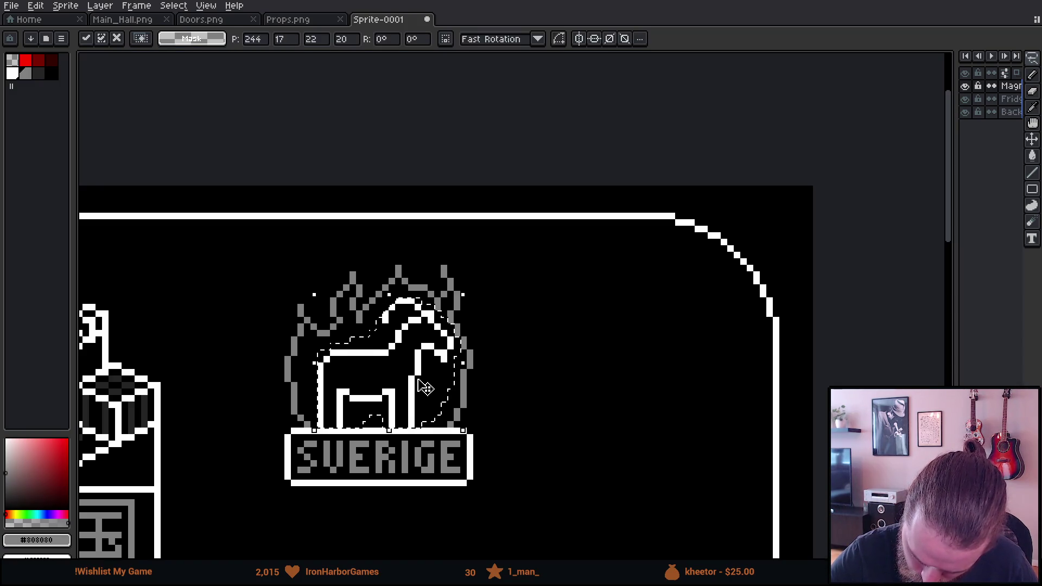
left_click(509, 404)
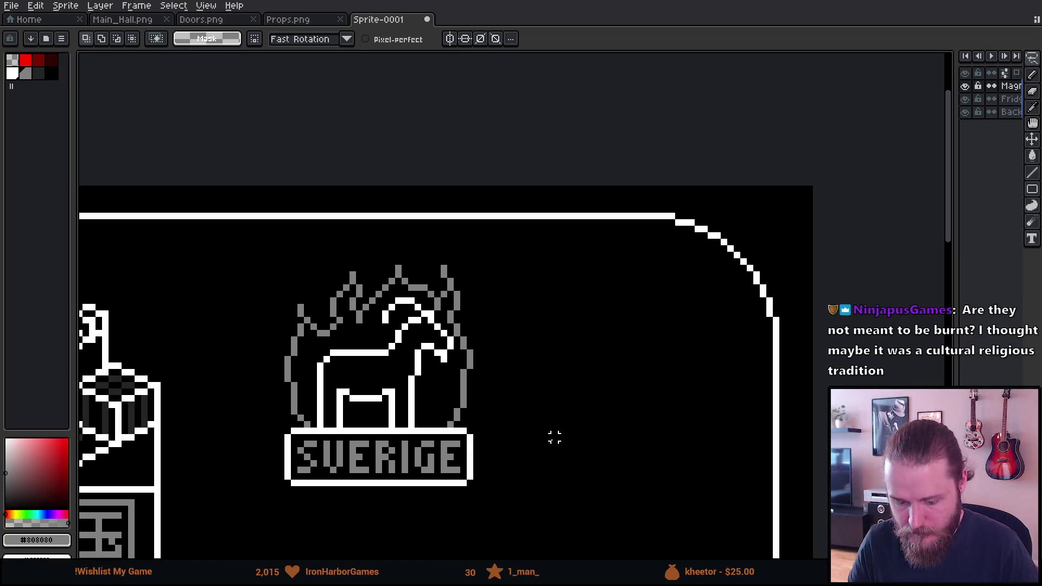
Step: Erase the grey flame on the horse's right and redraw it as a tighter grey line
scroll(562, 444, "down", 5)
scroll(561, 429, "up", 1)
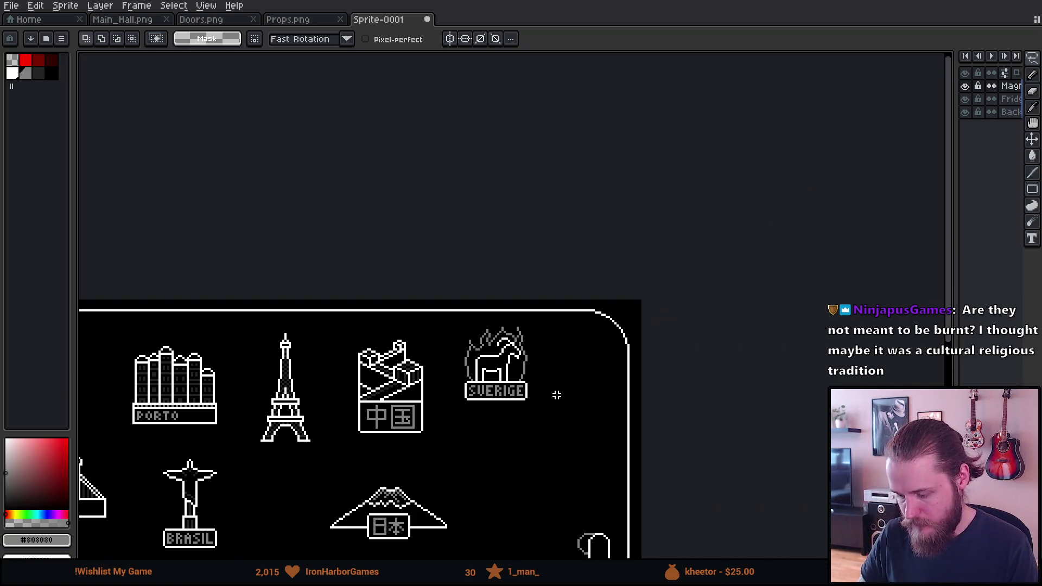
scroll(513, 377, "up", 3)
scroll(513, 377, "up", 2)
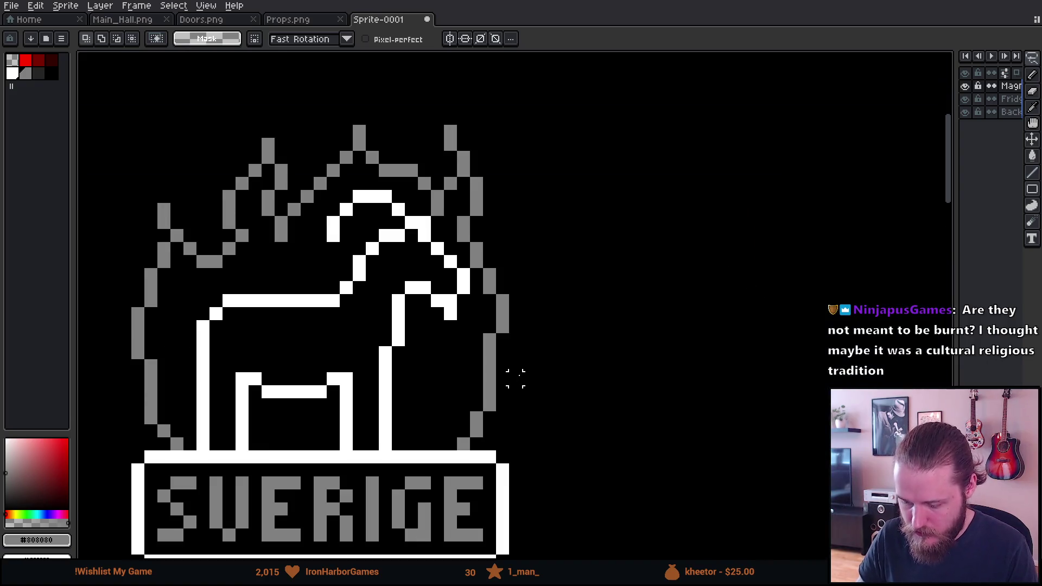
key("e")
mouse_move(488, 372)
left_mouse_down()
mouse_move(500, 310)
mouse_move(487, 310)
mouse_move(435, 388)
left_mouse_up()
left_click(488, 279, "alt")
left_click(488, 300)
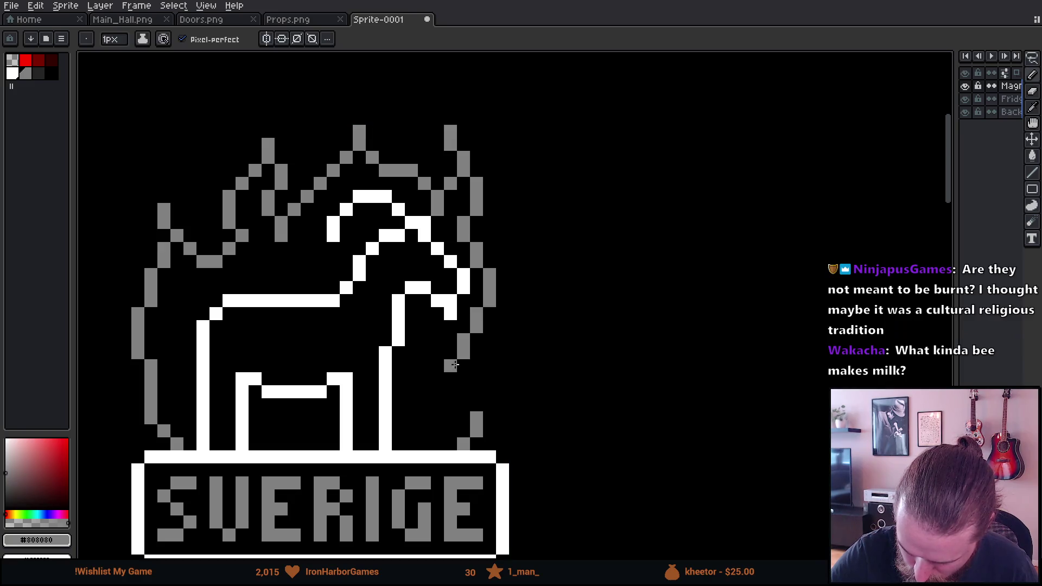
mouse_move(463, 341)
left_mouse_down()
mouse_move(425, 450)
mouse_move(476, 417)
left_mouse_up()
Step: Erase the left grey flame outline and redraw it closer to the horse
key("e")
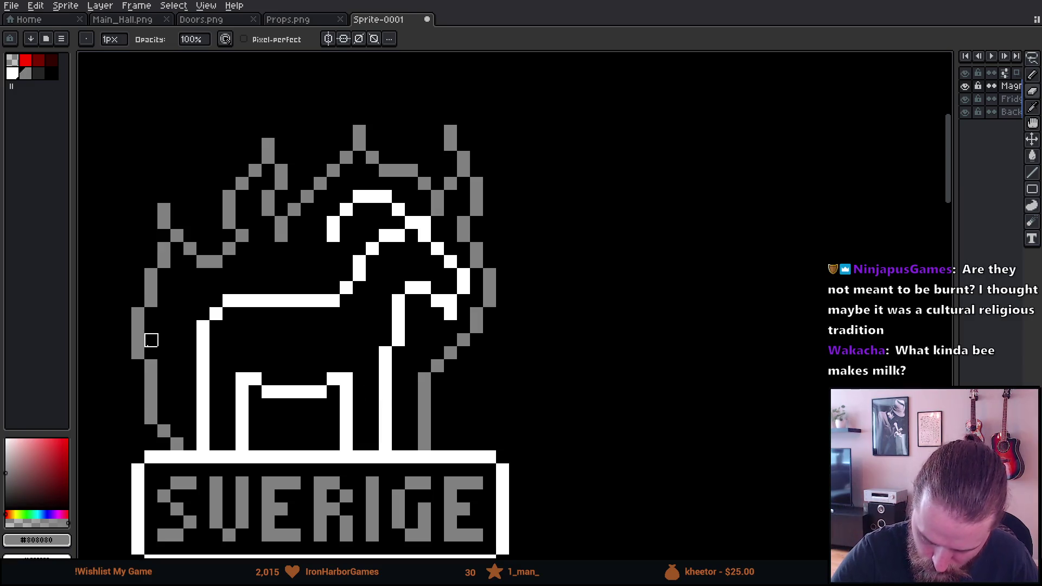
mouse_move(148, 377)
left_mouse_down()
mouse_move(149, 300)
mouse_move(163, 418)
mouse_move(177, 444)
left_mouse_up()
key("b")
left_click(167, 280)
mouse_move(160, 276)
left_mouse_down()
mouse_move(185, 442)
mouse_move(190, 432)
left_mouse_up()
Step: Tidy stray left-flame pixels into doubled grey vertical strokes reaching the SVERIGE plaque
key("e")
left_click(189, 432)
key("b")
left_click(177, 432)
key("e")
left_click_drag(177, 378, 177, 334)
key("b")
left_click_drag(162, 378, 163, 334)
key("e")
mouse_move(164, 295)
left_mouse_down()
mouse_move(164, 332)
mouse_move(177, 296)
left_mouse_up()
key("b")
left_click(204, 234)
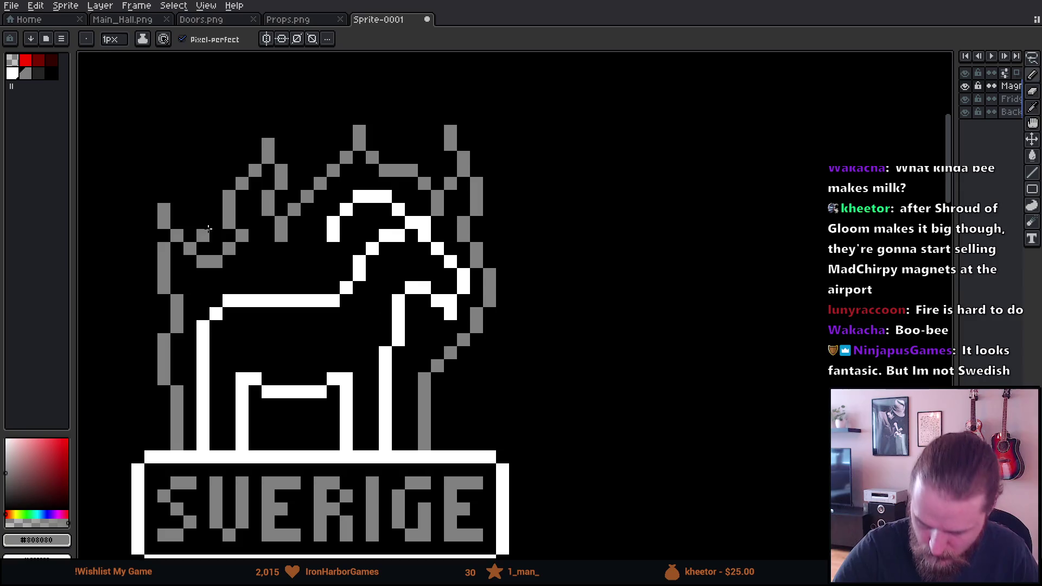
mouse_move(623, 356)
left_mouse_down()
mouse_move(698, 373)
mouse_move(721, 353)
left_mouse_up()
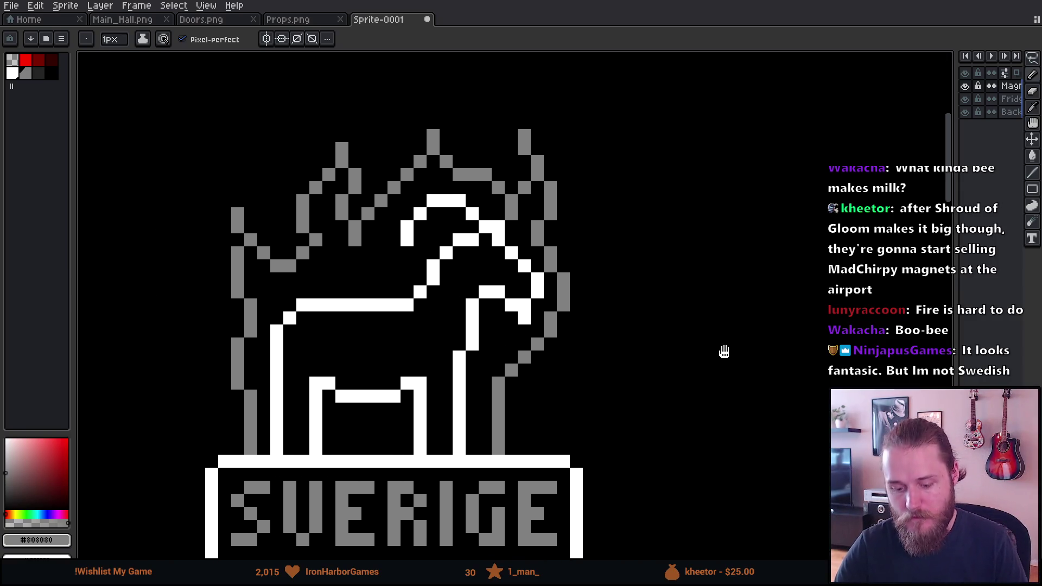
Step: Frame the view on the SVERIGE horse magnet beside the China sign
scroll(721, 353, "down", 4)
scroll(711, 354, "up", 2)
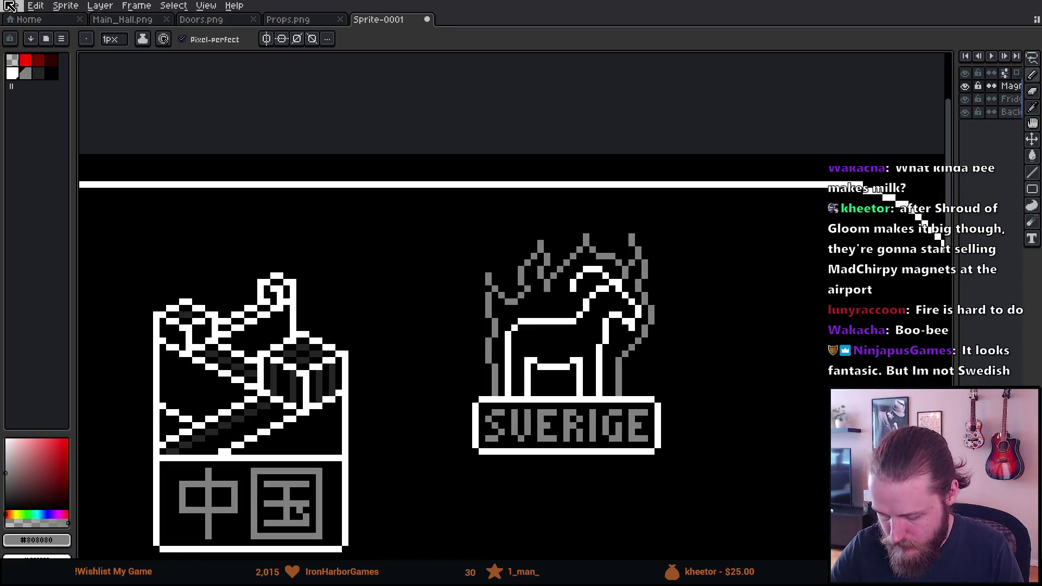
key("e")
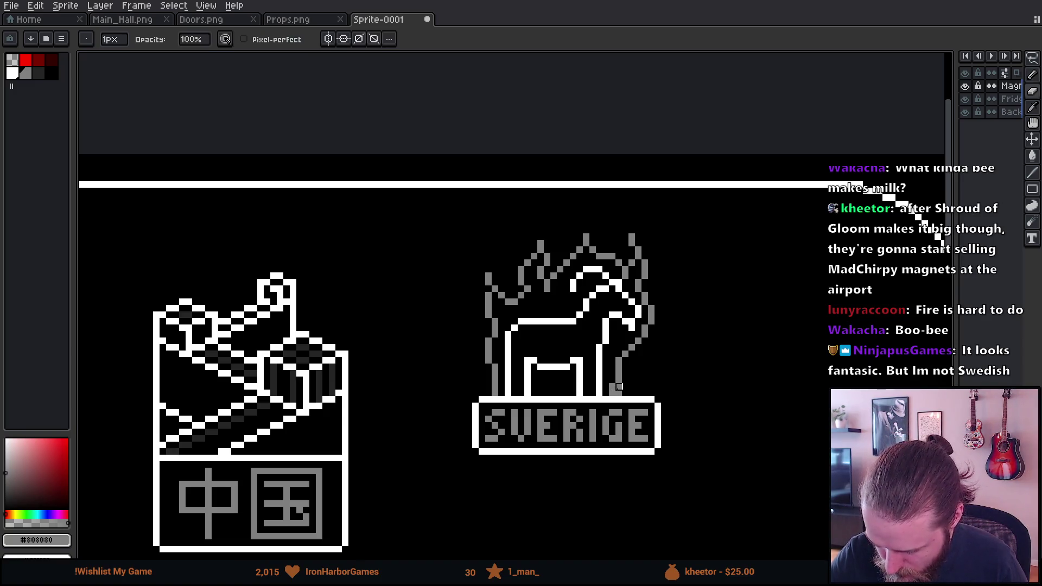
key("b")
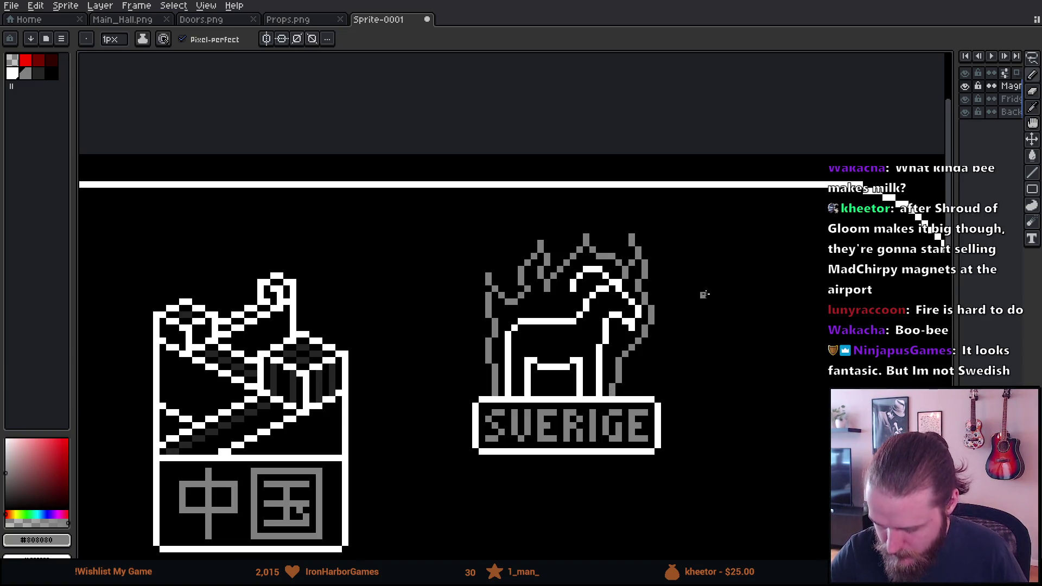
left_click_drag(707, 290, 639, 325)
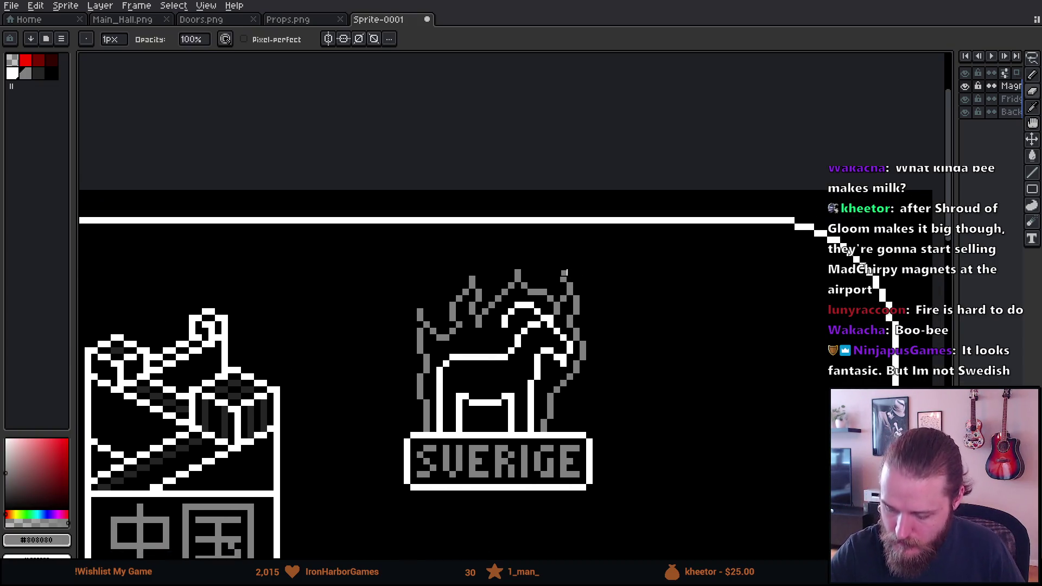
left_click_drag(496, 426, 492, 367)
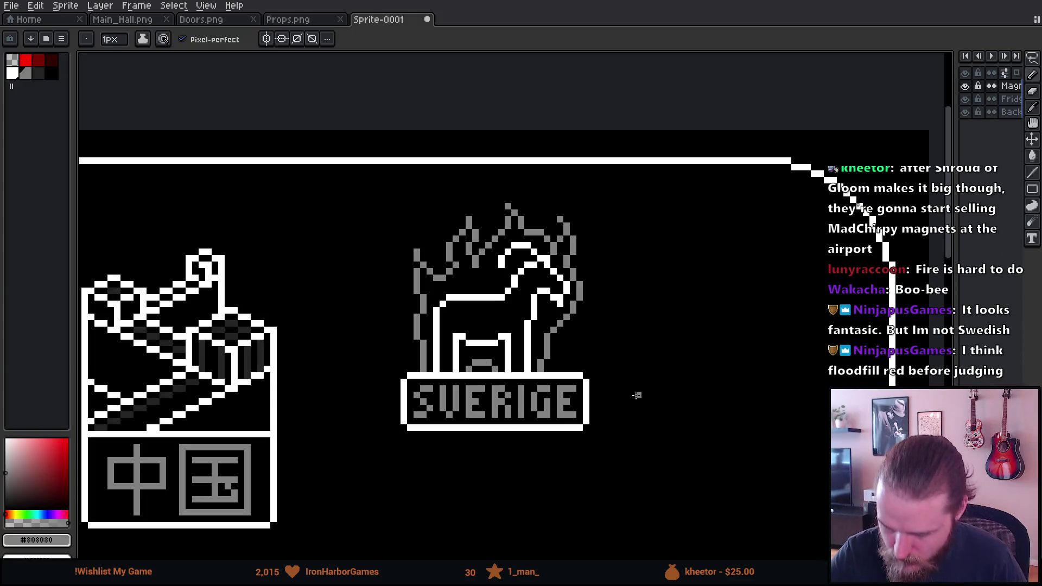
scroll(629, 350, "down", 4)
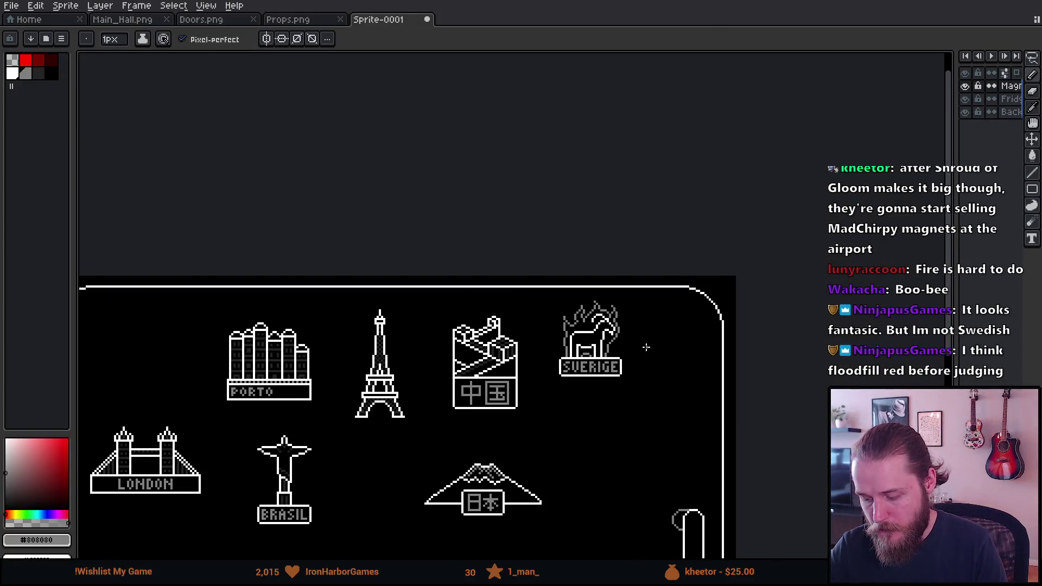
scroll(662, 366, "up", 1)
scroll(646, 358, "up", 1)
scroll(613, 342, "up", 1)
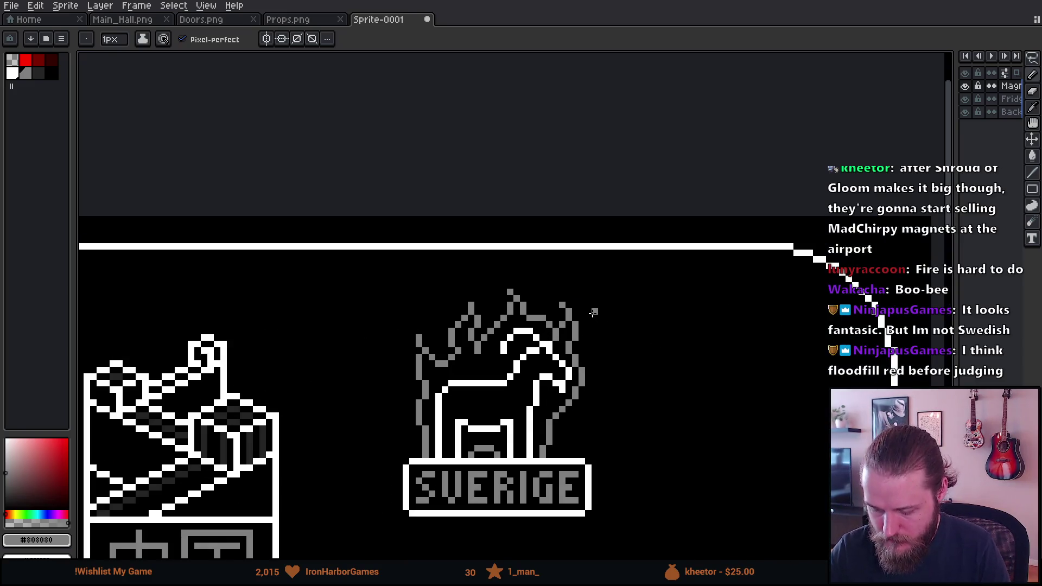
left_click_drag(593, 349, 573, 324)
Step: Marquee the small right flame tip and move it lower, tight against the goat's side
key("m")
left_click_drag(540, 271, 576, 316)
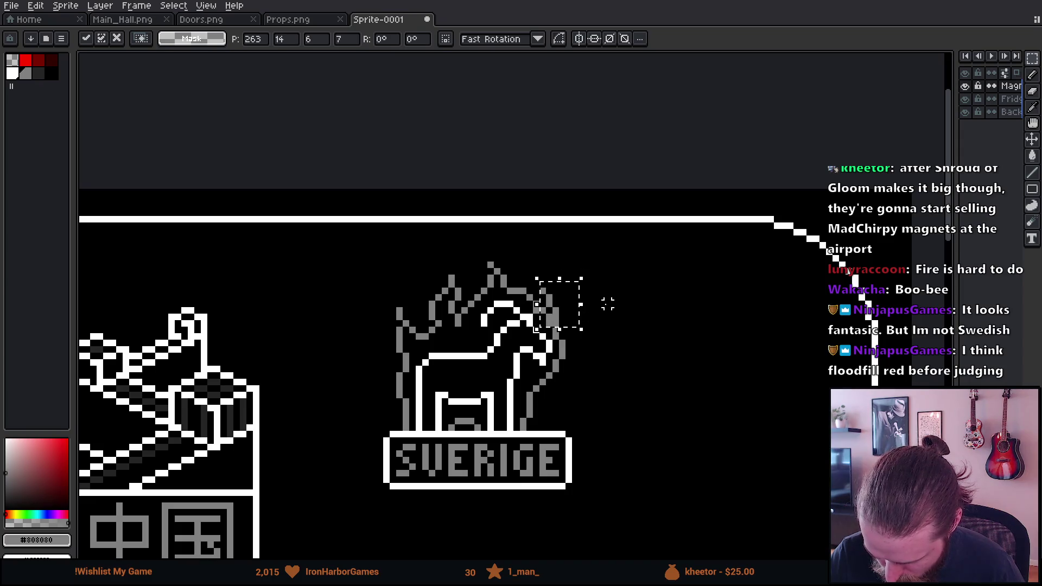
key("ctrl+d")
key("b")
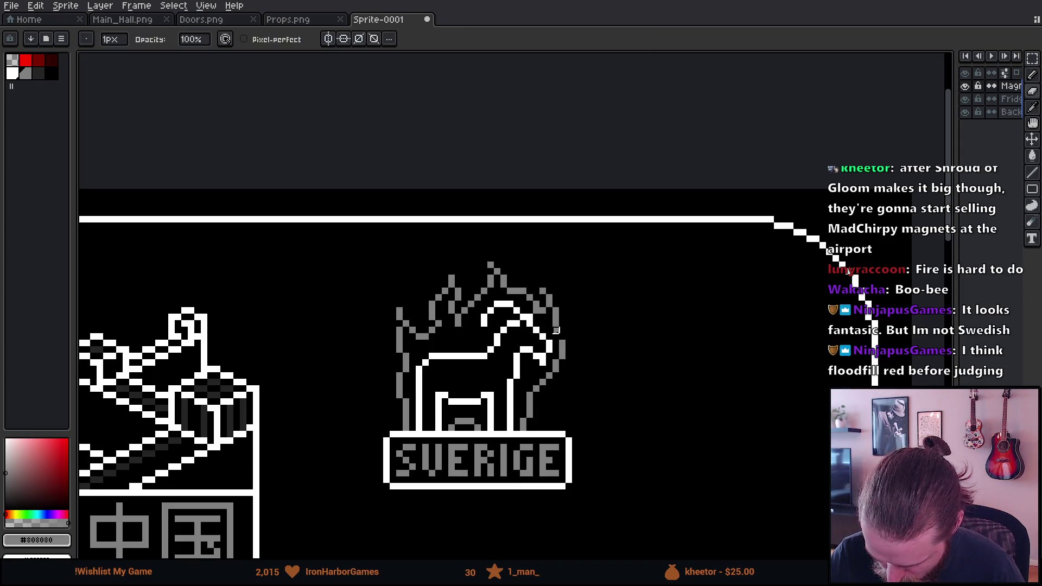
key("e")
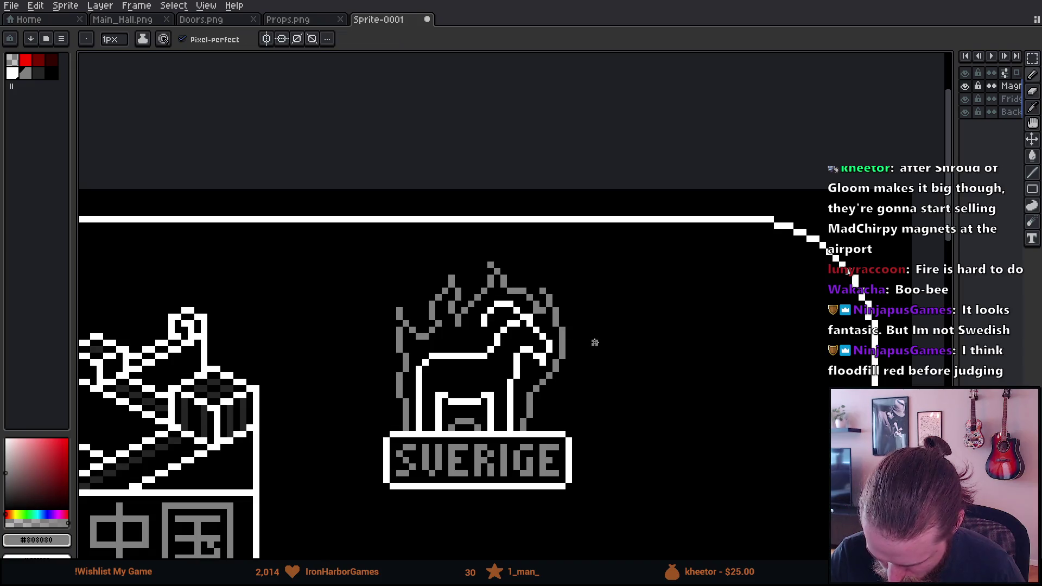
key("b")
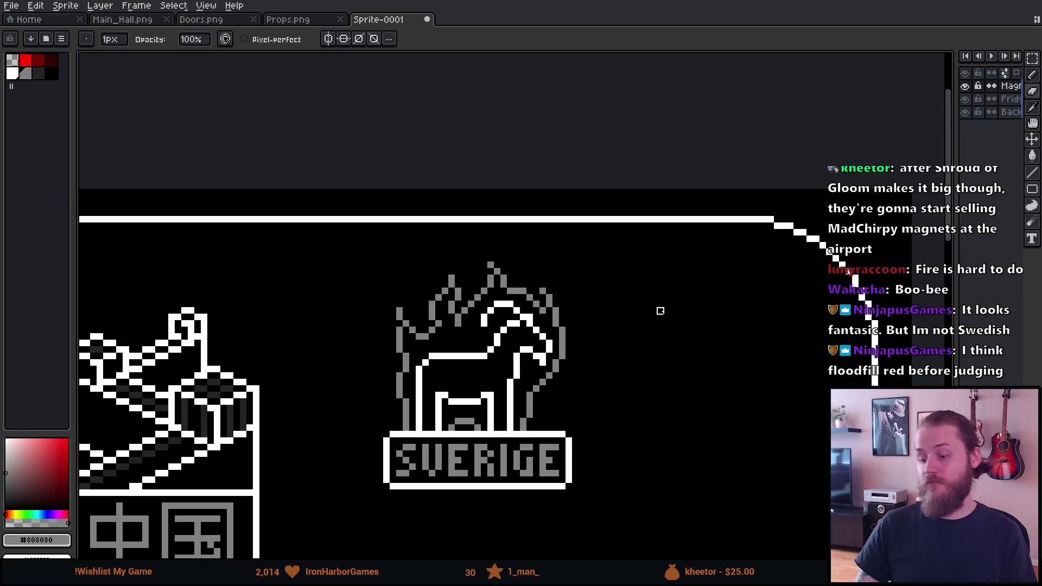
scroll(660, 310, "down", 3)
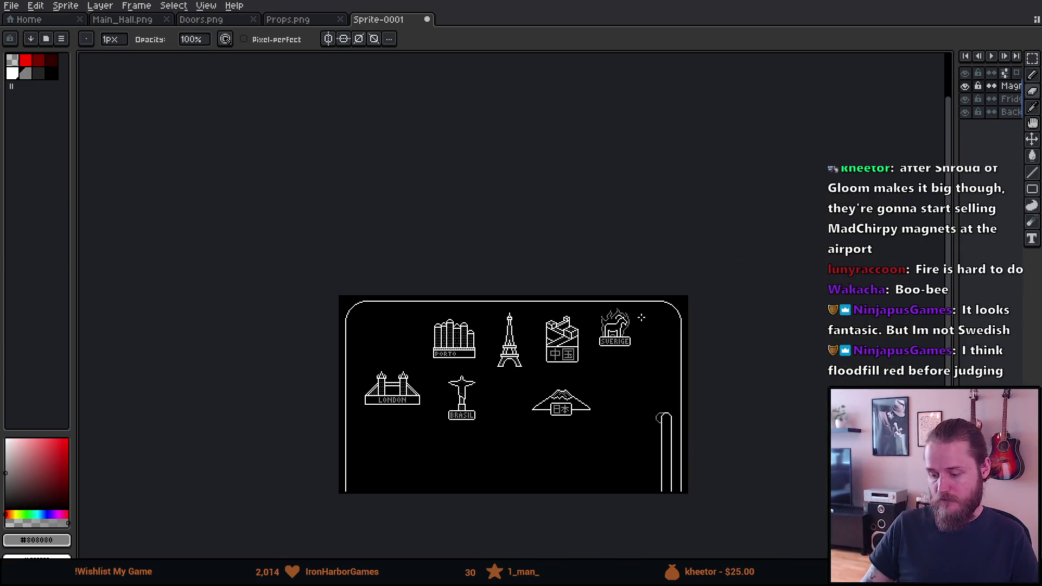
Step: Erase stray grey pixels along the goat's left outline and between its legs
scroll(634, 328, "up", 1)
scroll(635, 327, "down", 1)
scroll(605, 405, "up", 1)
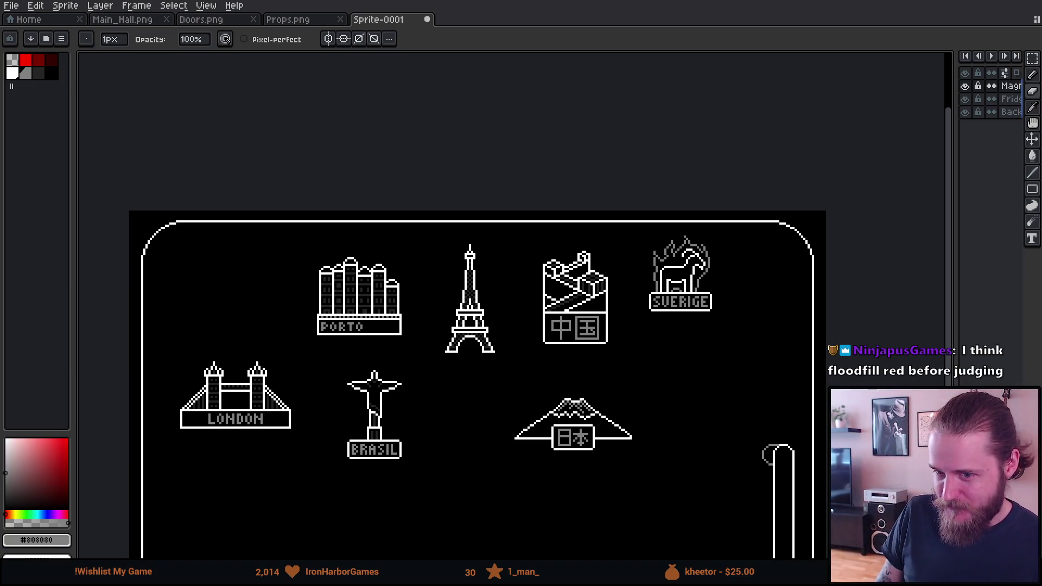
scroll(721, 231, "down", 2)
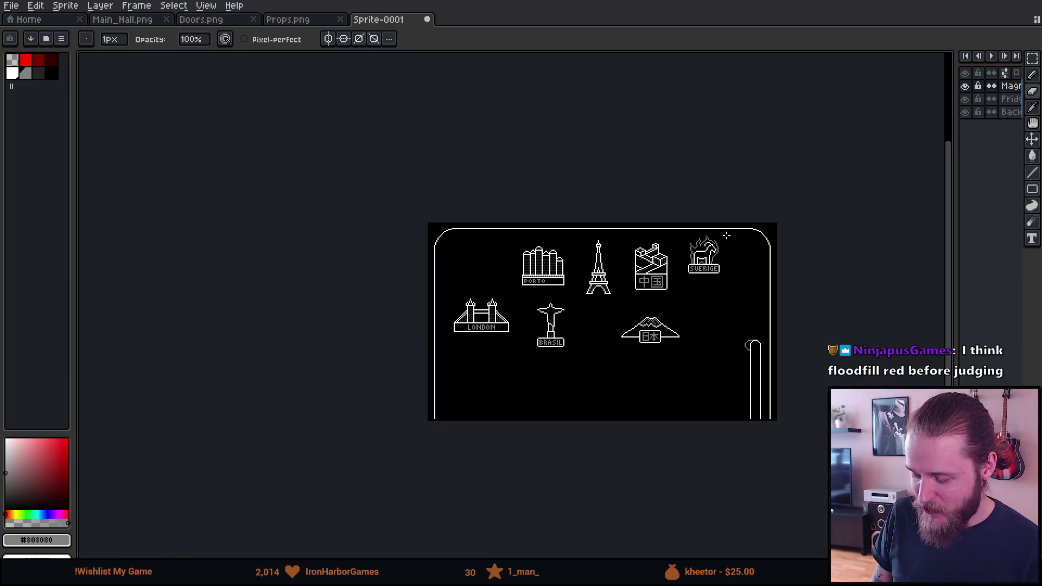
scroll(727, 236, "up", 4)
scroll(697, 311, "up", 1)
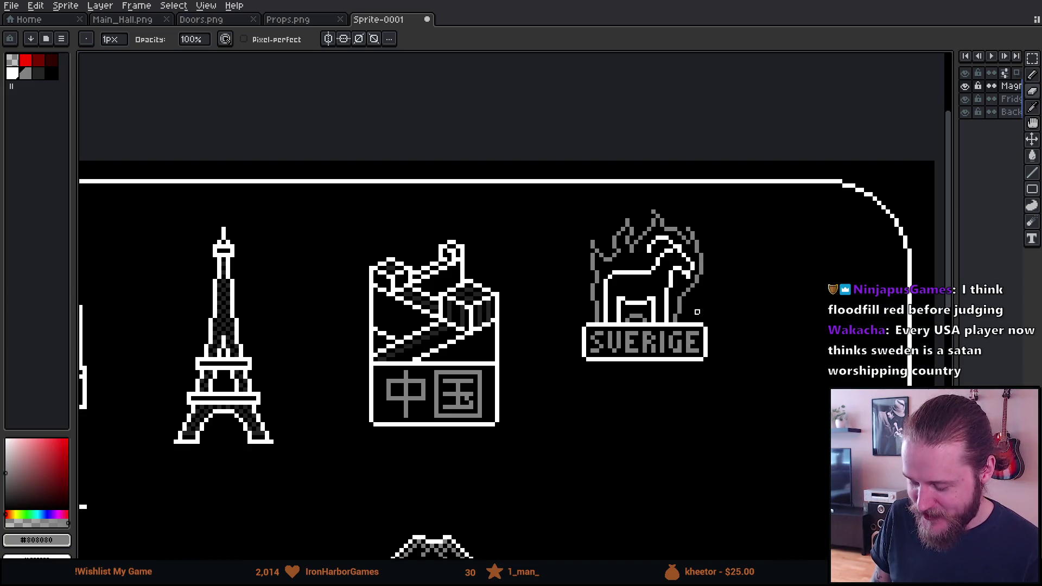
scroll(697, 312, "up", 3)
scroll(760, 332, "down", 1)
scroll(658, 301, "down", 1)
scroll(654, 300, "up", 2)
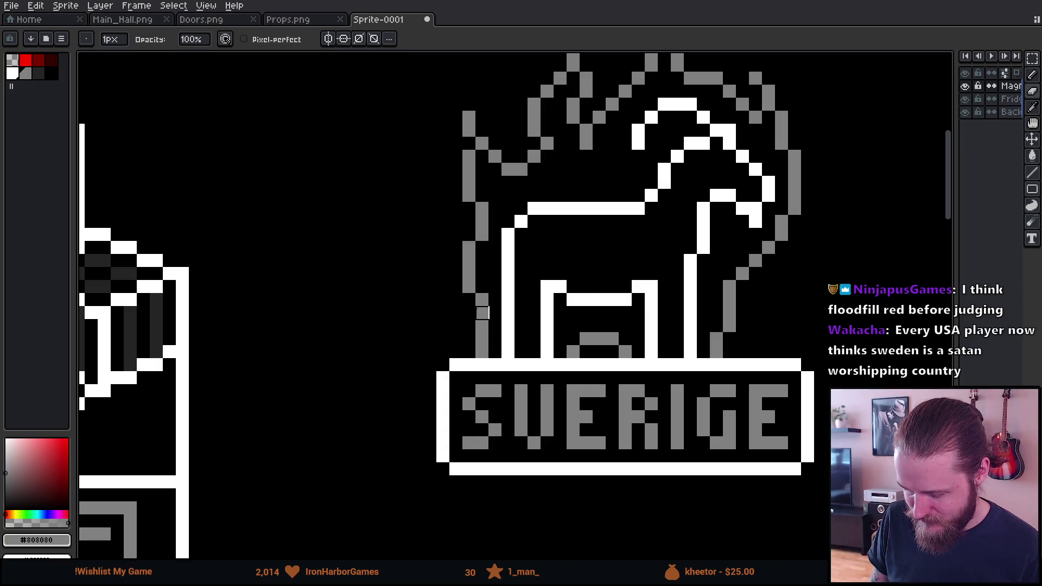
mouse_move(482, 325)
left_mouse_down()
mouse_move(479, 354)
mouse_move(467, 244)
mouse_move(495, 318)
left_mouse_up()
key("b")
left_click(477, 251)
key("e")
mouse_move(573, 352)
left_mouse_down()
mouse_move(584, 340)
mouse_move(623, 351)
left_mouse_up()
Step: Pan and zoom across the sheet to review the goat beside the other magnets
mouse_move(677, 325)
left_mouse_down()
mouse_move(559, 388)
mouse_move(597, 398)
mouse_move(611, 320)
mouse_move(624, 347)
mouse_move(676, 283)
mouse_move(676, 193)
mouse_move(663, 193)
left_mouse_up()
key("b")
scroll(718, 353, "down", 3)
scroll(719, 353, "down", 1)
left_click_drag(735, 347, 624, 295)
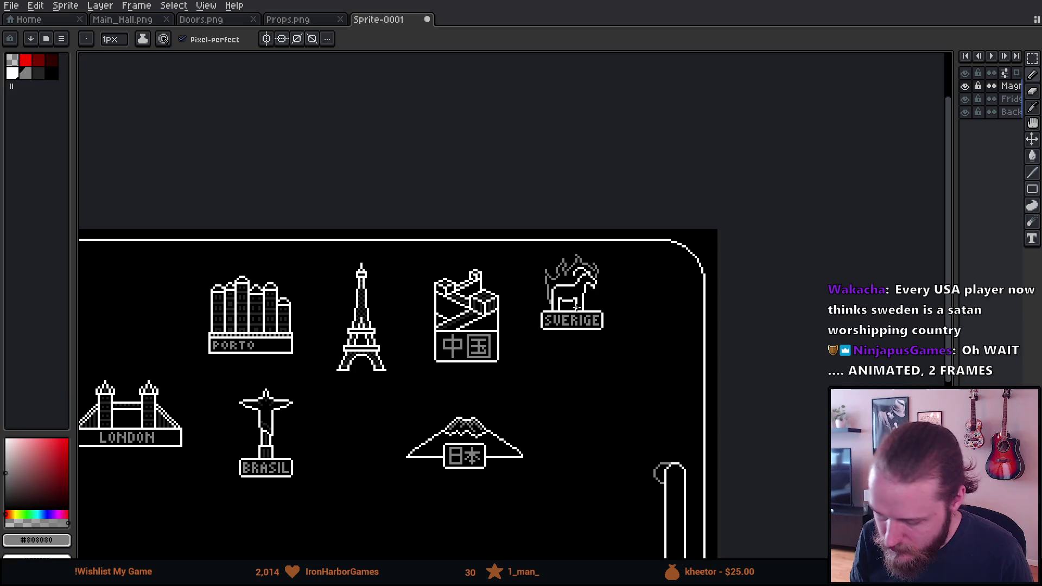
scroll(575, 301, "up", 2)
key("v")
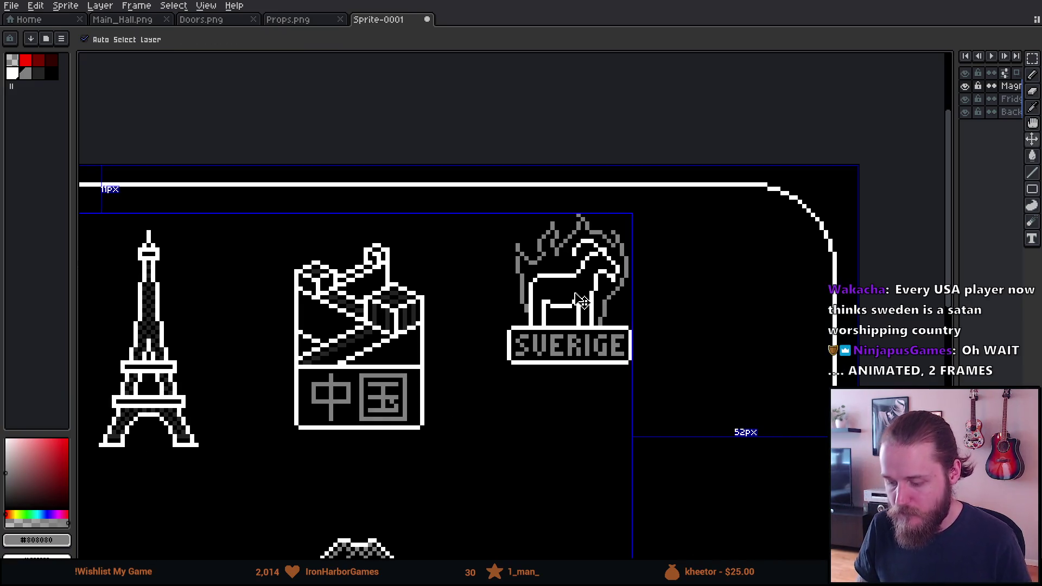
scroll(663, 342, "down", 2)
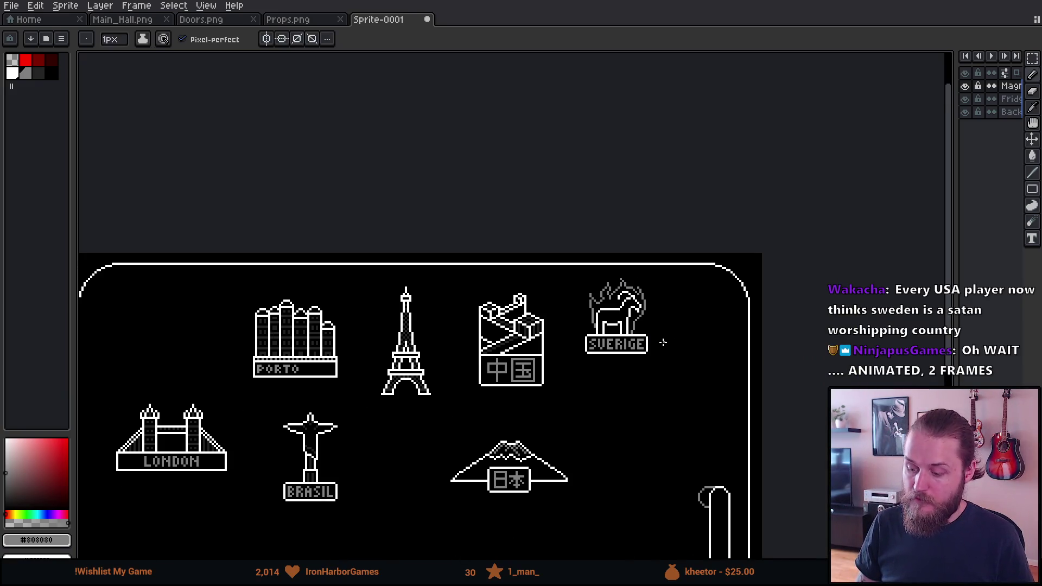
scroll(633, 361, "down", 2)
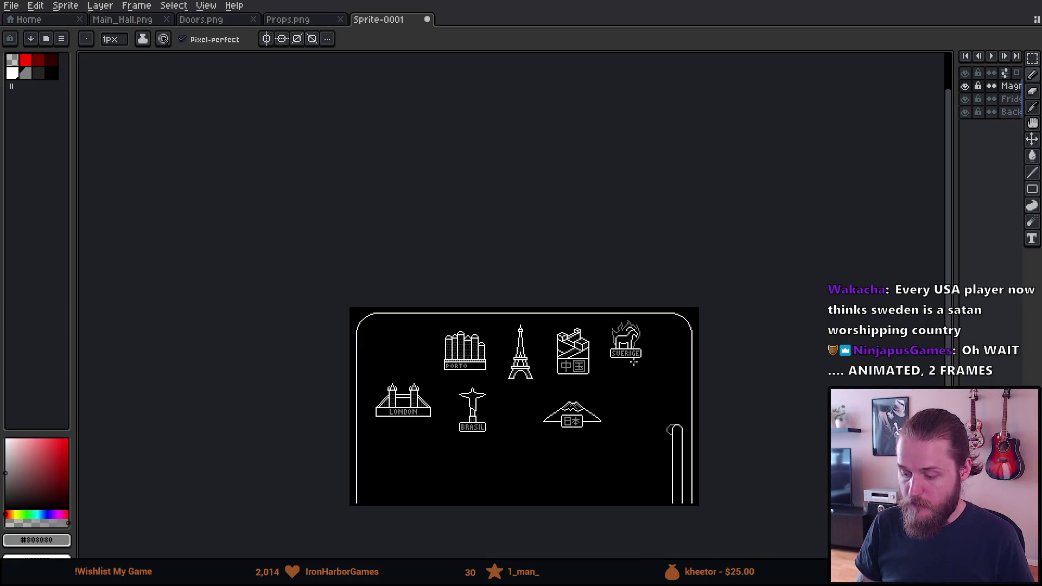
scroll(628, 401, "up", 2)
mouse_move(628, 400)
left_mouse_down()
mouse_move(691, 349)
mouse_move(693, 326)
left_mouse_up()
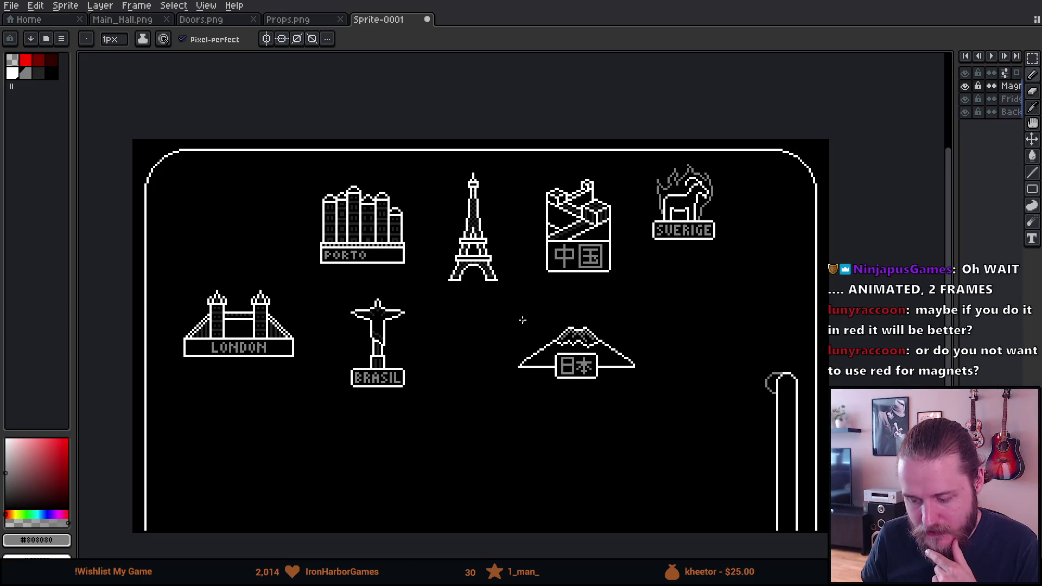
scroll(521, 321, "up", 1)
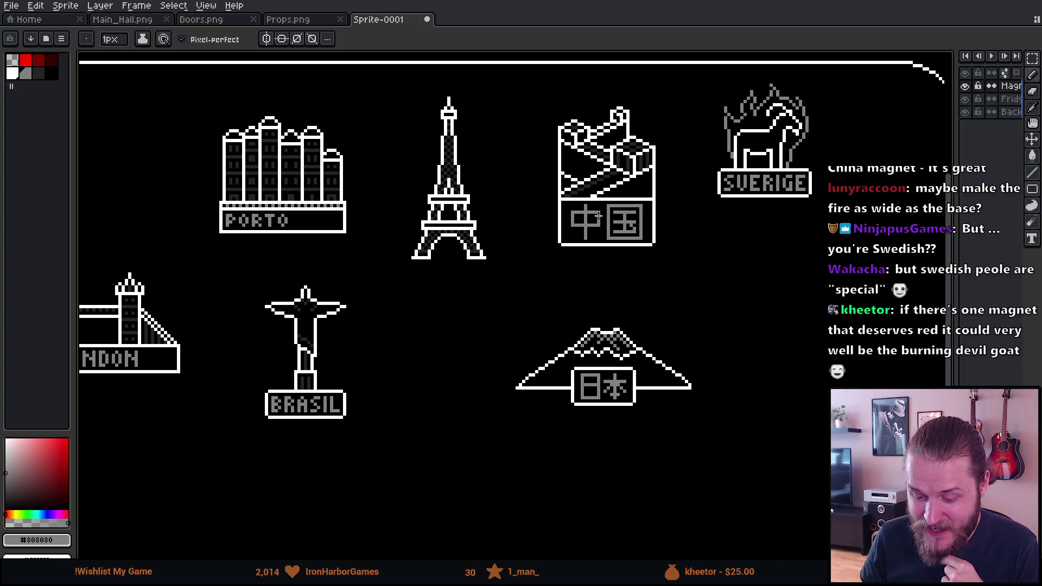
scroll(843, 107, "up", 3)
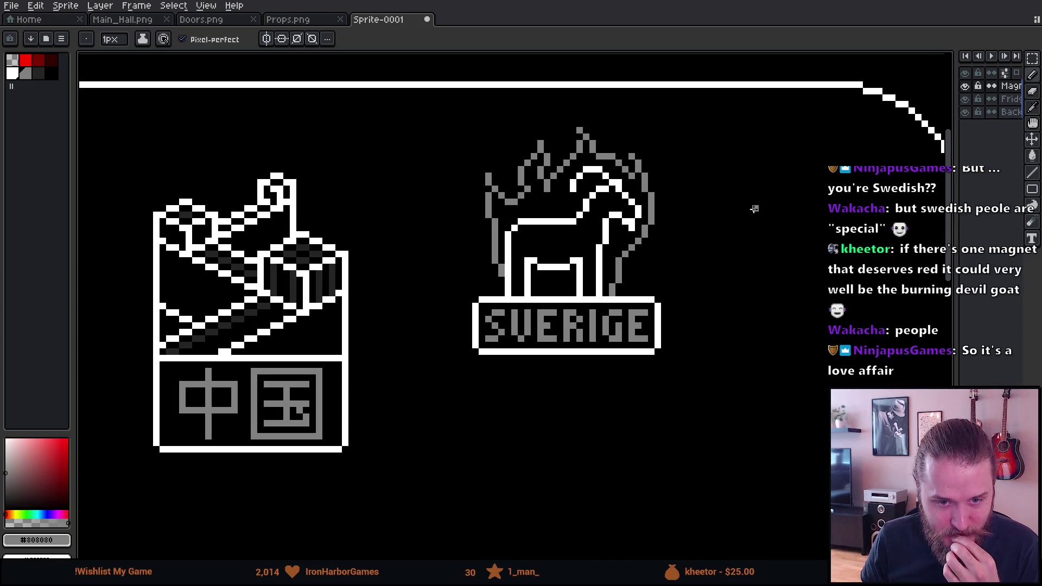
scroll(755, 209, "up", 1)
mouse_move(586, 218)
left_mouse_down()
mouse_move(582, 239)
mouse_move(581, 214)
left_mouse_up()
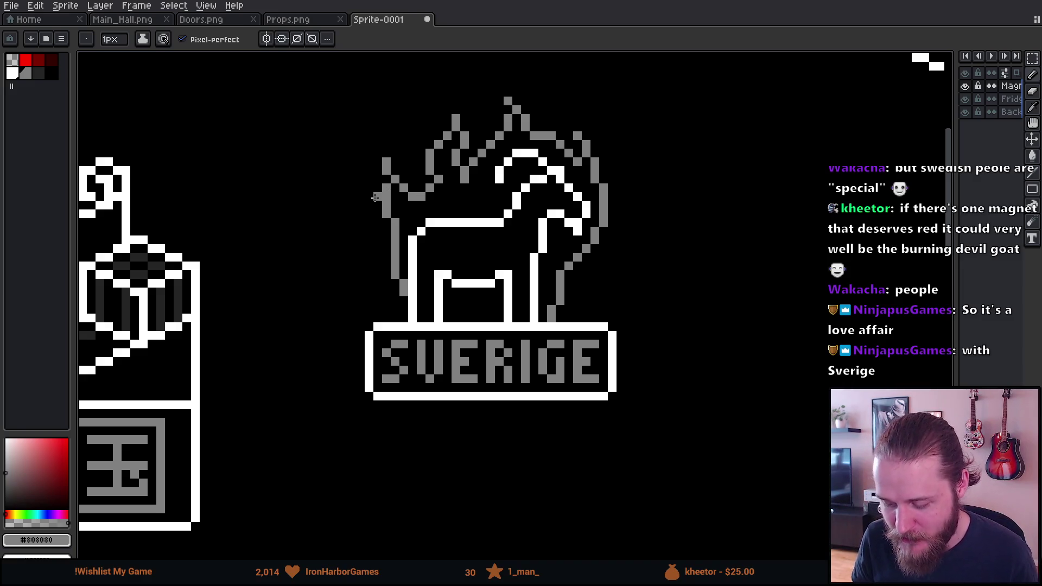
Step: Erase the grey flame columns under the goat's chest and by its right leg
scroll(374, 196, "up", 1)
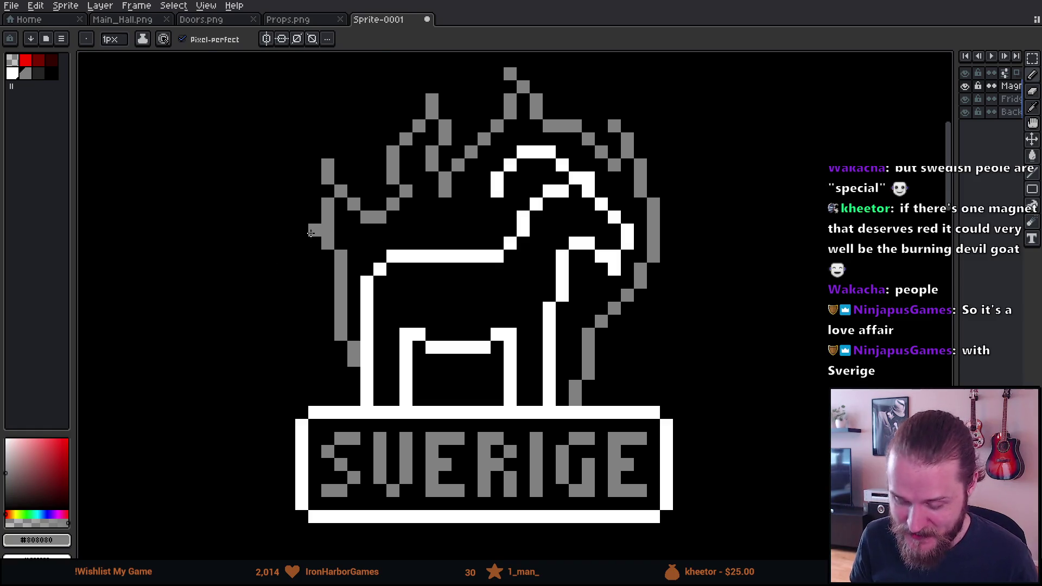
key("e")
mouse_move(341, 230)
left_mouse_down()
mouse_move(341, 347)
mouse_move(354, 360)
left_mouse_up()
mouse_move(562, 374)
left_mouse_down()
mouse_move(589, 386)
mouse_move(601, 322)
mouse_move(651, 269)
left_mouse_up()
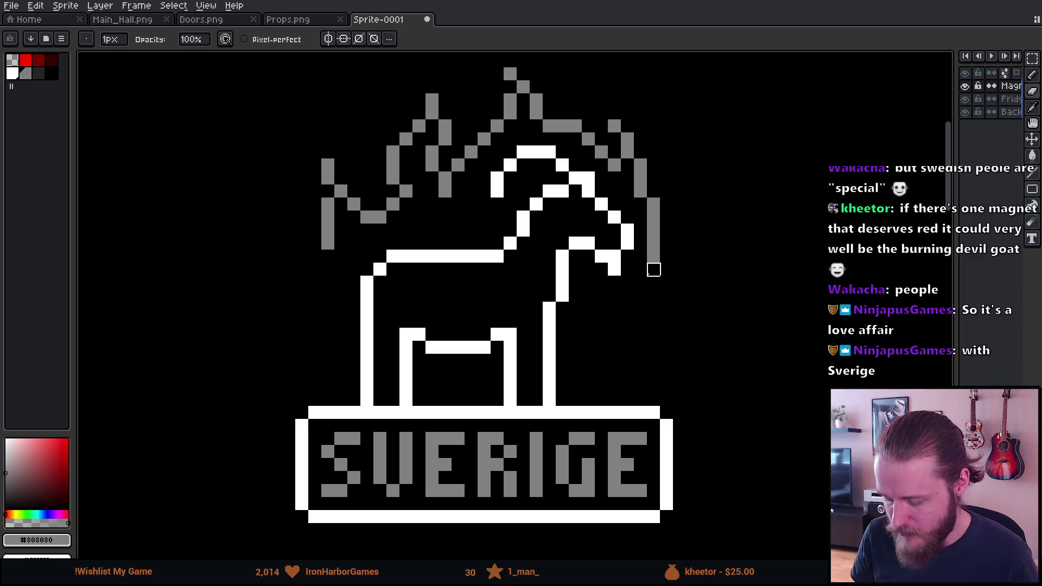
scroll(525, 425, "down", 4)
scroll(524, 424, "up", 1)
left_click_drag(412, 387, 401, 293)
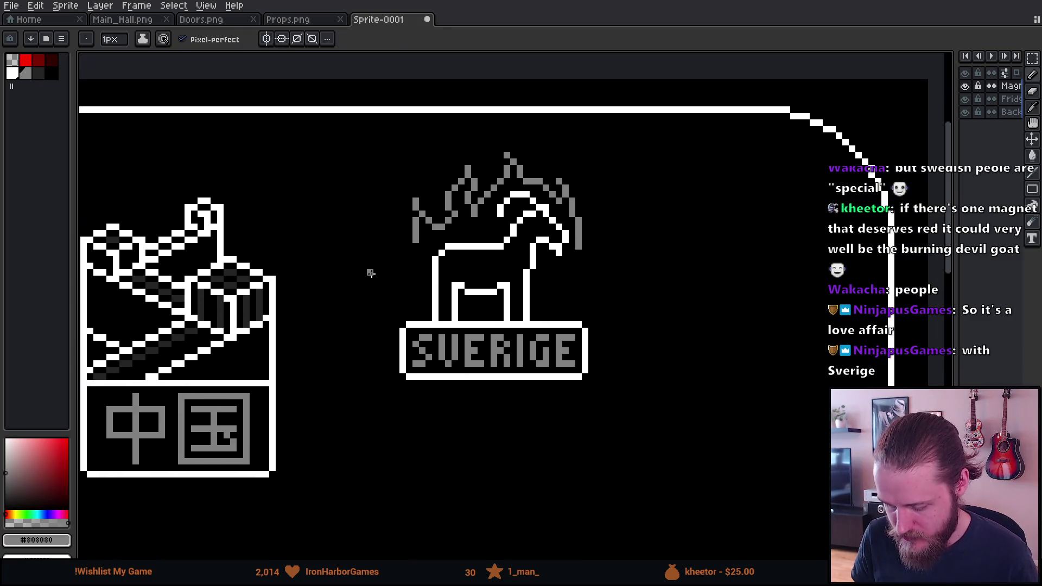
Step: Pick up the grey and draw an outline around the goat below the SVERIGE sign
key("i")
key("b")
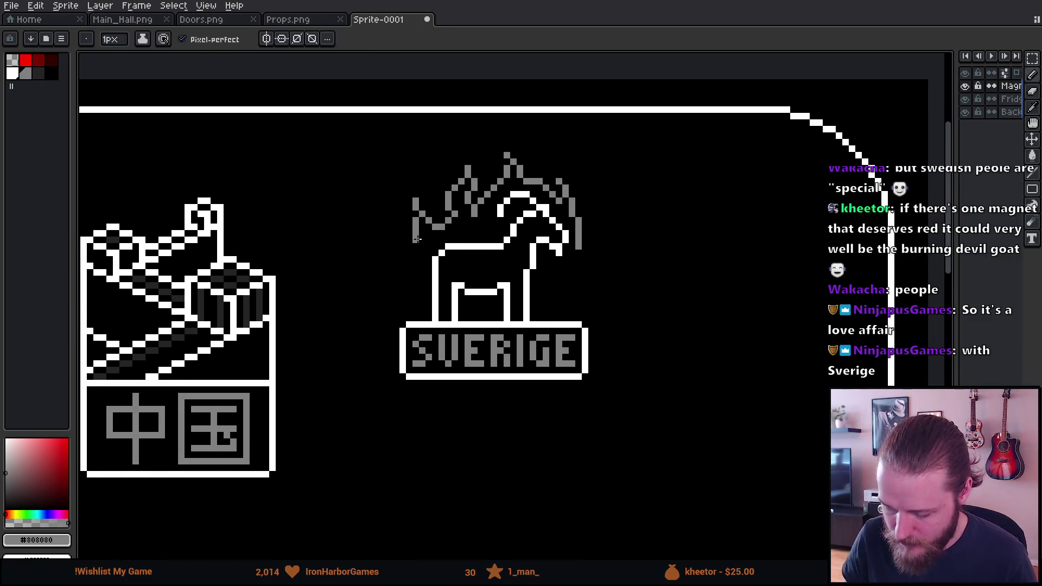
mouse_move(579, 247)
left_mouse_down()
mouse_move(594, 279)
mouse_move(600, 382)
mouse_move(497, 403)
mouse_move(373, 369)
mouse_move(413, 236)
left_mouse_up()
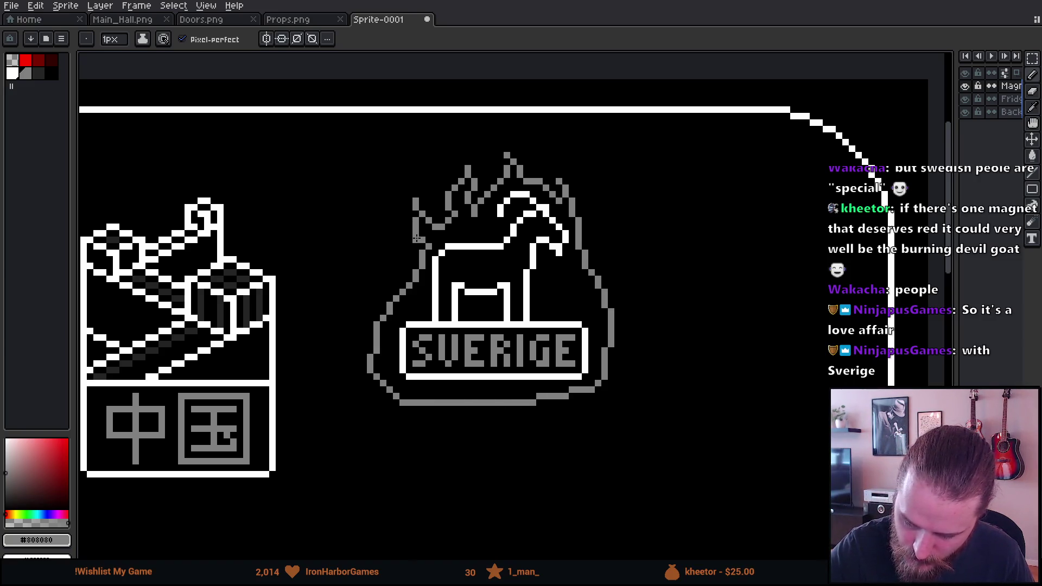
scroll(621, 414, "down", 5)
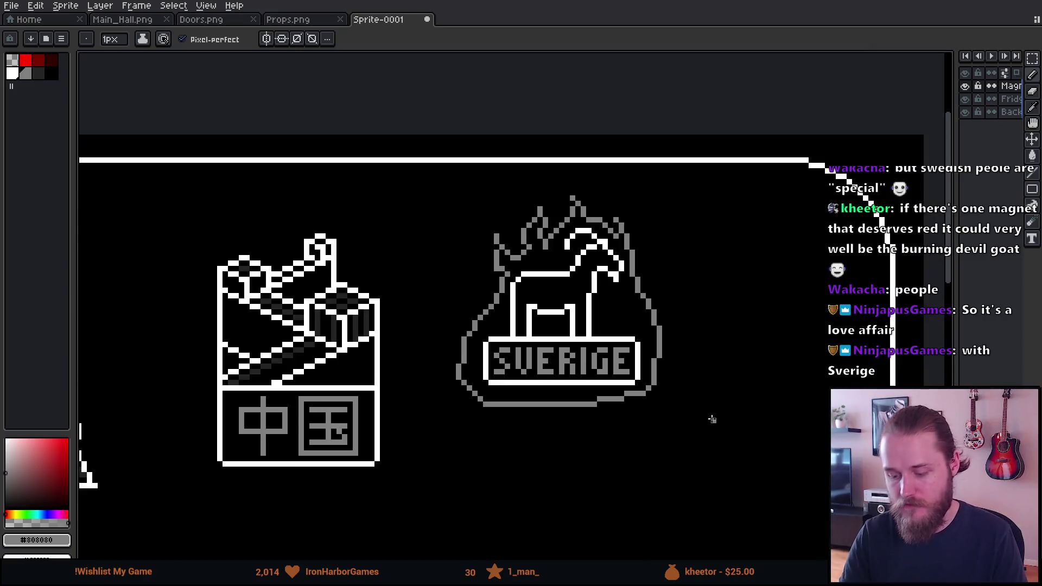
scroll(730, 453, "down", 1)
scroll(600, 389, "up", 4)
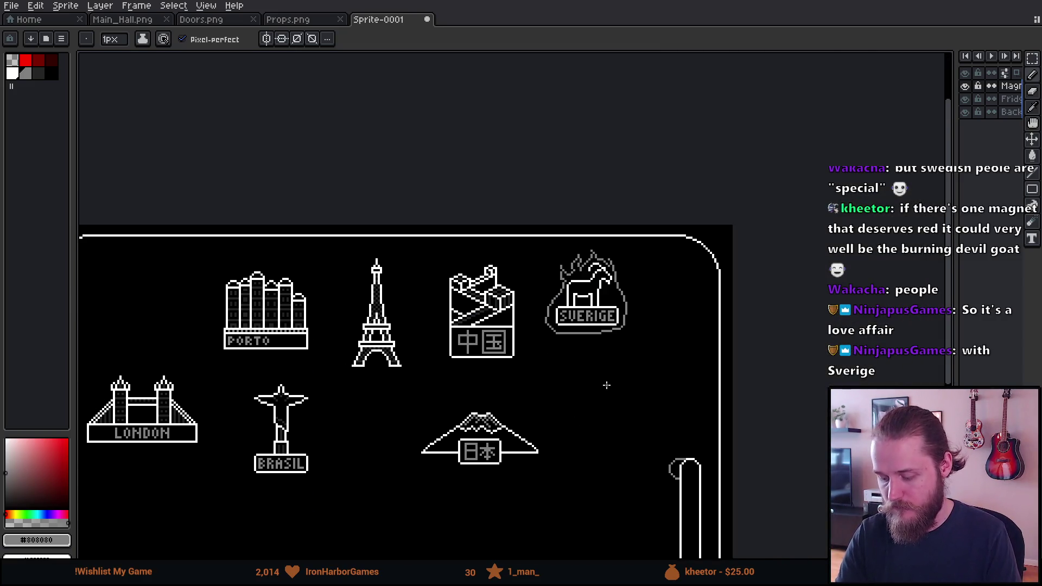
scroll(639, 351, "up", 1)
Step: Box-select the Sverige magnet and move it down and to the right
key("m")
mouse_move(395, 74)
left_mouse_down()
mouse_move(401, 154)
mouse_move(643, 347)
left_mouse_up()
left_click_drag(601, 296, 640, 403)
key("Return")
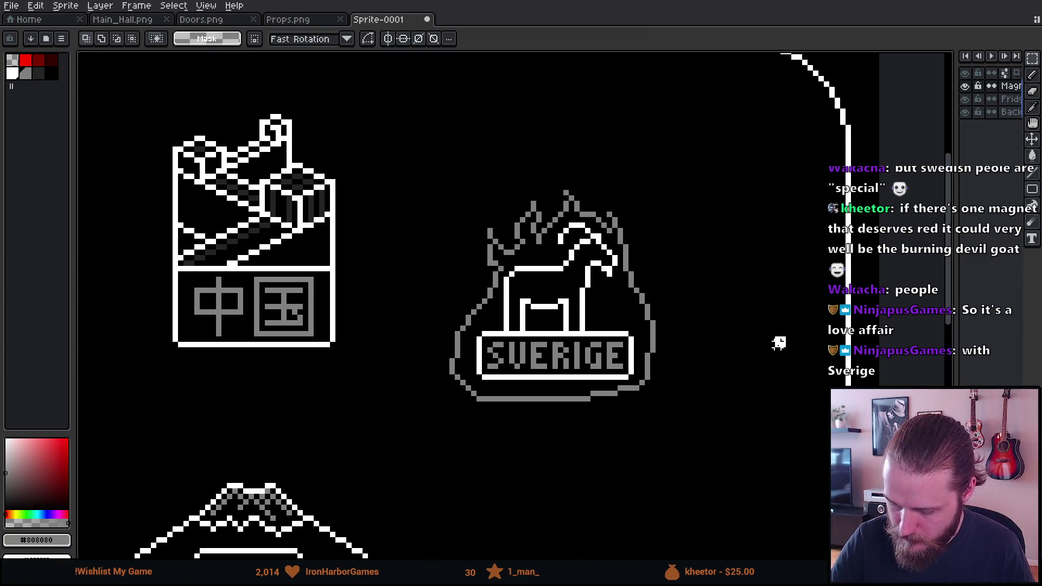
key("ctrl+z")
key("ctrl+y")
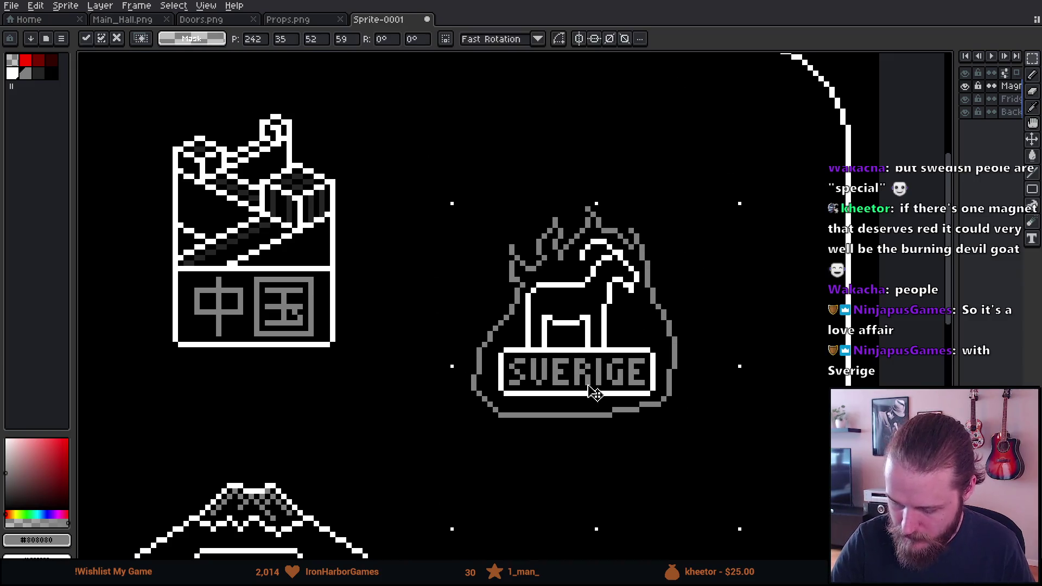
key("ctrl+y")
left_click_drag(749, 379, 663, 339)
scroll(659, 337, "up", 1)
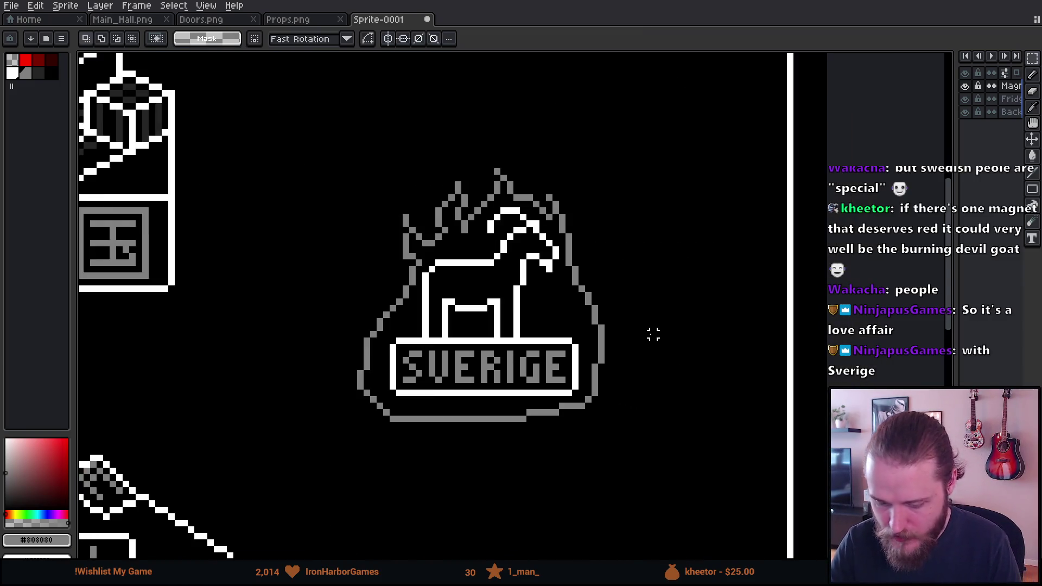
Step: Fill the grey flames and outline with black, then pick the SVERIGE letter grey
key("g")
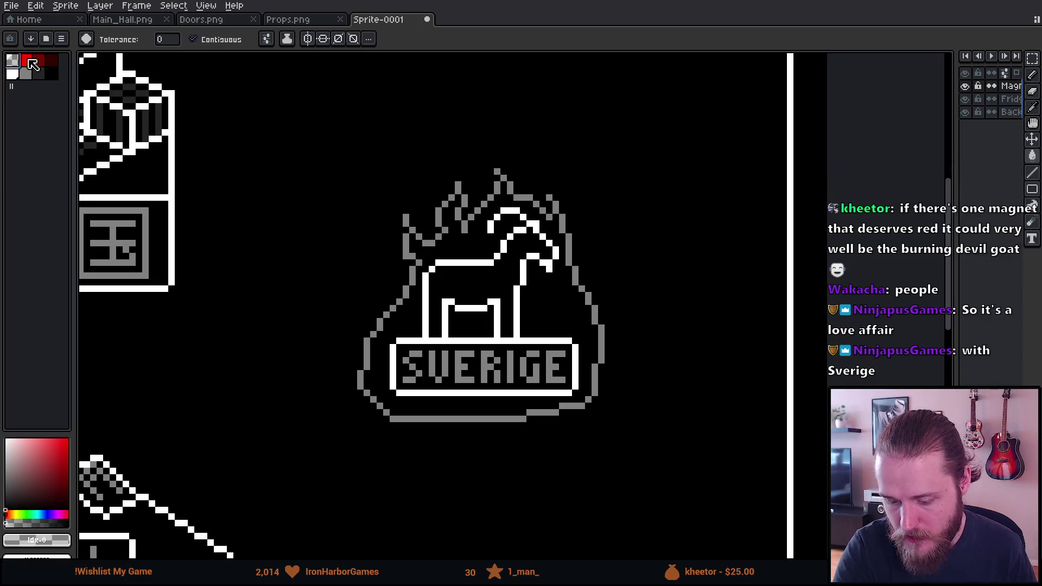
left_click(594, 302)
key("b")
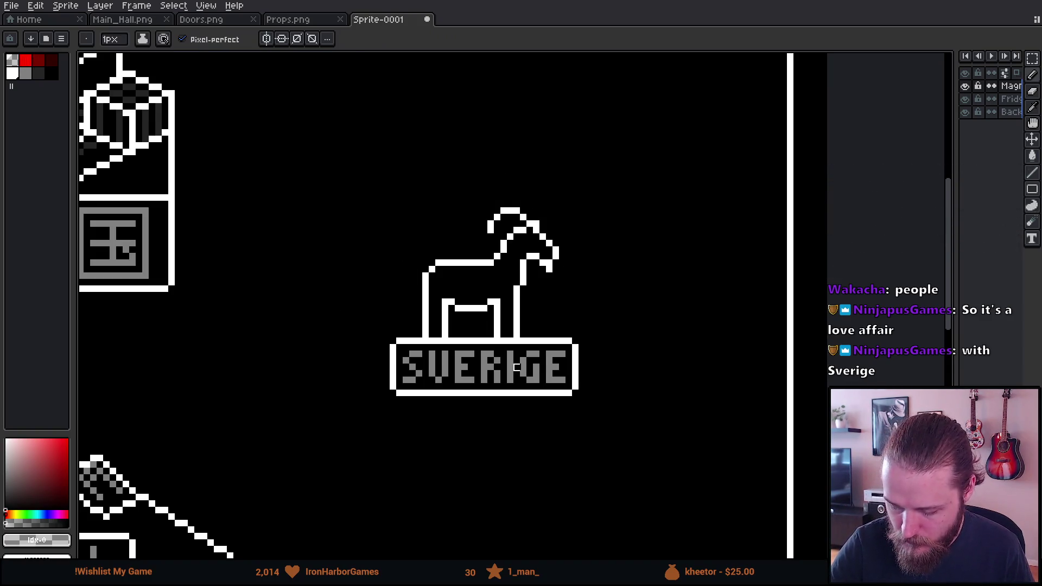
left_click(511, 374, "alt")
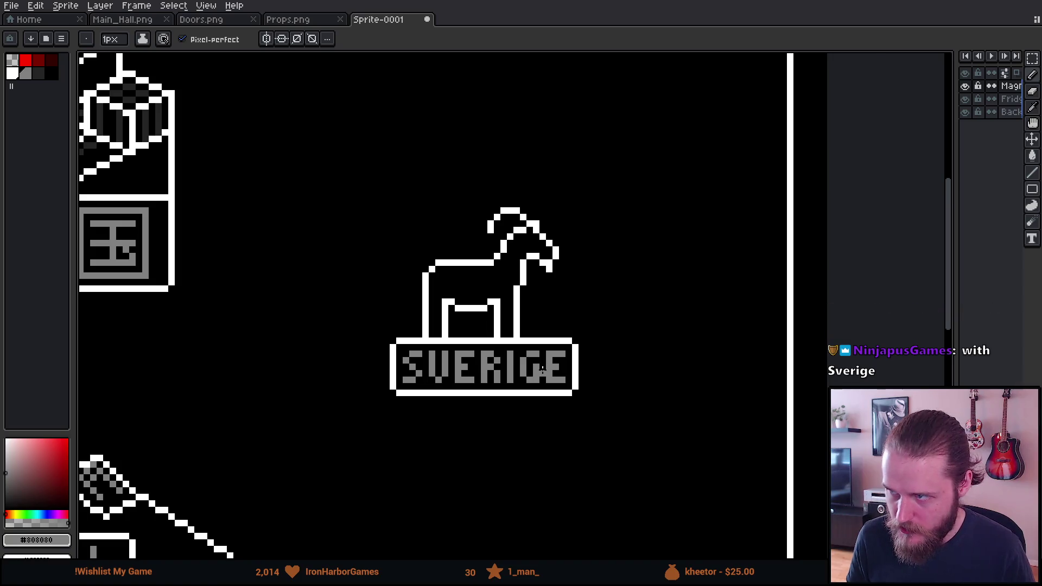
scroll(545, 372, "up", 3)
scroll(545, 371, "down", 2)
left_click_drag(543, 351, 549, 411)
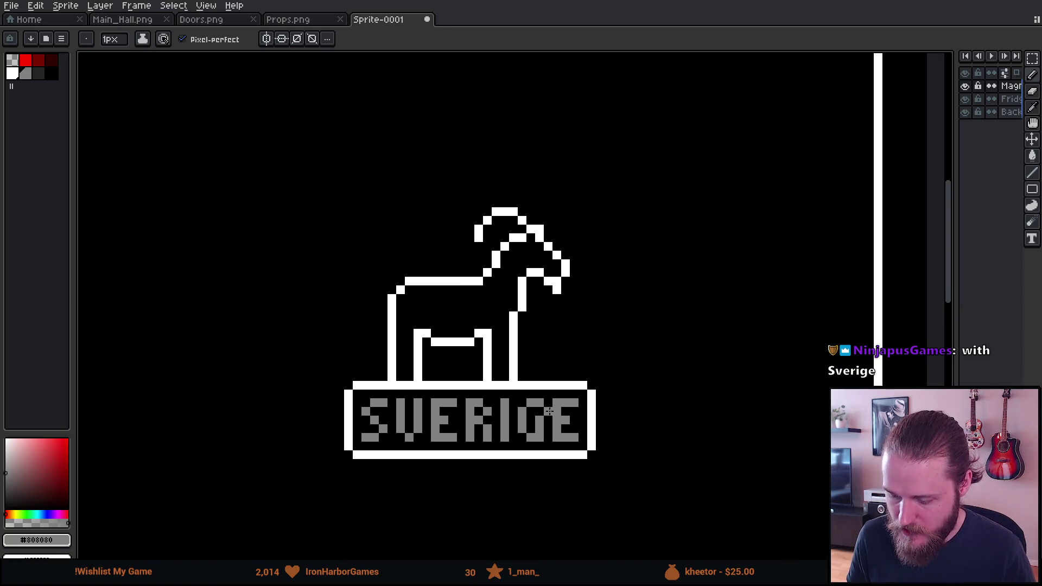
Step: Draw grey flame curves rising from the goat's left side over its head
left_click(375, 273)
left_click(416, 211)
key("ctrl+z")
mouse_move(365, 263)
left_mouse_down()
mouse_move(435, 128)
mouse_move(405, 96)
left_mouse_up()
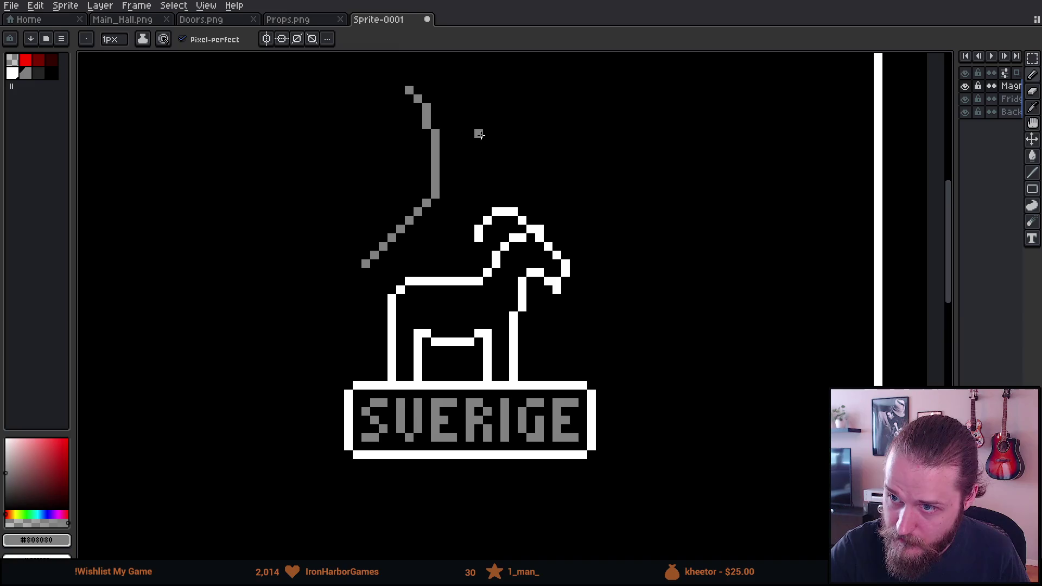
key("ctrl+z")
mouse_move(357, 270)
left_mouse_down()
mouse_move(469, 163)
mouse_move(439, 105)
mouse_move(515, 109)
mouse_move(616, 272)
mouse_move(637, 220)
mouse_move(627, 220)
mouse_move(629, 204)
mouse_move(657, 217)
mouse_move(636, 429)
left_mouse_up()
mouse_move(353, 274)
left_mouse_down()
mouse_move(348, 281)
mouse_move(331, 204)
mouse_move(340, 196)
mouse_move(279, 319)
mouse_move(283, 407)
mouse_move(358, 508)
left_mouse_up()
Step: Close the flame shield below the sign, then undo its right and bottom strokes
key("e")
key("b")
left_click_drag(634, 455, 647, 381)
left_click_drag(372, 438, 649, 345)
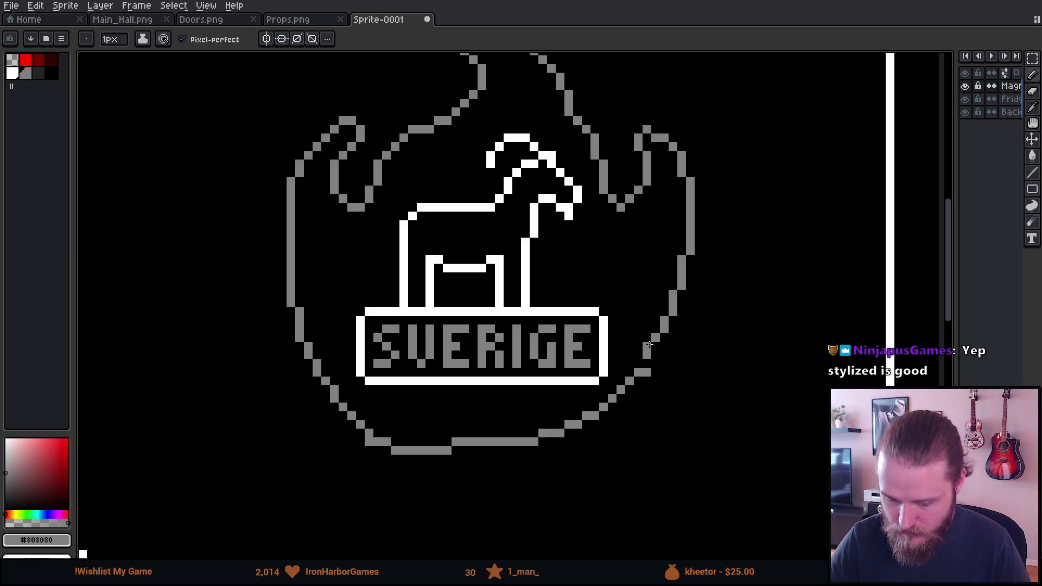
scroll(649, 345, "down", 3)
scroll(649, 345, "up", 2)
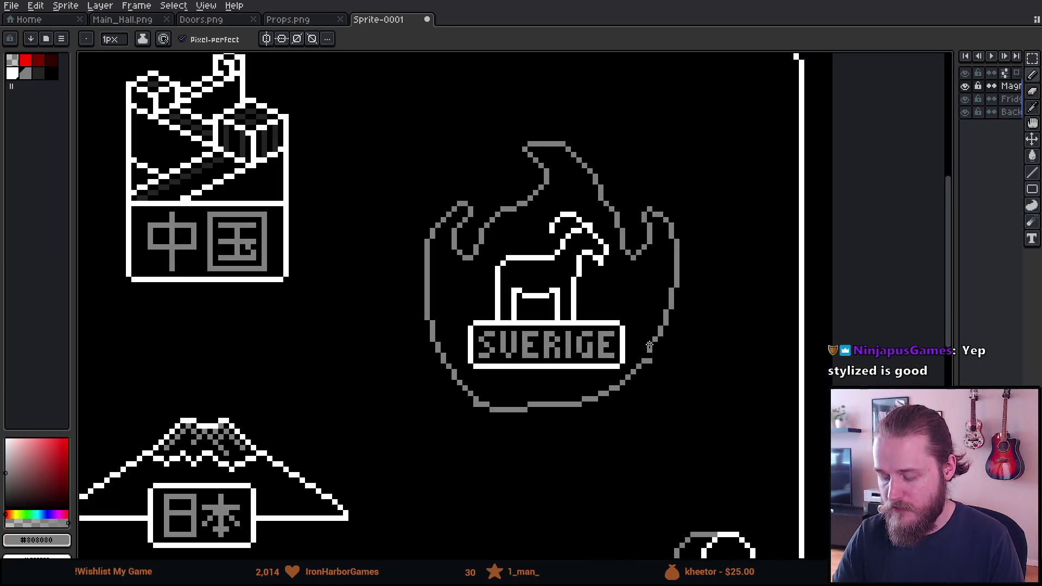
scroll(642, 384, "up", 1)
key("ctrl+z")
key("ctrl+z")
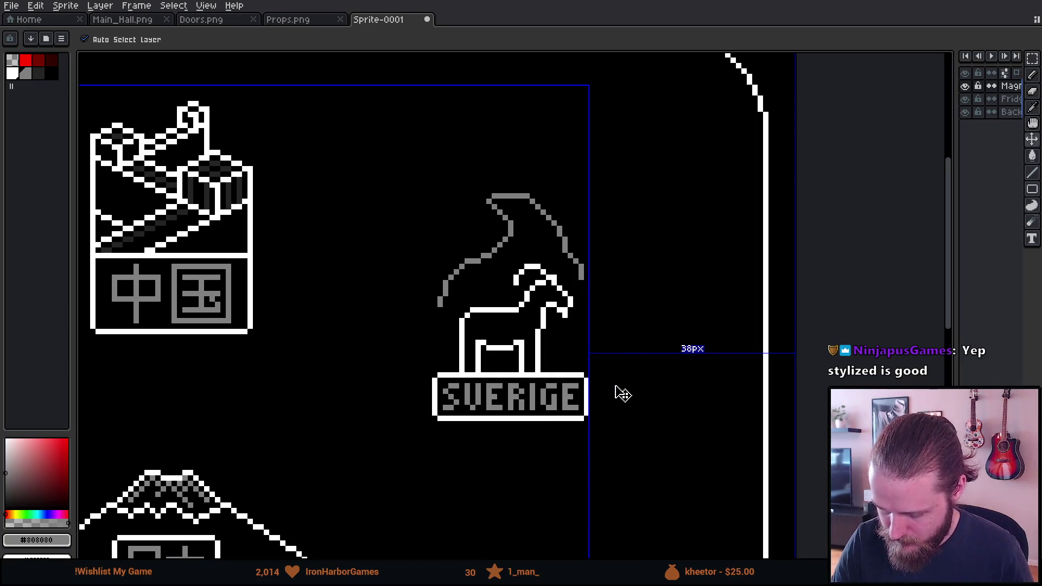
Step: Undo the leftover grey flame curves and recentre the view on the plain goat
key("ctrl+z")
key("ctrl+z")
key("ctrl+z")
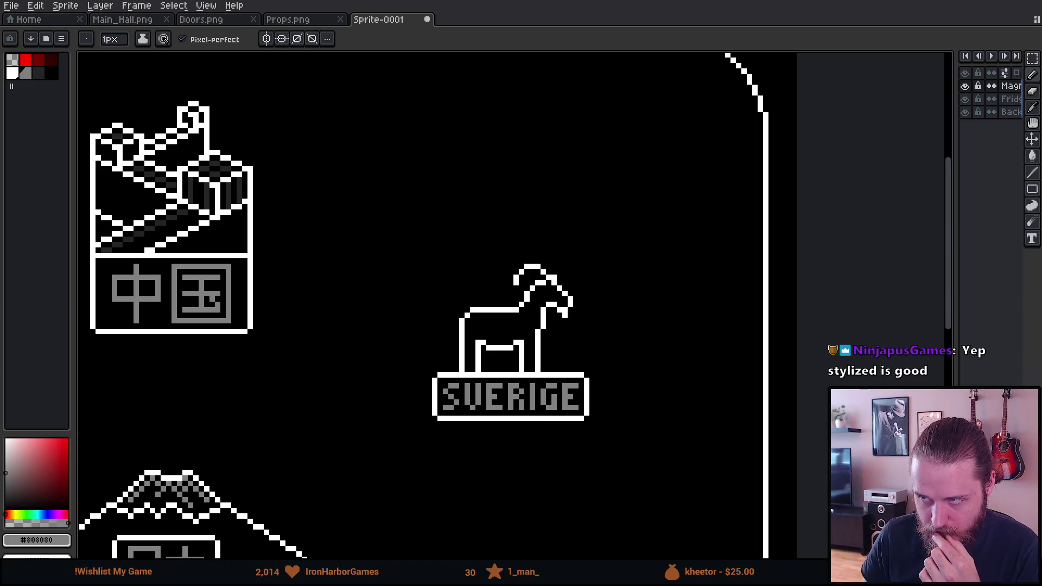
left_click_drag(574, 330, 490, 324)
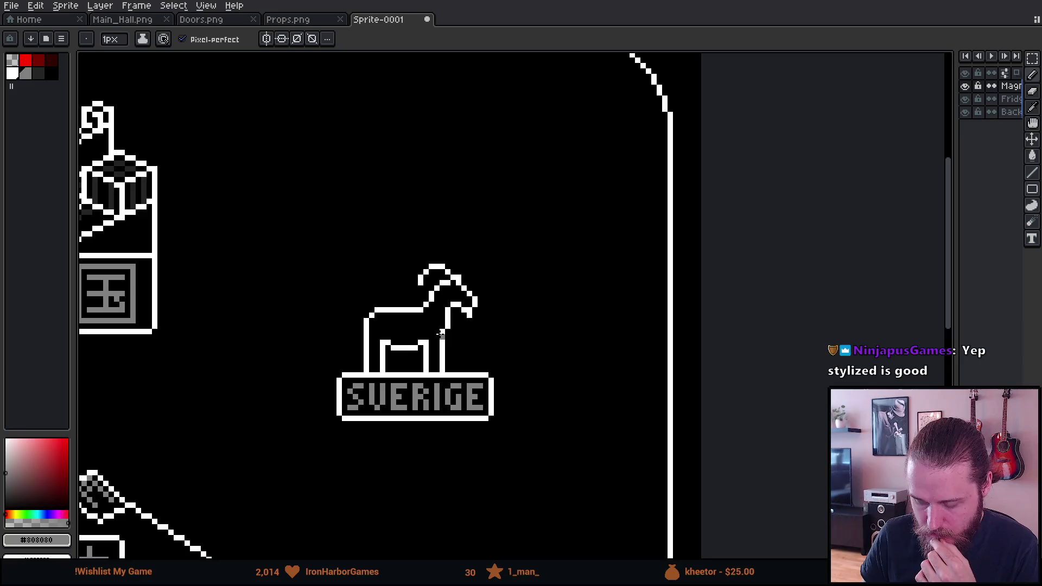
scroll(436, 337, "up", 1)
Step: Add a new layer and move it beneath the goat artwork's Magnets layer
key("ctrl+shift+n")
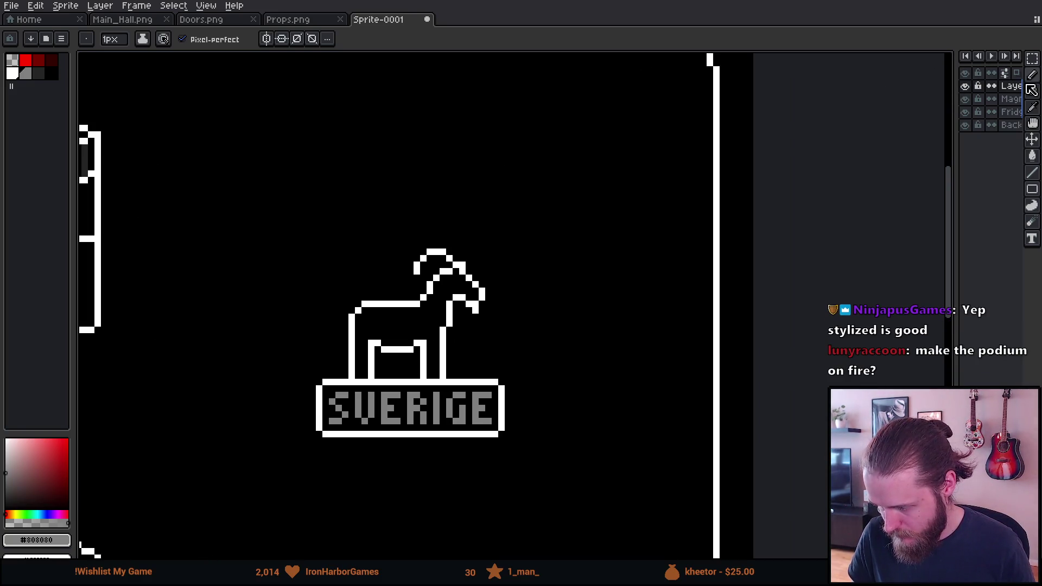
left_click_drag(1020, 88, 1014, 106)
scroll(394, 339, "up", 1)
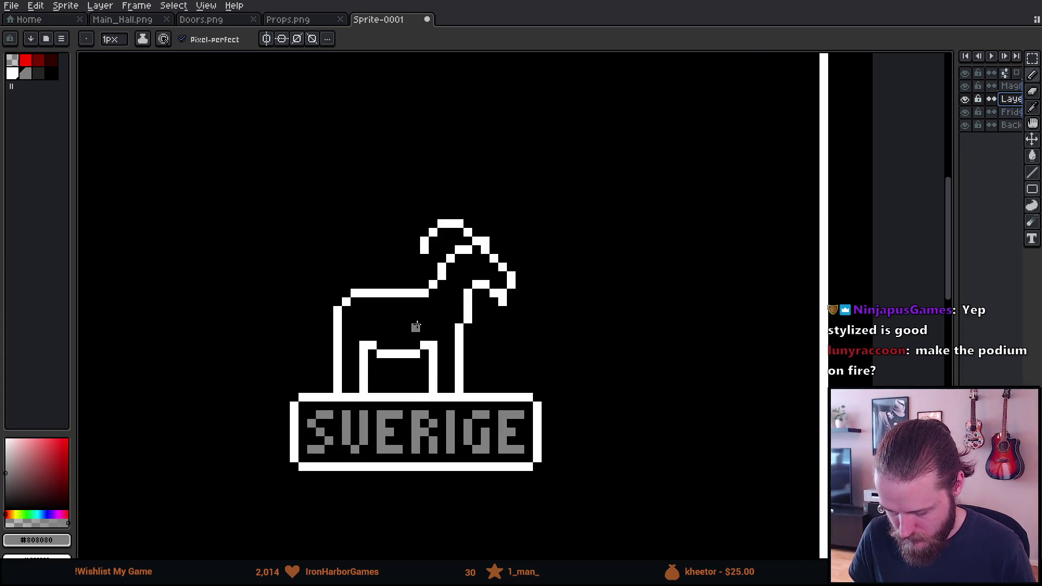
Step: Pick black, select the goat layer, and set Paint Bucket connectivity to 4-Connected
left_click(418, 320, "alt")
left_click(1010, 86)
key("g")
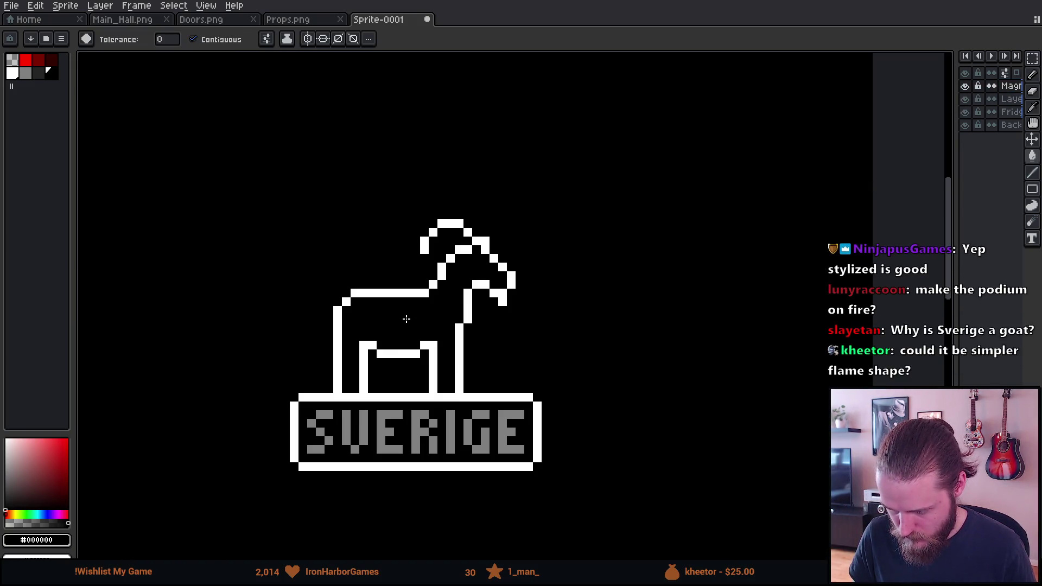
left_click(271, 43)
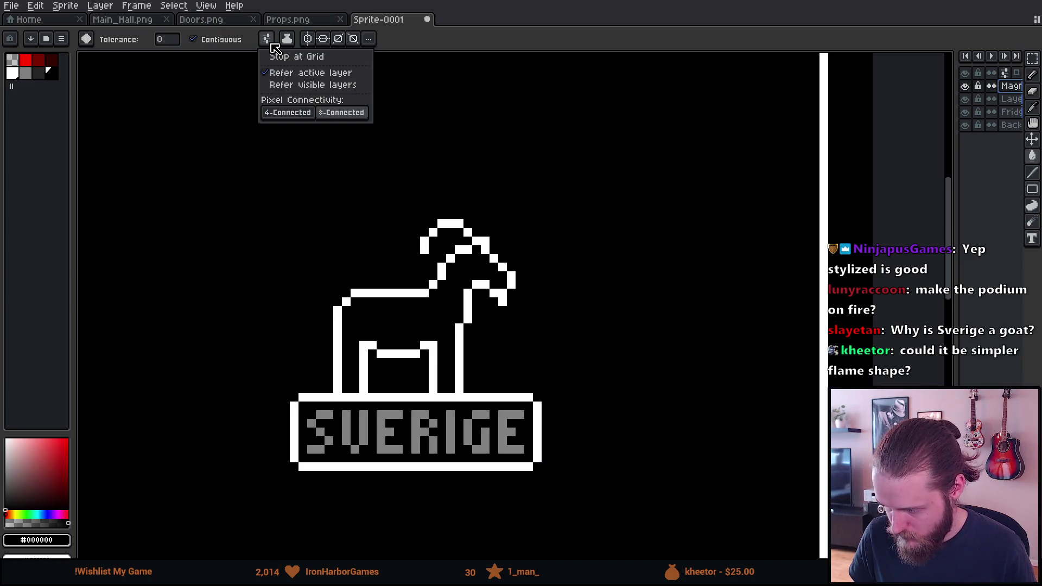
left_click(272, 40)
left_click(269, 40)
left_click(296, 115)
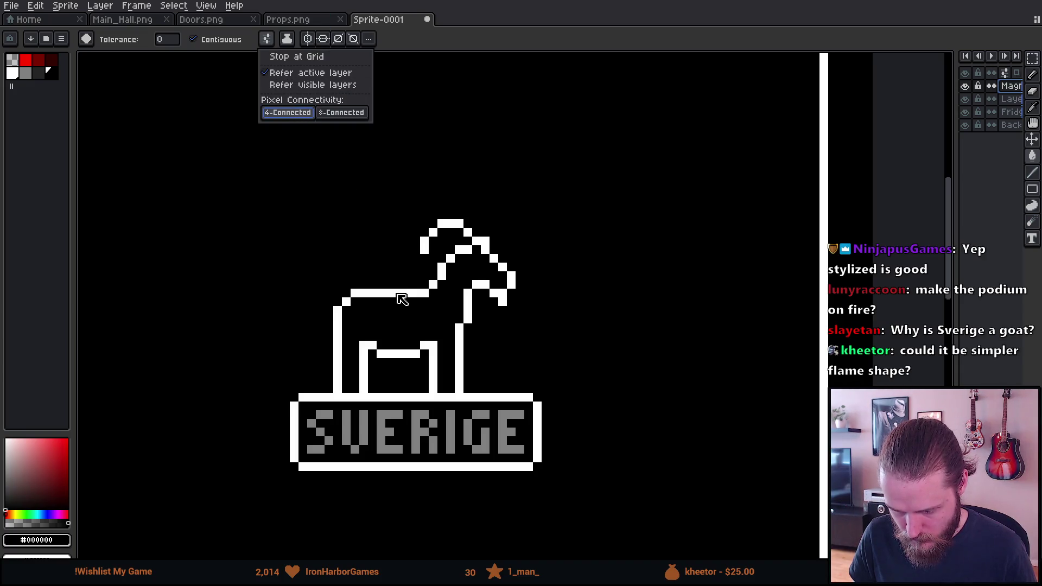
left_click(403, 334)
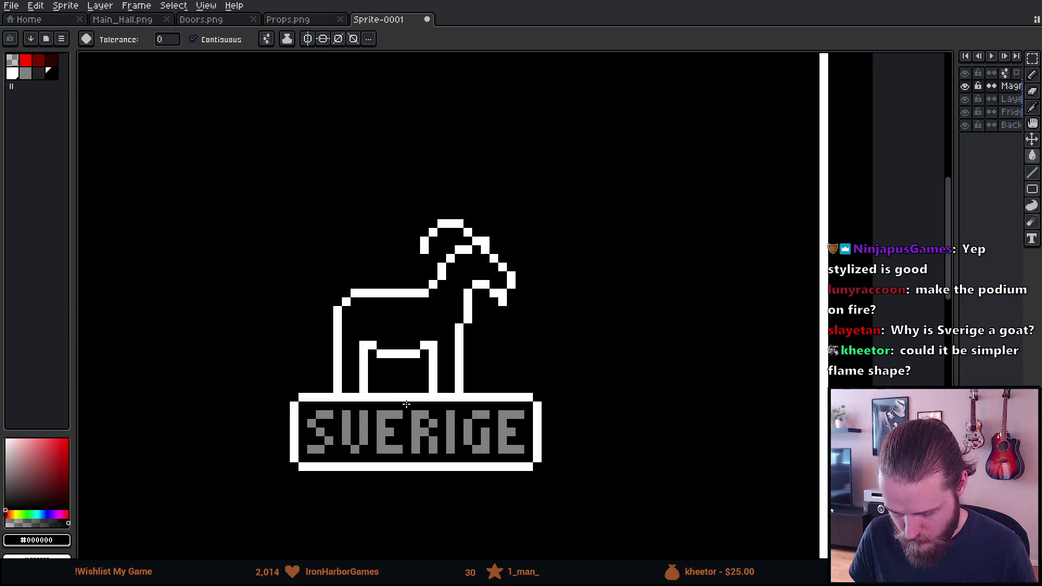
Step: Return to the new lower layer with dark red and the Pencil, undoing a trial stroke
key("Down")
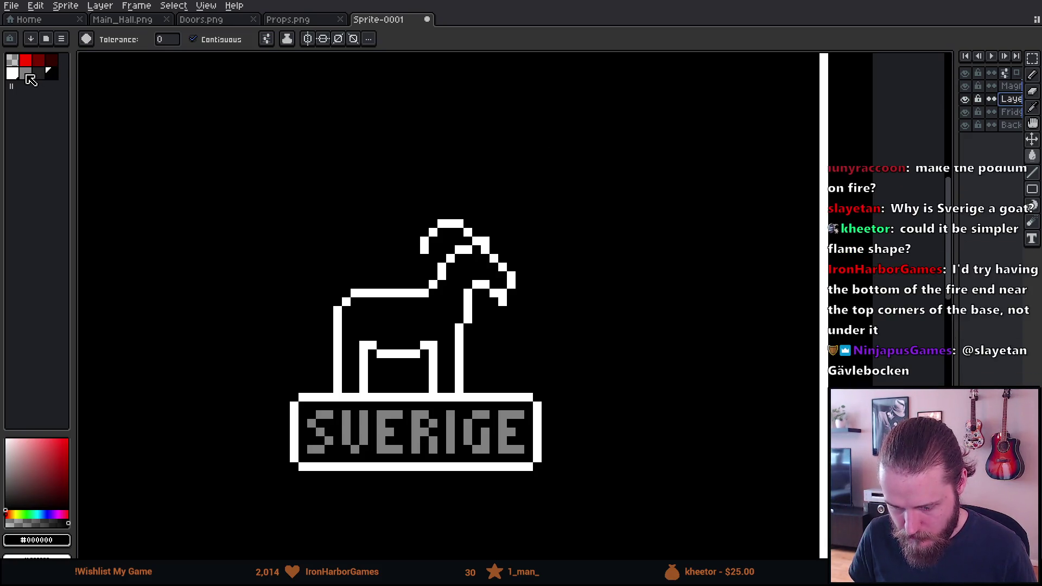
left_click(38, 61)
key("b")
left_click(329, 337, "shift")
key("ctrl+z")
Step: Enlarge the Pencil to about 29px and paint a dark-red disc behind the goat, starting a tip
scroll(374, 397, "up", 10)
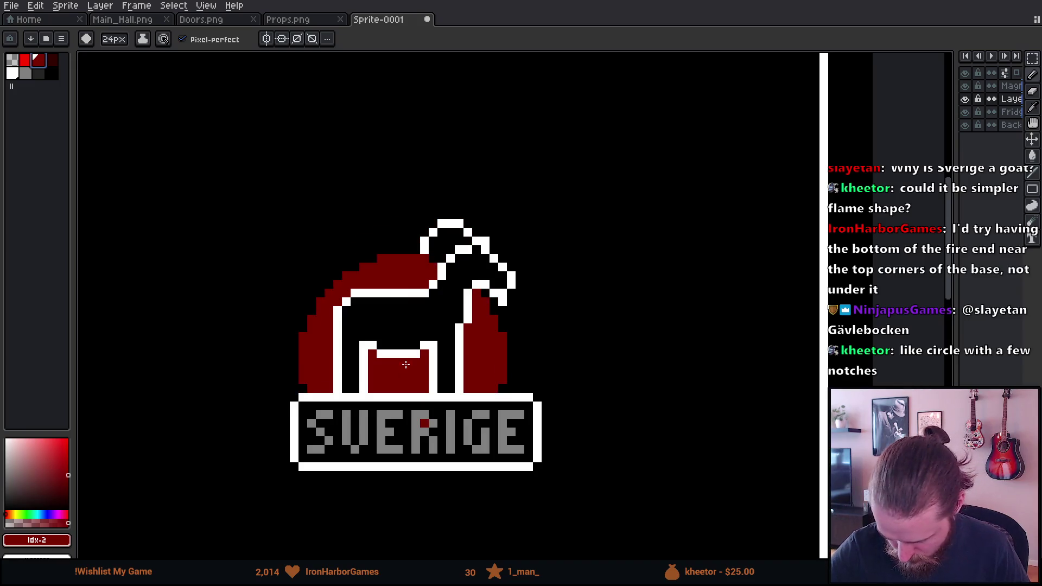
scroll(420, 362, "up", 3)
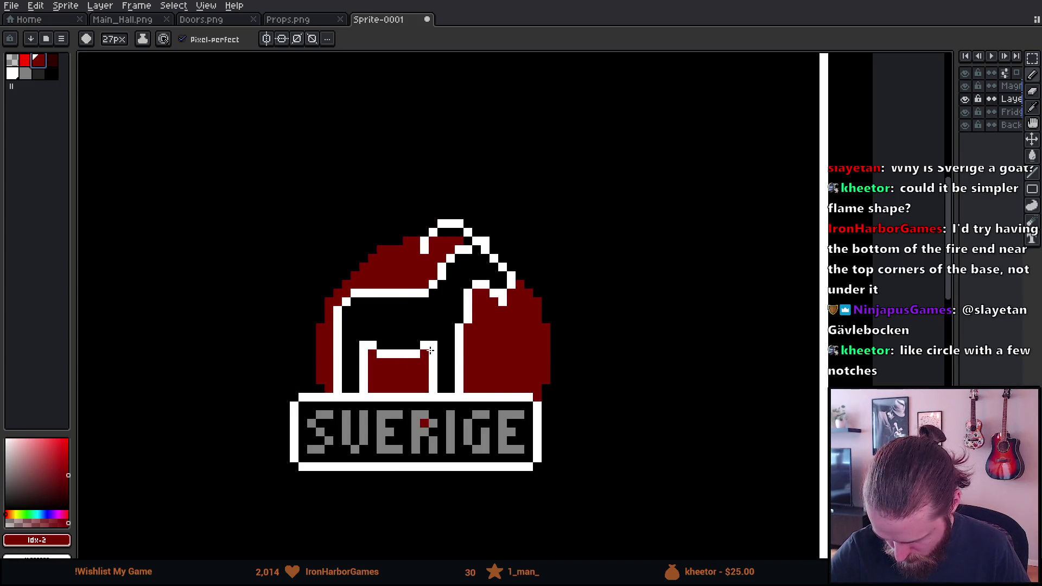
scroll(409, 363, "up", 3)
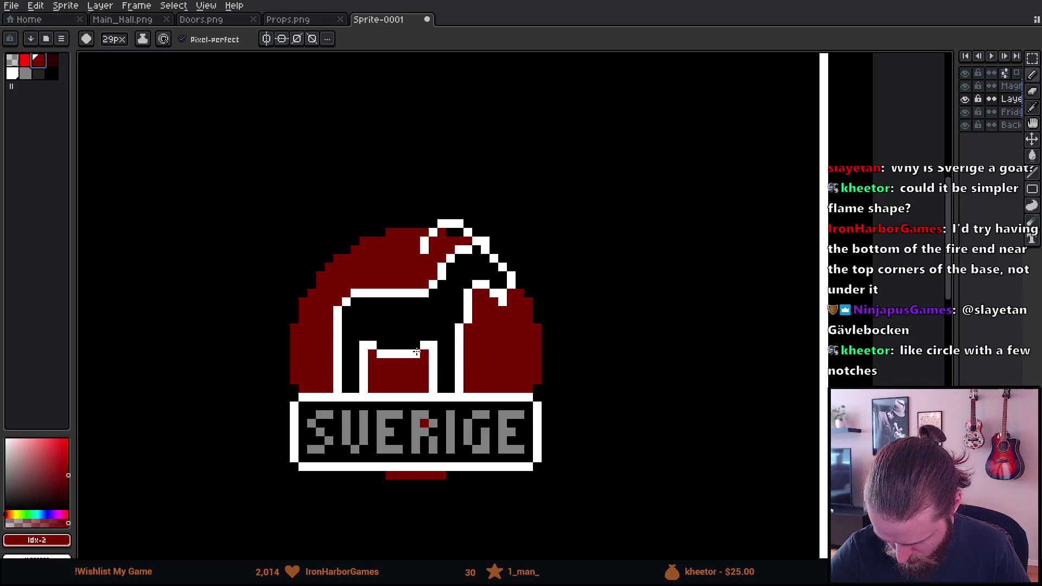
scroll(413, 353, "down", 1)
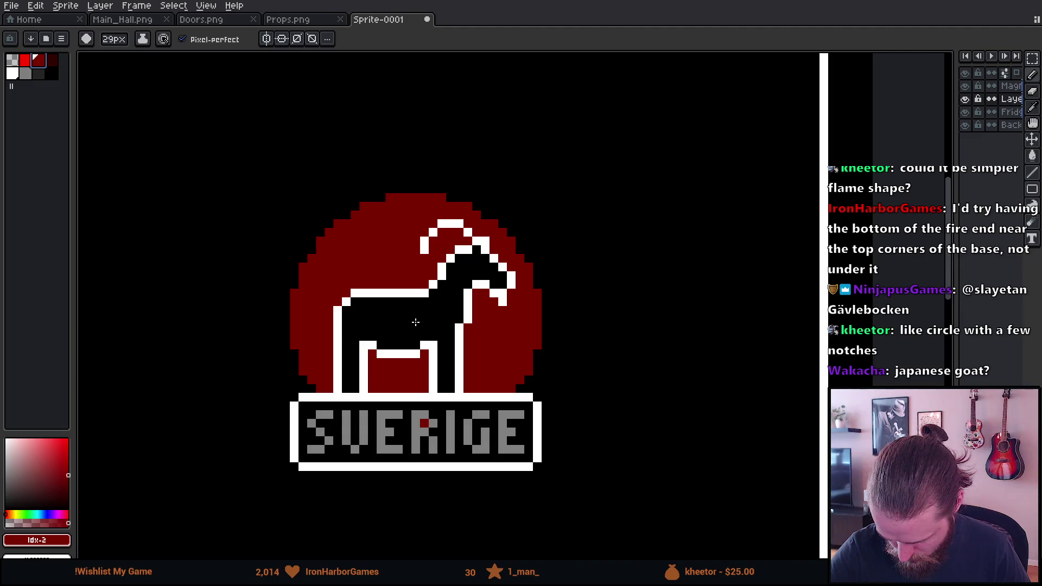
scroll(384, 270, "down", 20)
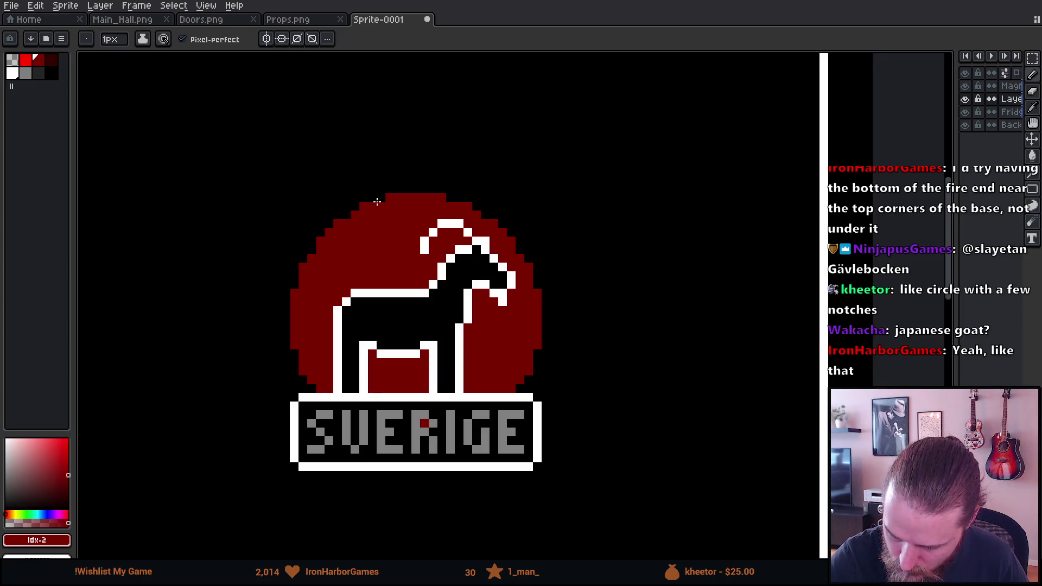
left_click(384, 185)
mouse_move(385, 185)
left_mouse_down()
mouse_move(411, 165)
mouse_move(435, 100)
mouse_move(400, 93)
mouse_move(461, 186)
left_mouse_up()
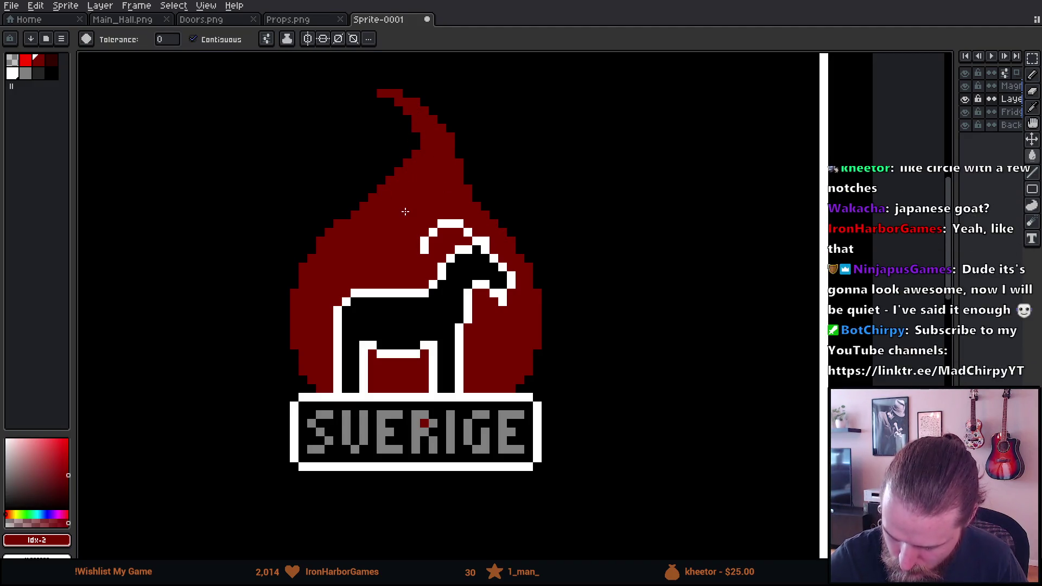
Step: Select the flame tip with the Rectangular Marquee and nudge it down slightly
scroll(586, 261, "up", 2)
scroll(586, 261, "left", 2)
scroll(590, 254, "down", 5)
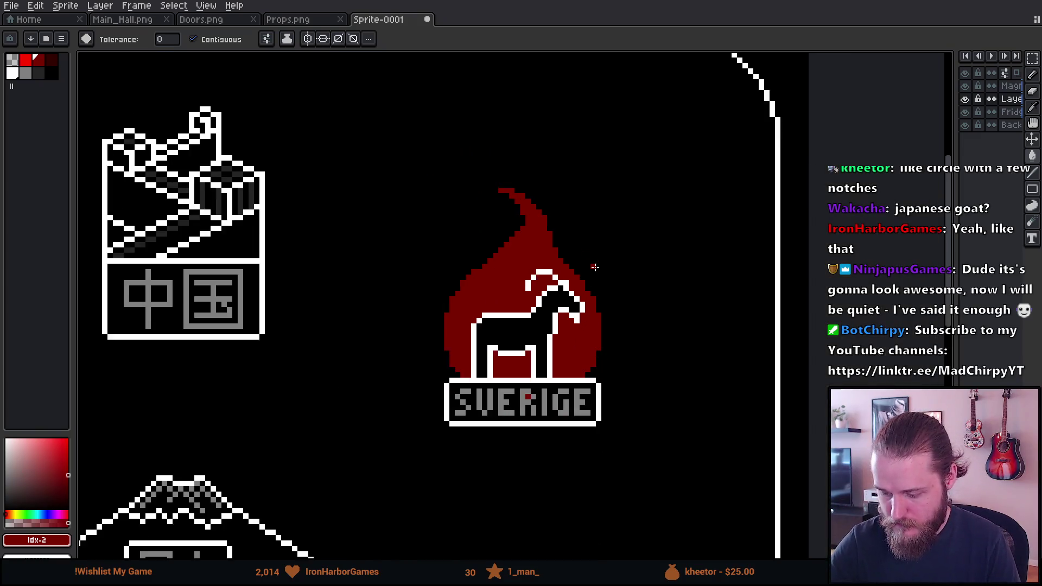
scroll(652, 317, "up", 5)
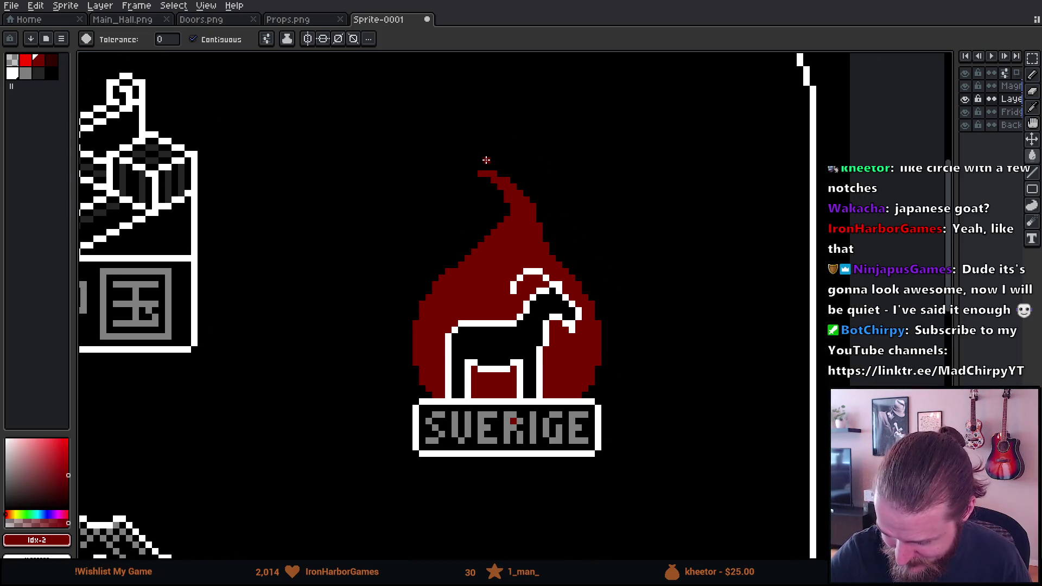
key("m")
left_click_drag(461, 141, 579, 226)
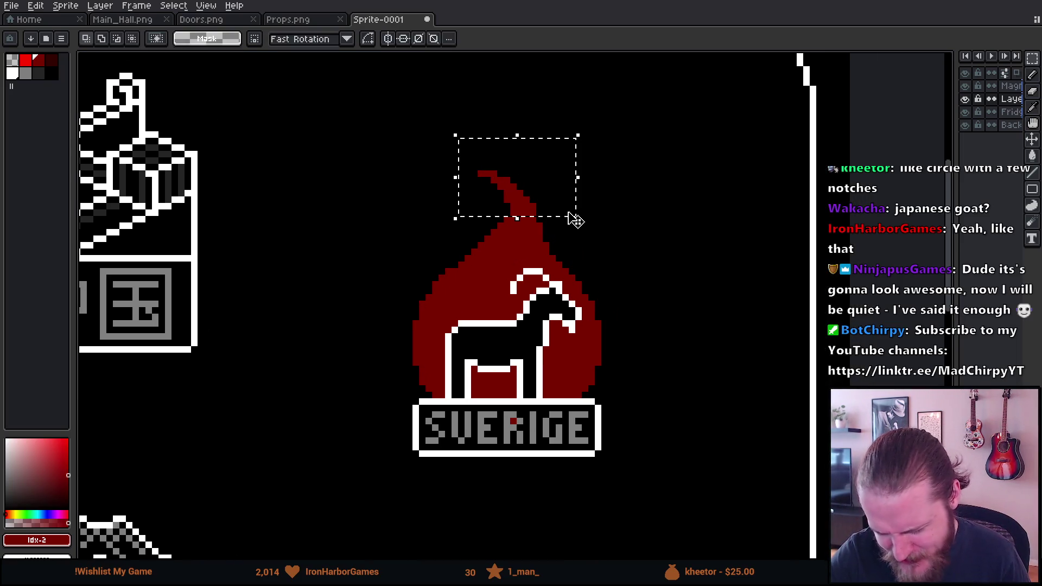
left_click(453, 129)
left_click_drag(443, 130, 597, 257)
left_click(479, 133)
mouse_move(445, 137)
left_mouse_down()
mouse_move(572, 204)
mouse_move(578, 234)
mouse_move(560, 233)
left_mouse_up()
left_click(597, 258)
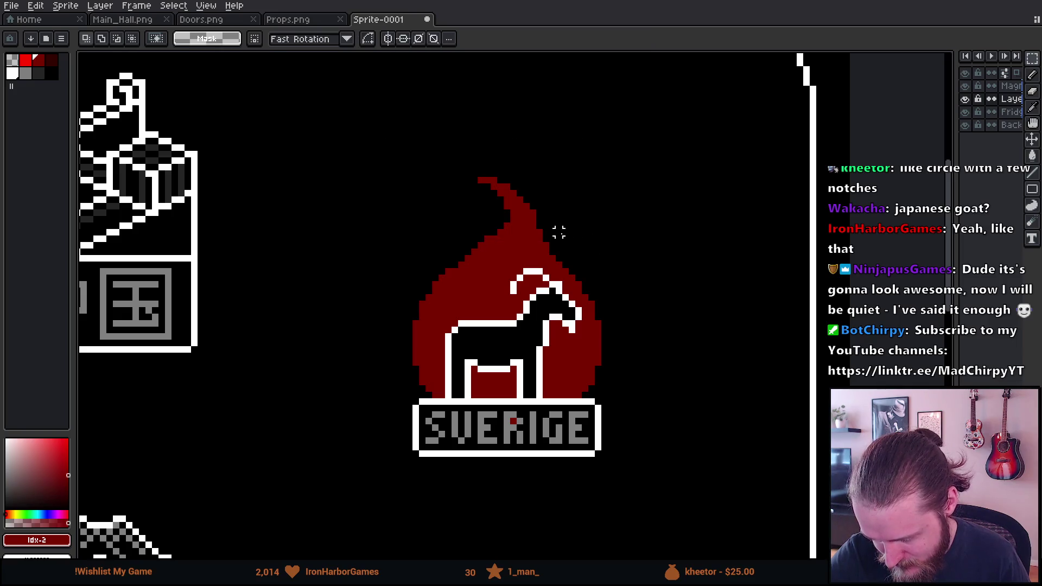
Step: Reselect and release the flame tip, then return to the Pencil with the flame recentred
mouse_move(450, 155)
left_mouse_down()
mouse_move(574, 186)
mouse_move(585, 211)
left_mouse_up()
left_click(577, 230)
key("b")
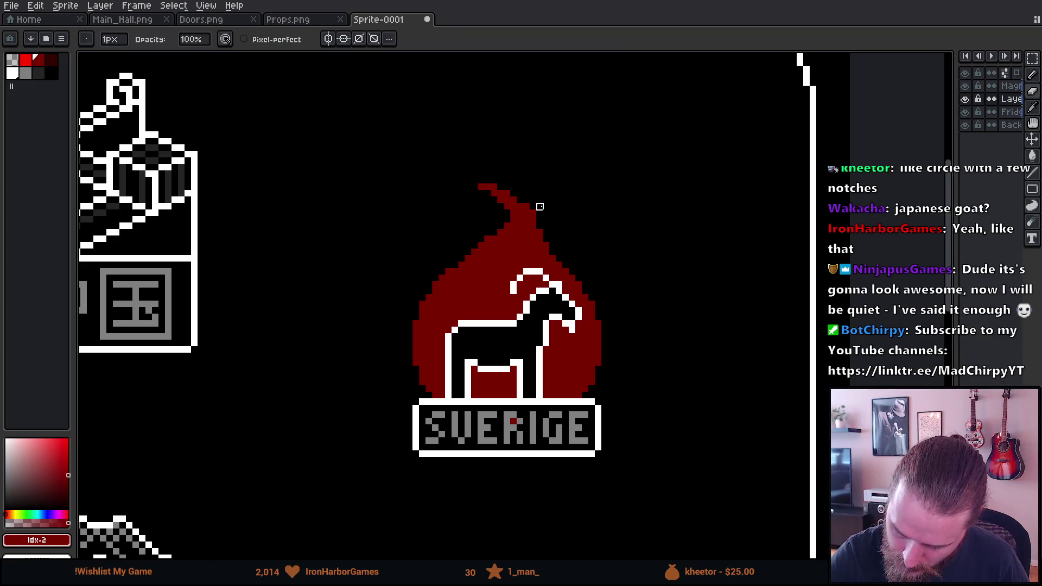
mouse_move(565, 193)
left_mouse_down()
mouse_move(551, 147)
mouse_move(542, 189)
mouse_move(545, 171)
left_mouse_up()
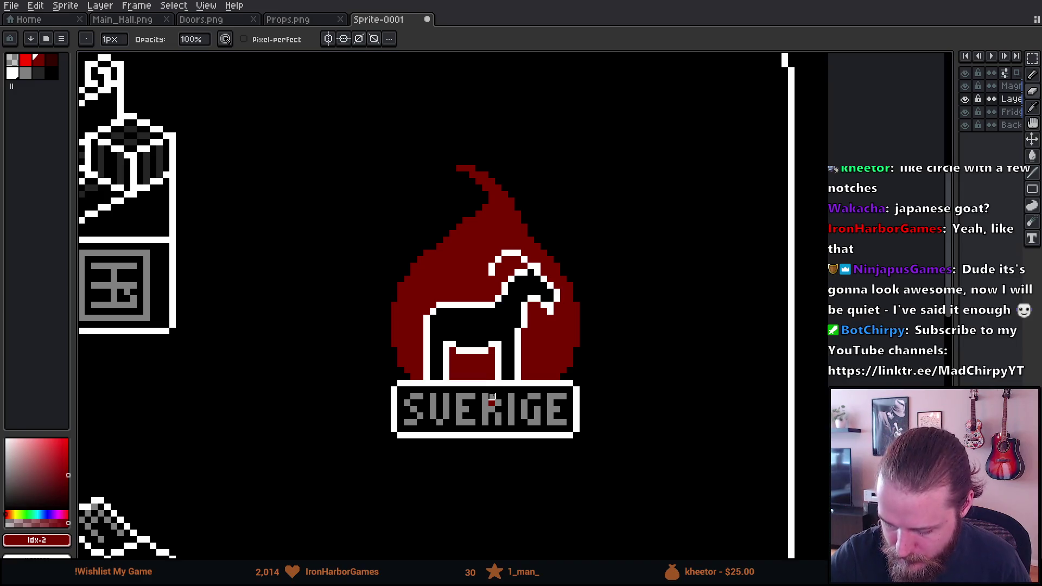
scroll(516, 453, "down", 4)
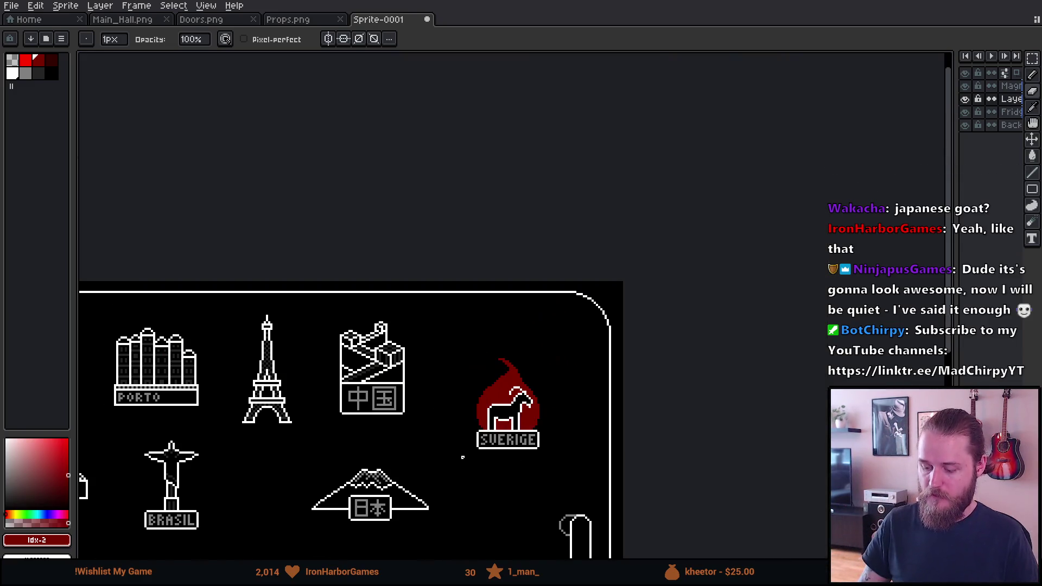
Step: Erase the red fill from inside the flame with a 27px brush
scroll(527, 452, "up", 4)
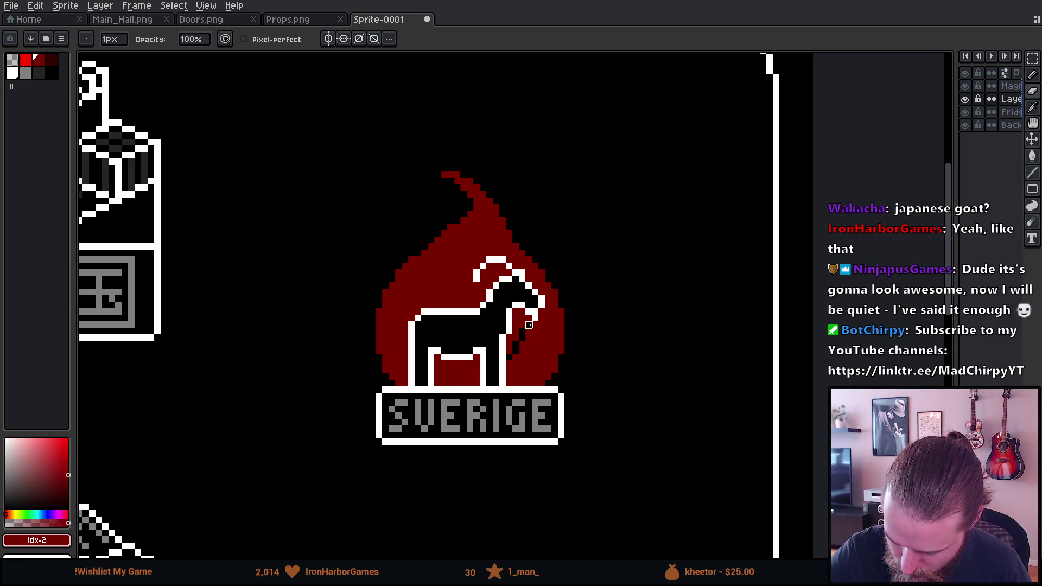
scroll(555, 312, "up", 10, "ctrl")
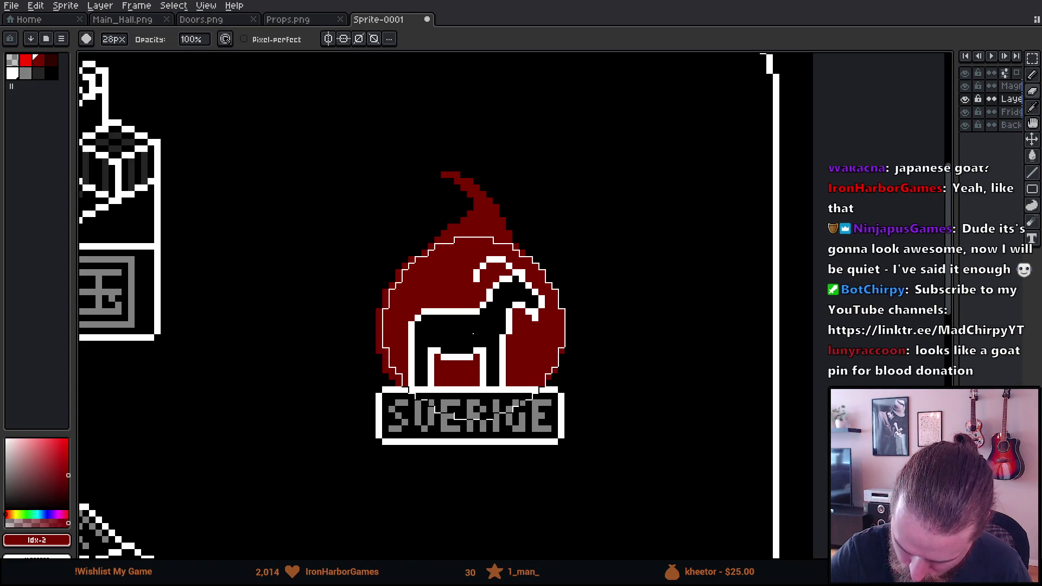
scroll(468, 333, "down", 1, "ctrl")
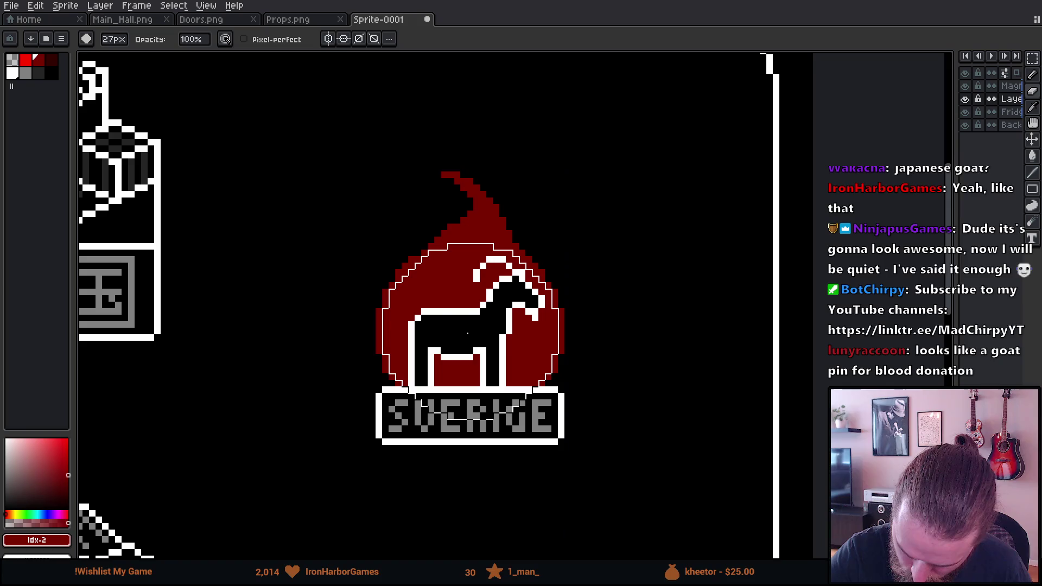
mouse_move(467, 333)
left_mouse_down()
mouse_move(506, 396)
mouse_move(466, 331)
left_mouse_up()
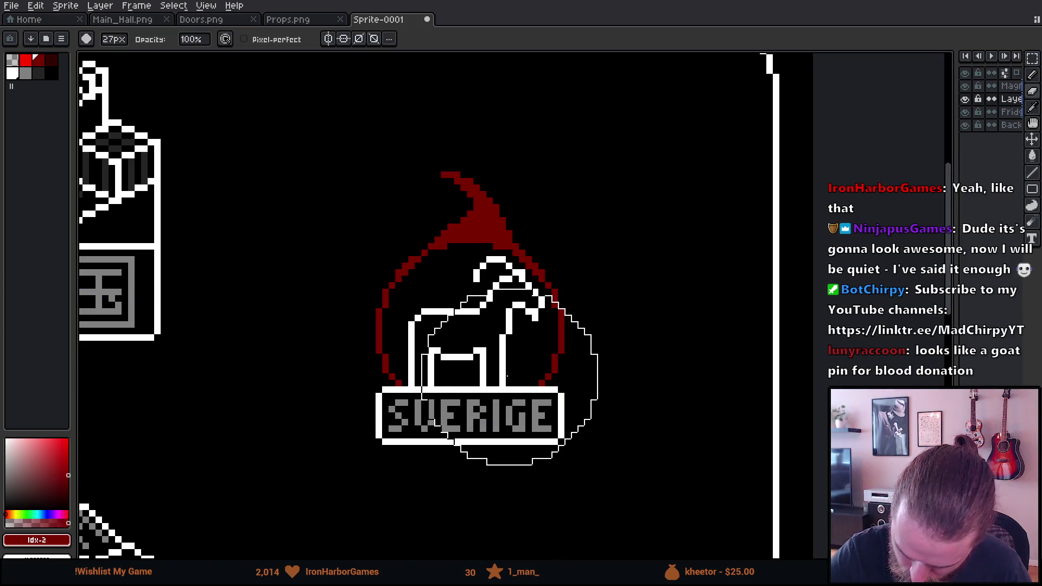
scroll(451, 475, "down", 20, "ctrl")
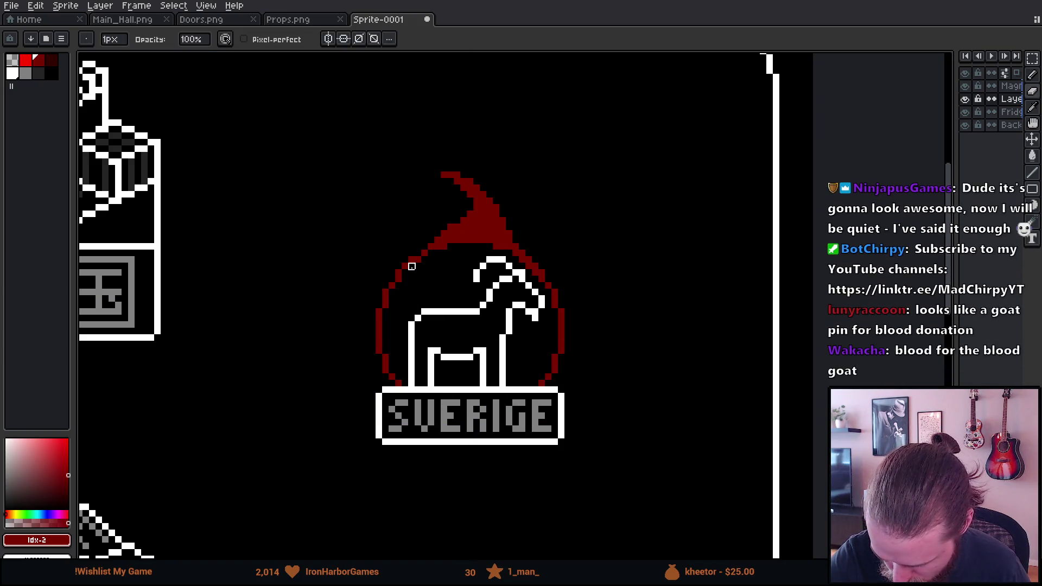
Step: Redraw the flame's left edge as a thin 1px line and touch up the tip pixels
mouse_move(443, 247)
left_mouse_down()
mouse_move(468, 227)
mouse_move(496, 241)
mouse_move(496, 219)
mouse_move(528, 253)
mouse_move(509, 253)
left_mouse_up()
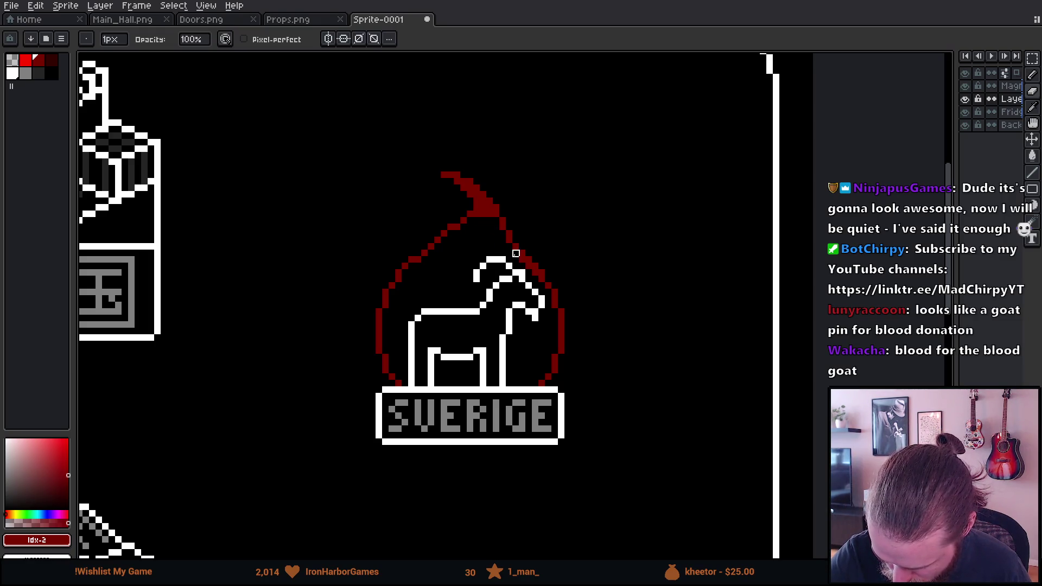
key("v")
key("b")
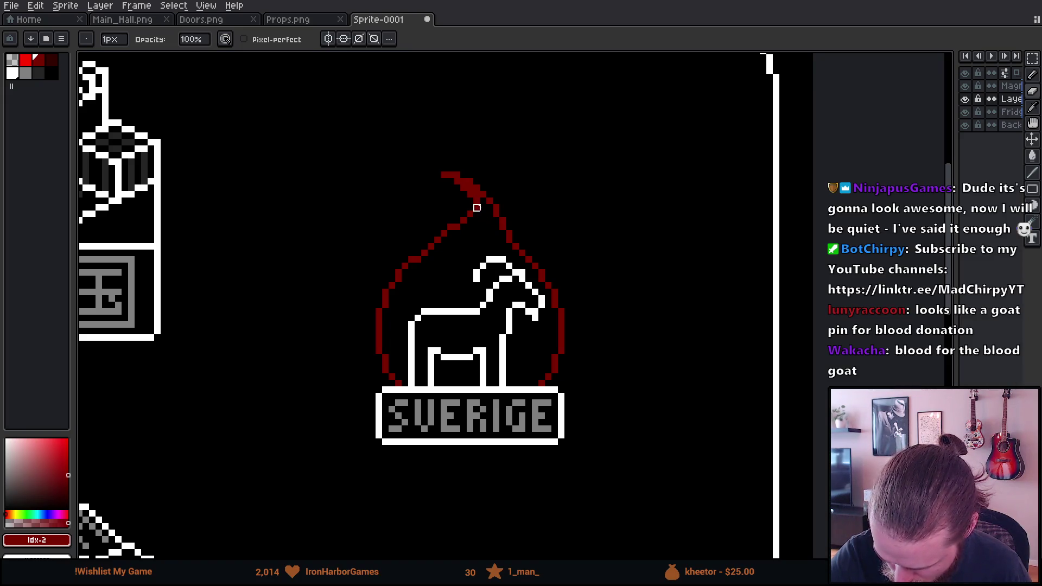
mouse_move(471, 196)
left_mouse_down()
mouse_move(462, 179)
mouse_move(434, 174)
mouse_move(456, 167)
left_mouse_up()
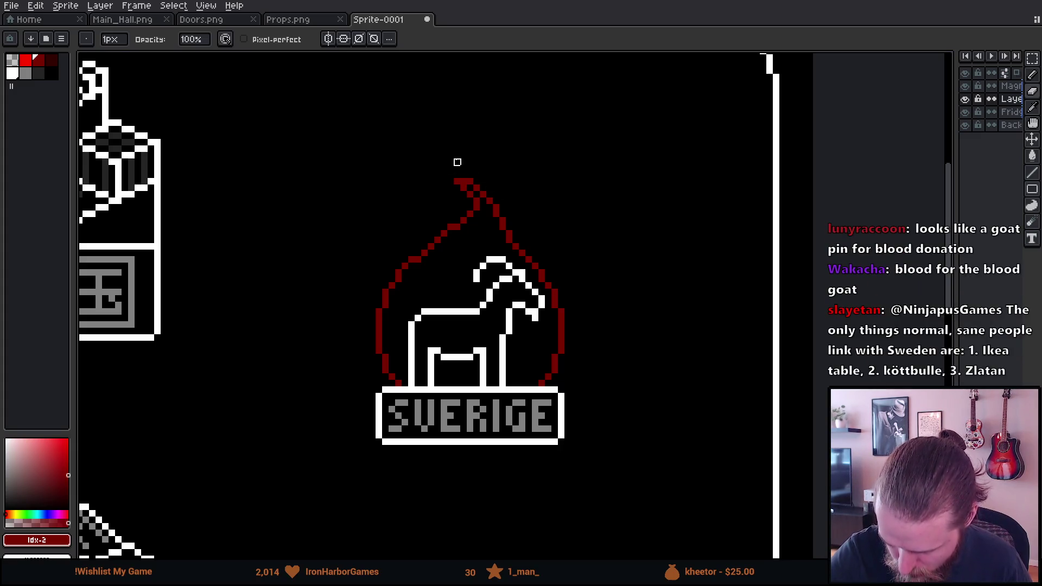
scroll(638, 326, "up", 2)
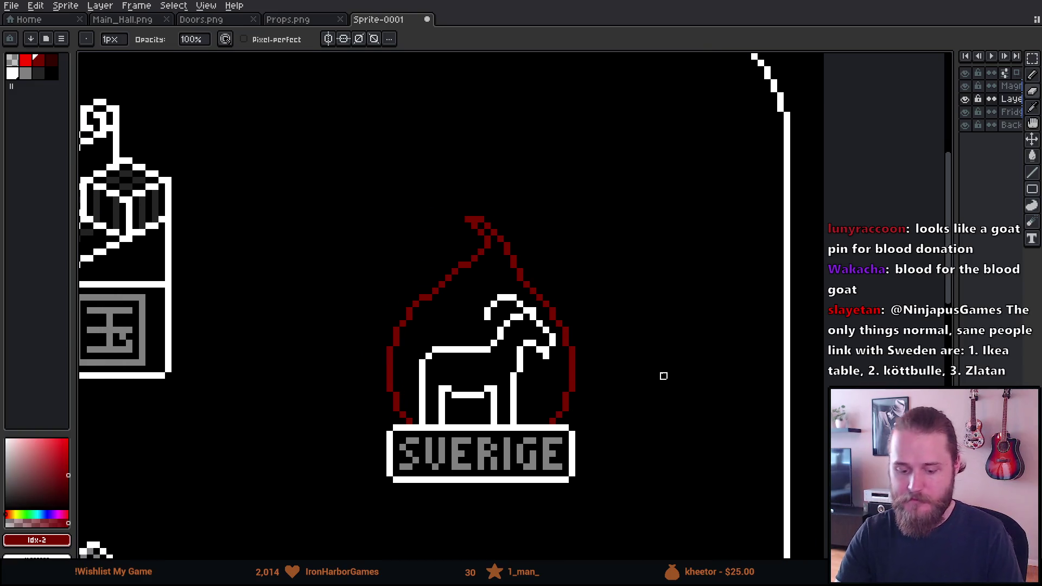
Step: Switch to white with a 2px brush and fill the red flame outline white using 8-connected fill
scroll(663, 375, "down", 3)
scroll(662, 413, "up", 1)
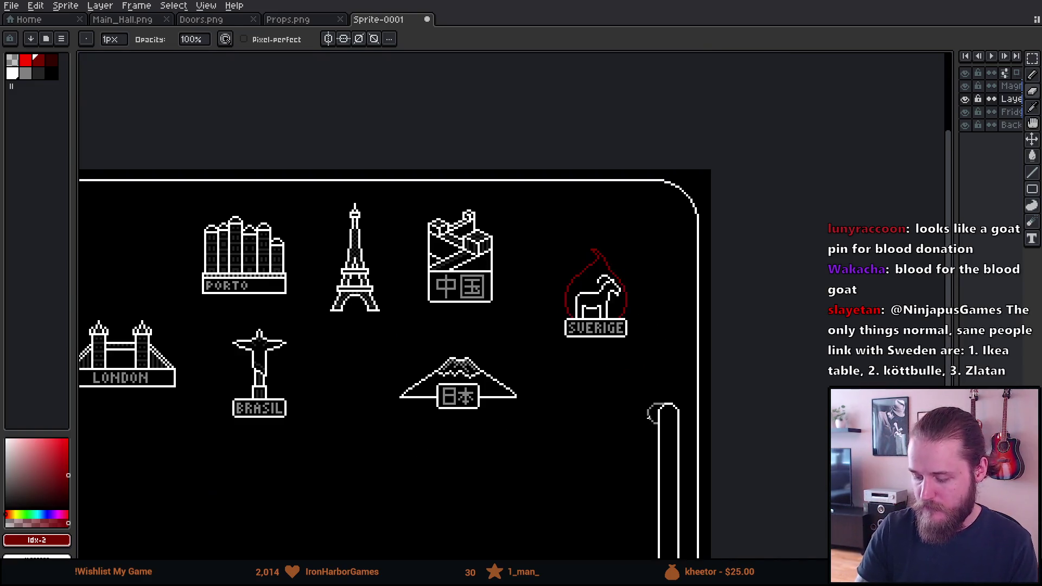
scroll(616, 421, "up", 4)
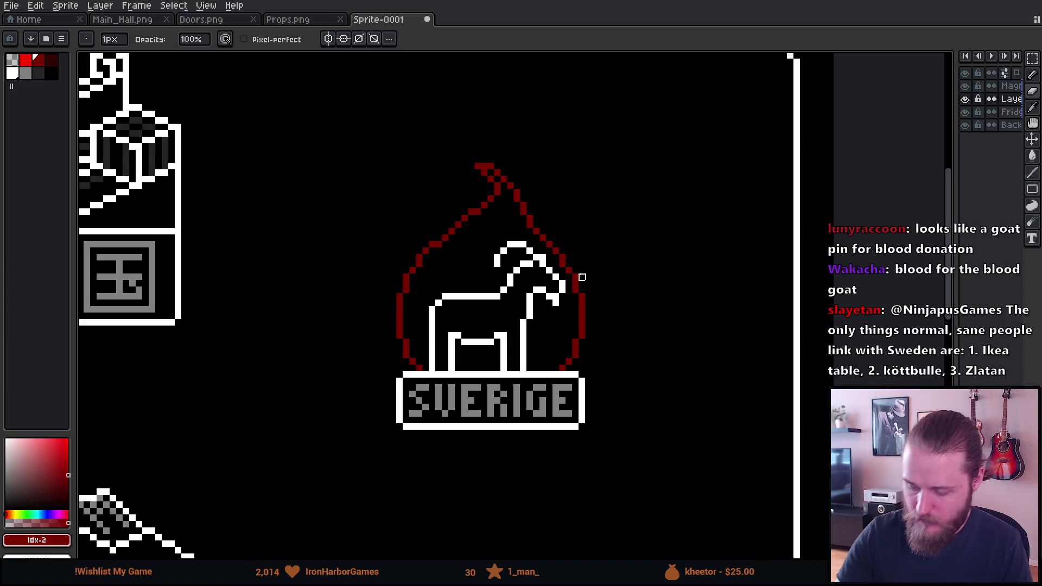
left_click_drag(583, 277, 551, 356)
key("plus")
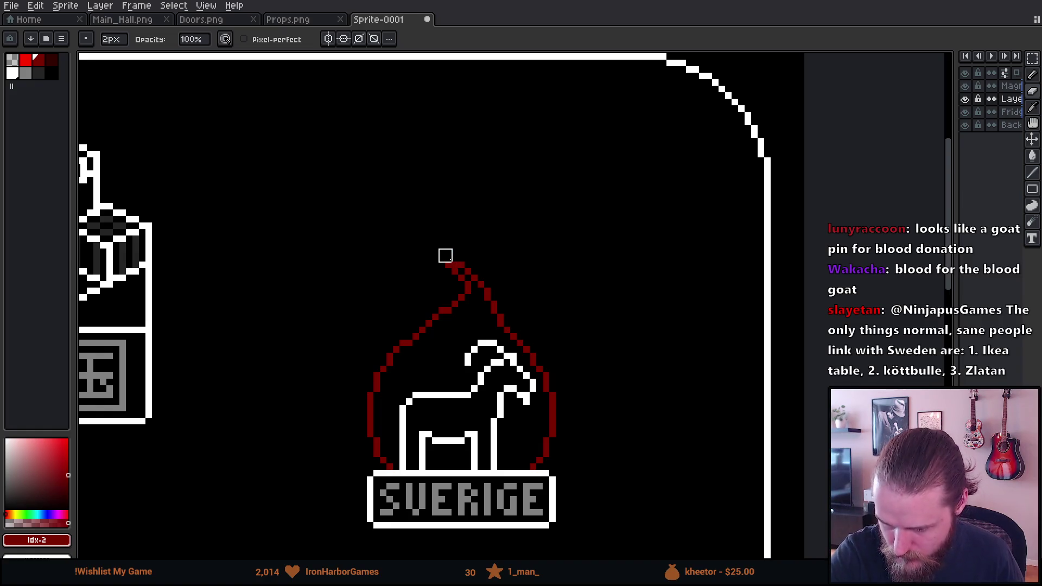
key("x")
key("g")
left_click(460, 270)
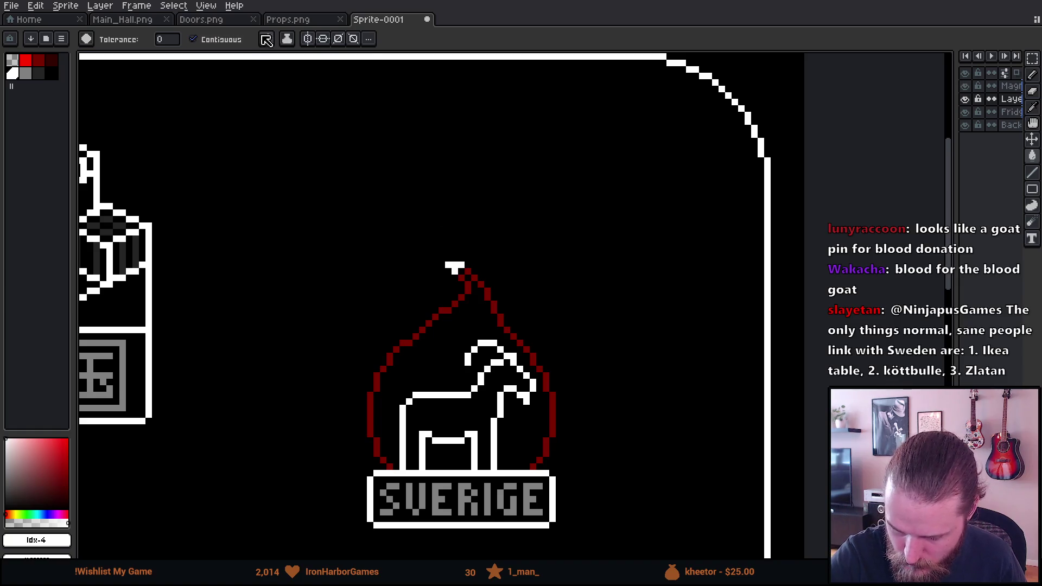
left_click(265, 39)
left_click(328, 113)
left_click(498, 312)
Step: Erase the left part of the flame outline and its hooked tip
key("e")
mouse_move(447, 309)
left_mouse_down()
mouse_move(460, 278)
mouse_move(426, 264)
mouse_move(443, 307)
left_mouse_up()
key("b")
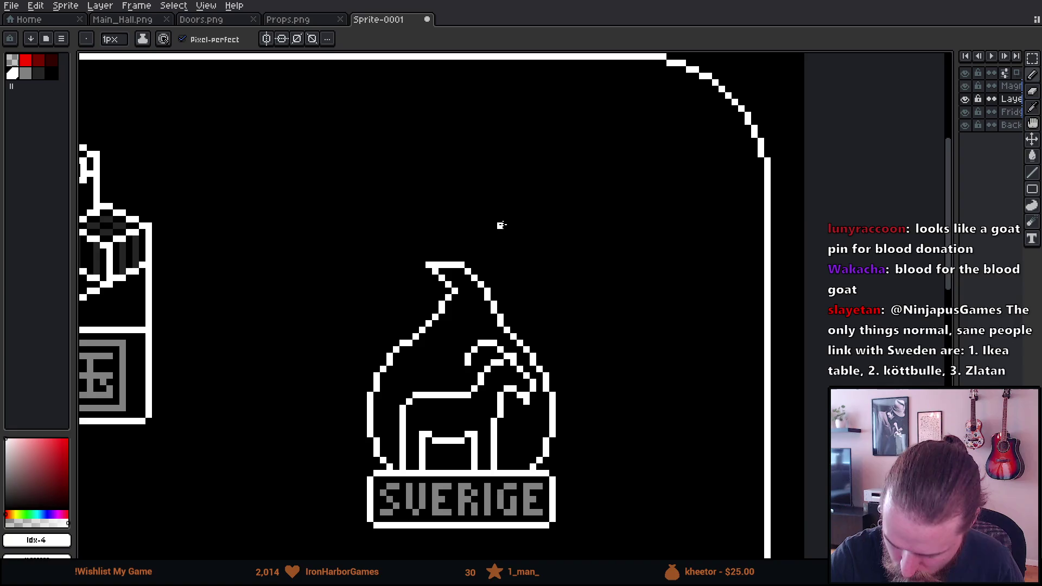
key("e")
mouse_move(426, 264)
left_mouse_down()
mouse_move(477, 268)
mouse_move(471, 294)
mouse_move(425, 305)
mouse_move(410, 333)
left_mouse_up()
key("b")
Step: Redraw the flame tip as a curve sweeping from the top down-left, retrying strokes
mouse_move(499, 315)
left_mouse_down()
mouse_move(477, 274)
mouse_move(441, 271)
left_mouse_up()
key("ctrl+z")
mouse_move(502, 324)
left_mouse_down()
mouse_move(426, 271)
mouse_move(441, 288)
mouse_move(421, 343)
left_mouse_up()
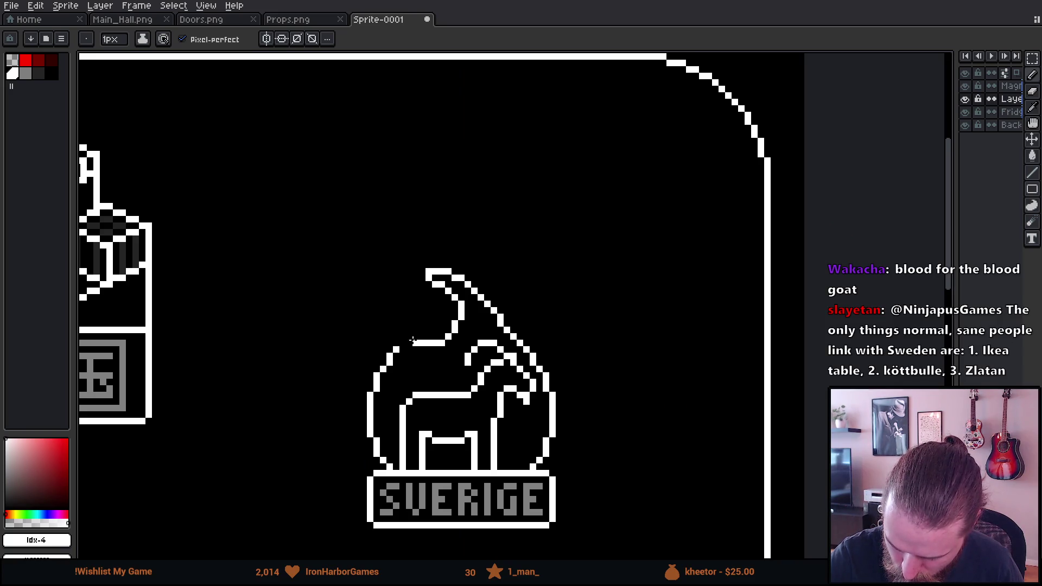
key("ctrl+z")
mouse_move(432, 279)
left_mouse_down()
mouse_move(440, 293)
mouse_move(422, 336)
left_mouse_up()
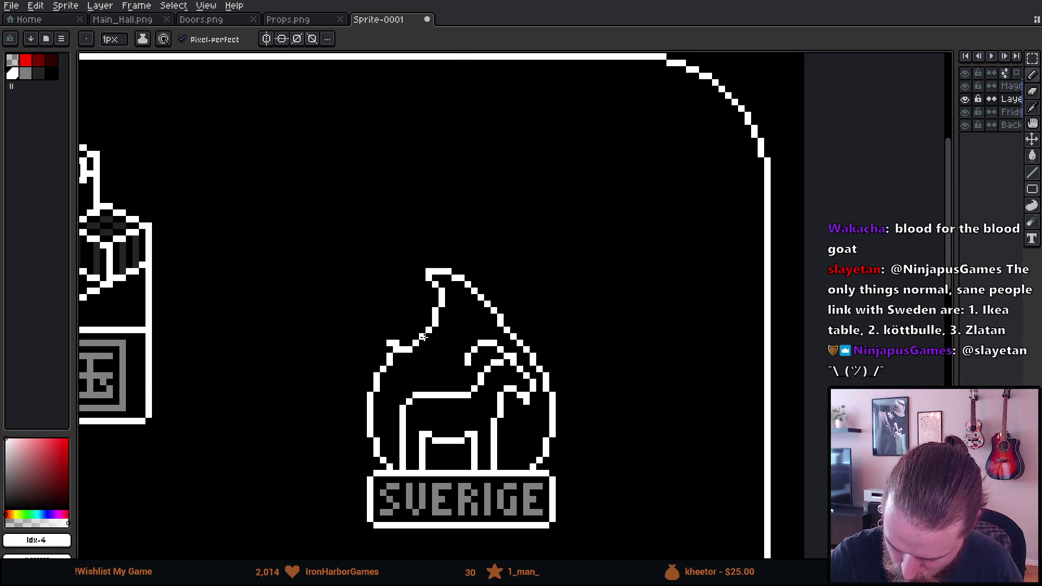
key("e")
key("e")
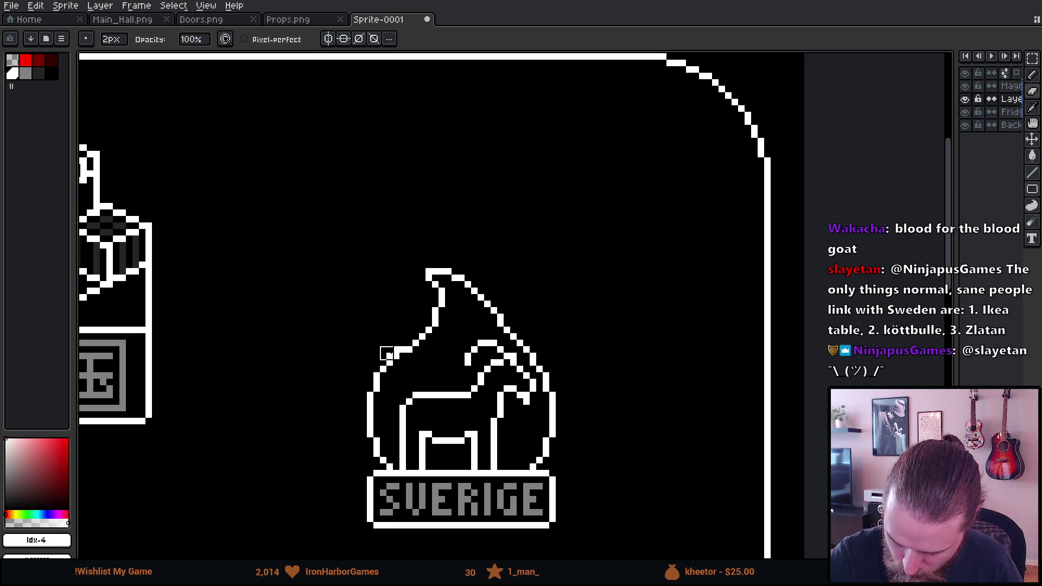
key("b")
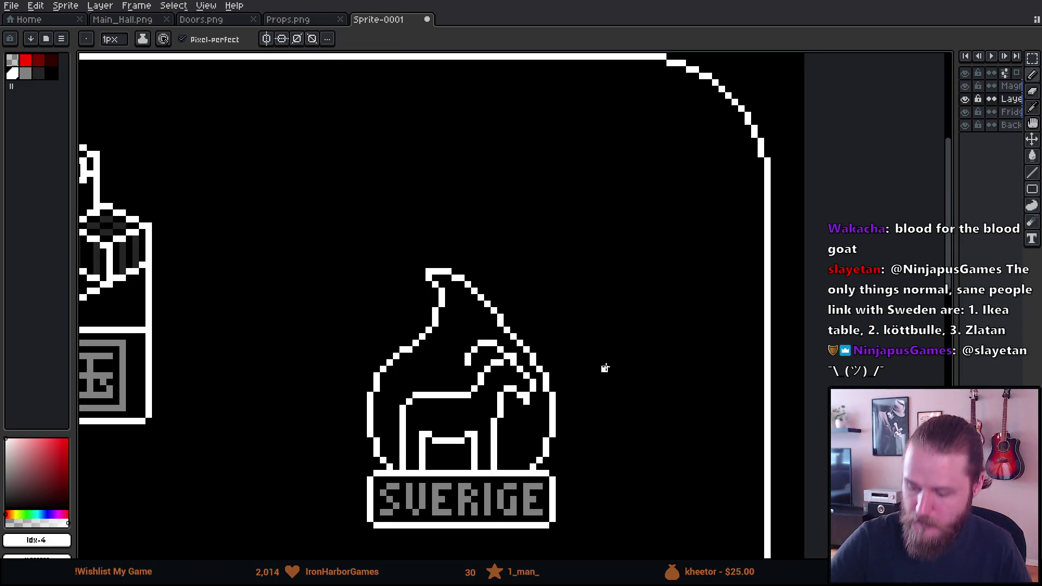
scroll(659, 411, "down", 2)
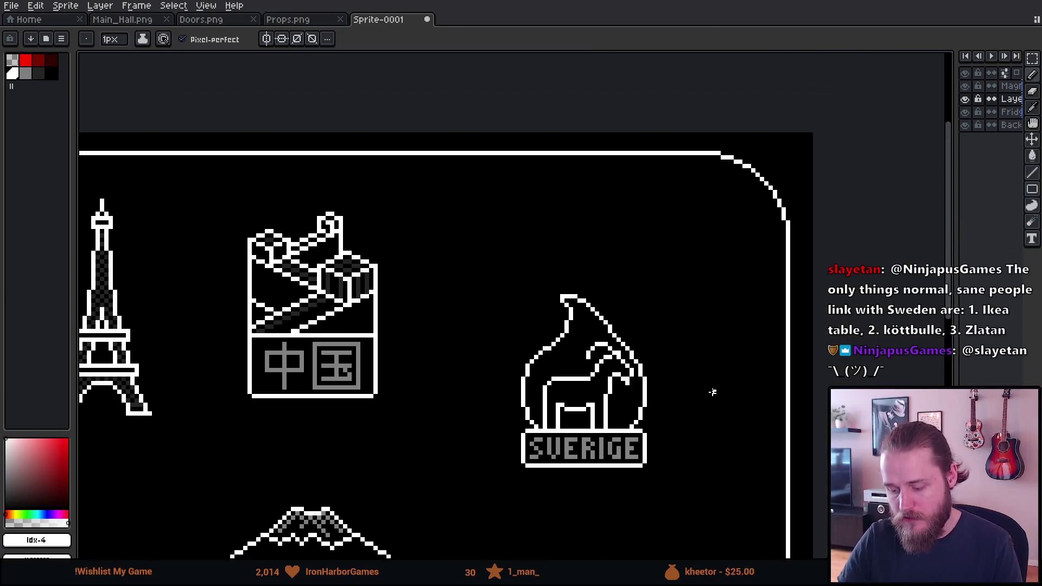
scroll(713, 391, "down", 3)
scroll(686, 412, "up", 4)
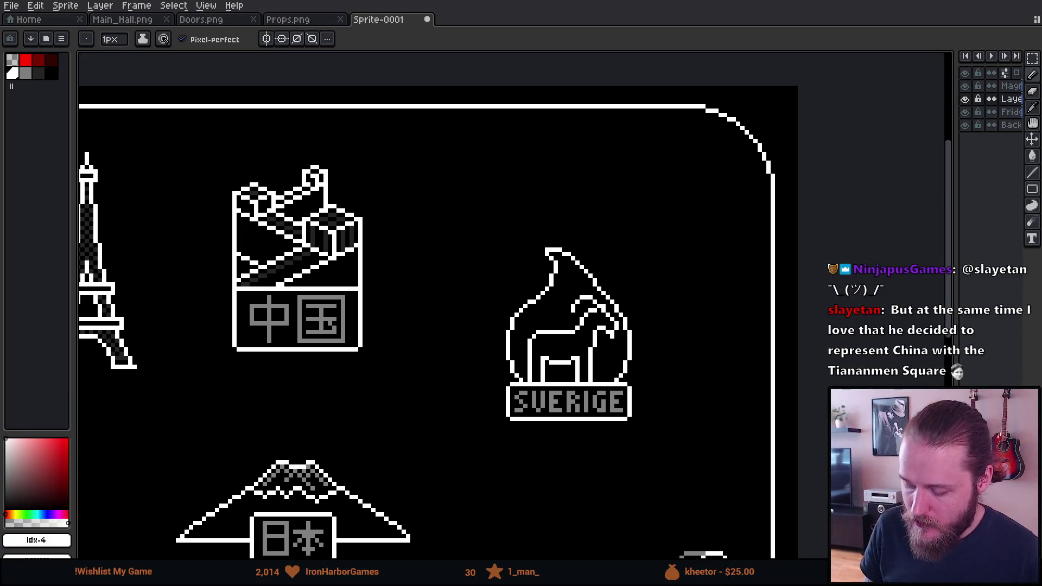
scroll(573, 360, "up", 3)
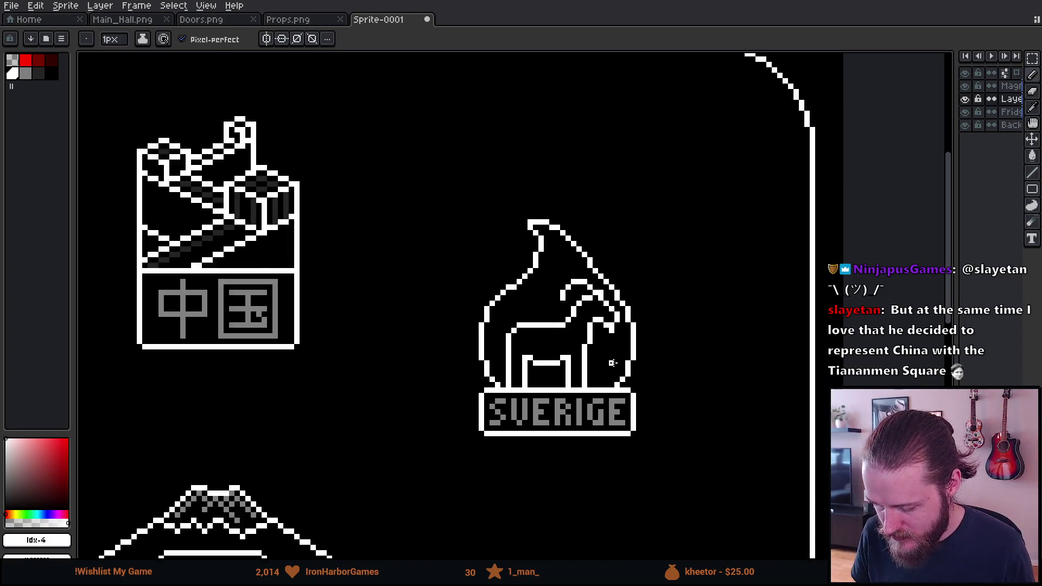
scroll(536, 347, "up", 1)
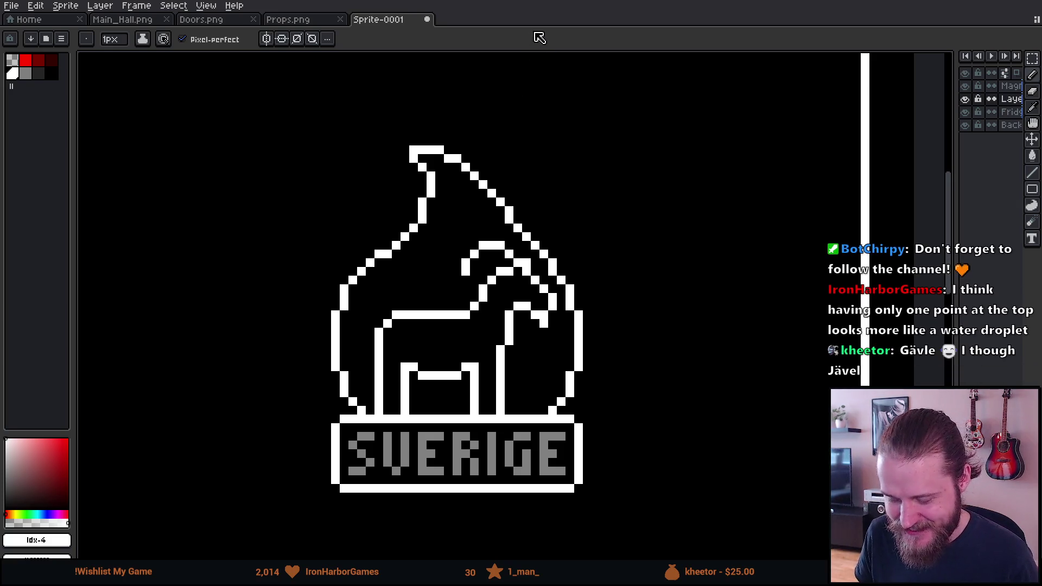
Step: Place a white pixel above the animal's back, one row higher than first tried
scroll(452, 375, "up", 1)
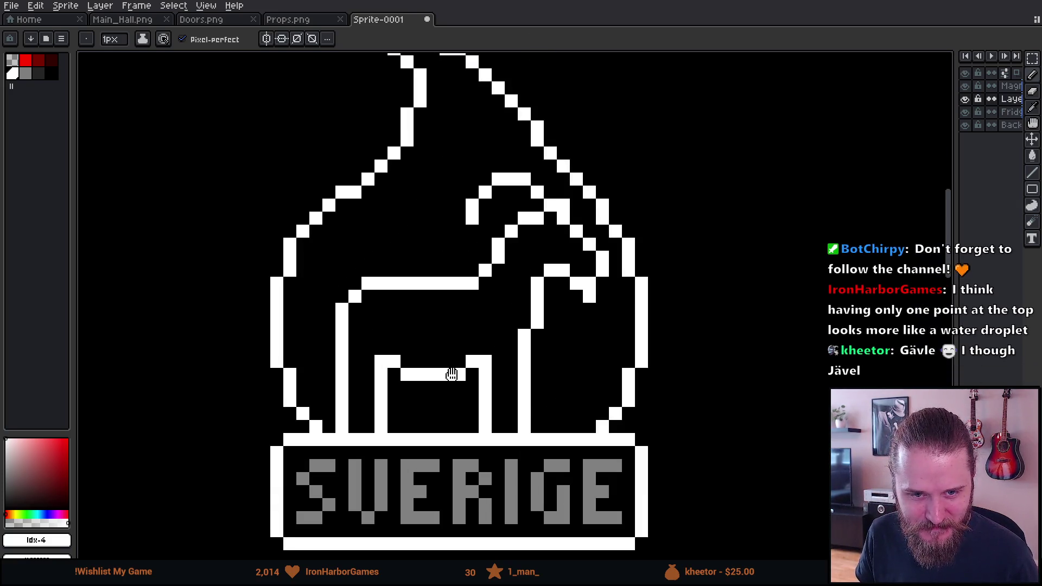
scroll(451, 373, "up", 1)
left_click_drag(377, 267, 363, 296)
left_click(365, 253)
key("ctrl+z")
left_click(366, 249)
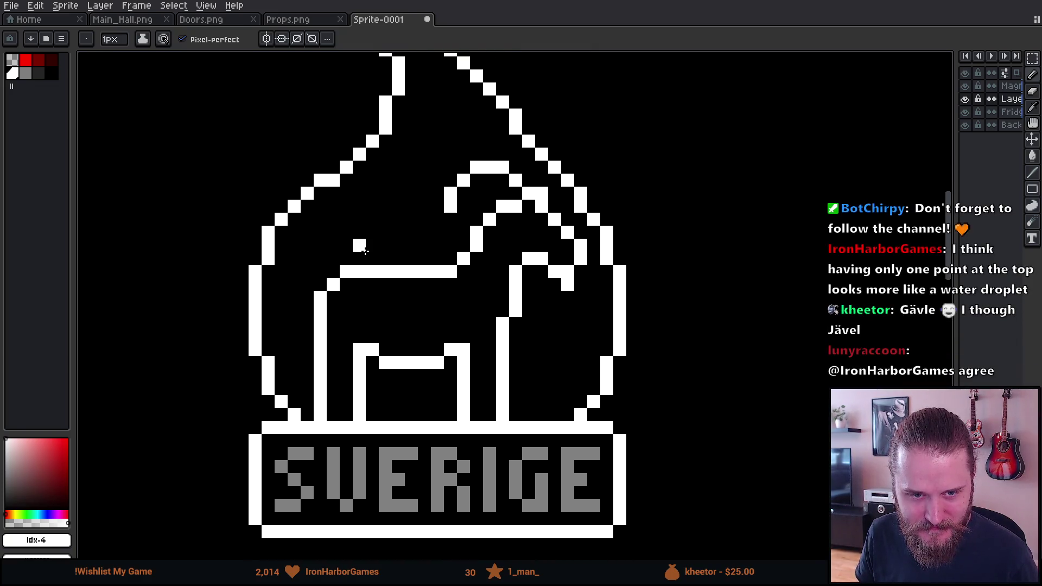
left_click_drag(365, 247, 346, 225)
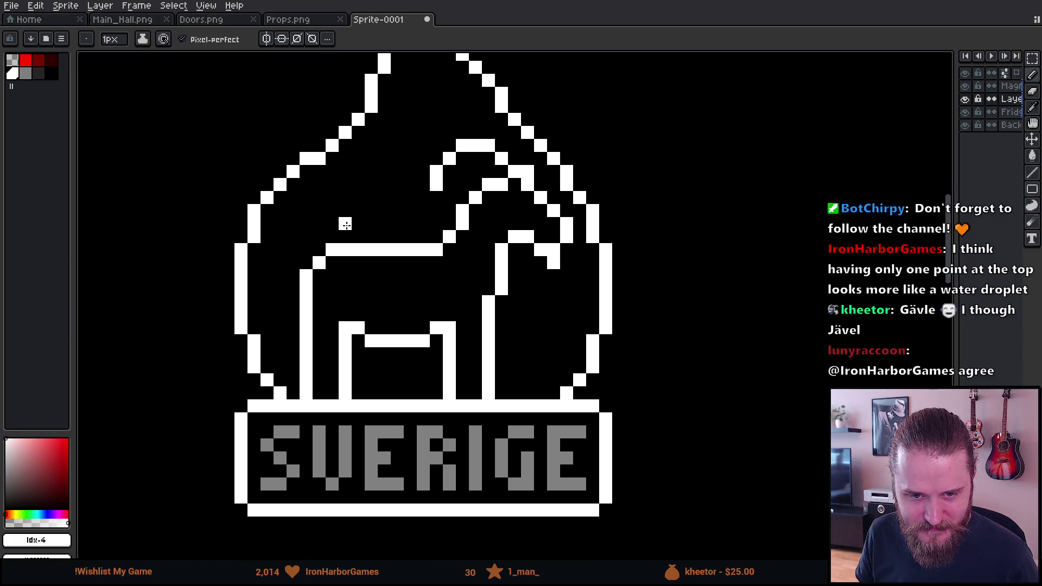
scroll(360, 204, "up", 1)
mouse_move(361, 205)
left_mouse_down()
mouse_move(380, 384)
mouse_move(402, 357)
left_mouse_up()
Step: Replace the stepped pixels on the flame's left slope with a curved white stroke
key("e")
left_click(402, 357)
left_click_drag(326, 295, 343, 278)
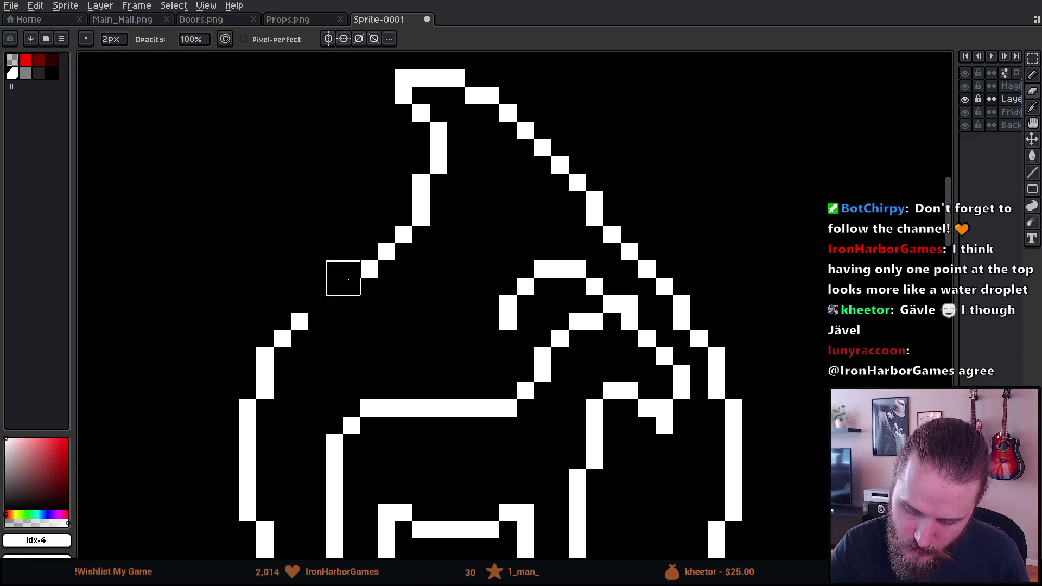
key("b")
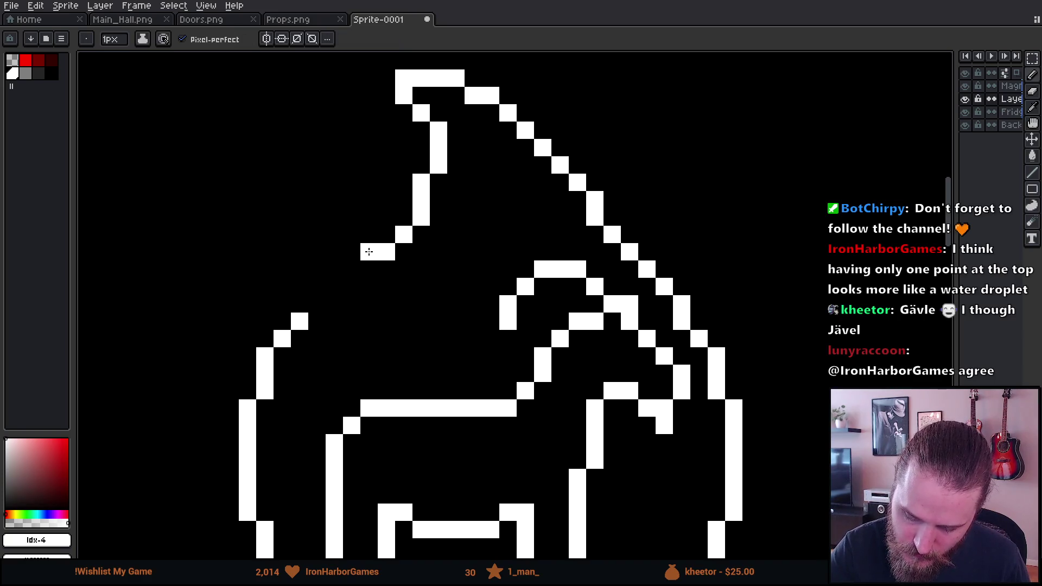
mouse_move(369, 251)
left_mouse_down()
mouse_move(388, 184)
mouse_move(366, 179)
mouse_move(321, 200)
mouse_move(299, 239)
mouse_move(317, 305)
left_mouse_up()
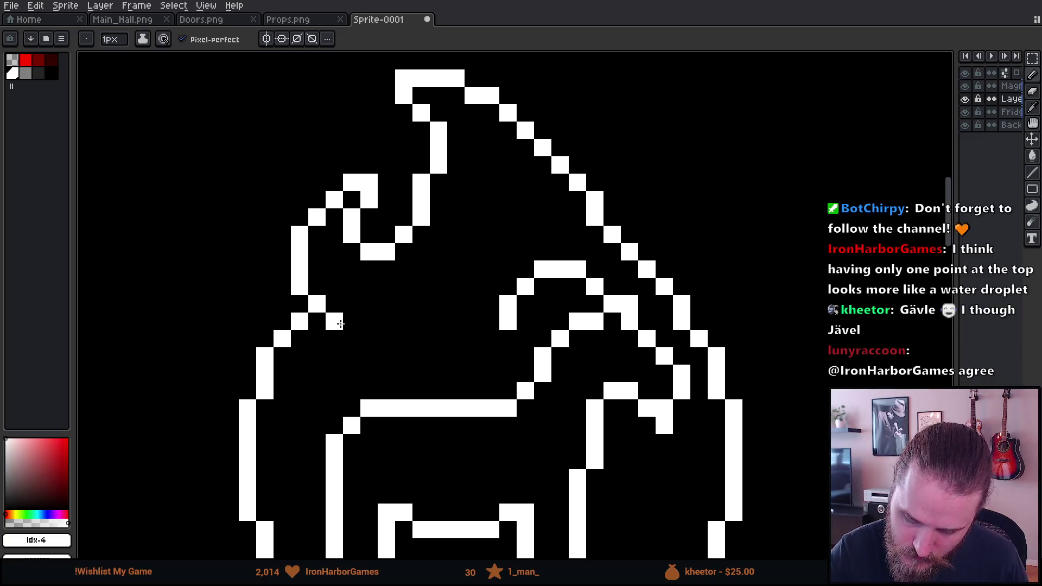
scroll(640, 324, "down", 2)
left_click_drag(301, 250, 280, 288)
key("e")
mouse_move(318, 252)
left_mouse_down()
mouse_move(307, 279)
mouse_move(280, 274)
mouse_move(282, 287)
left_mouse_up()
key("b")
scroll(607, 377, "down", 5)
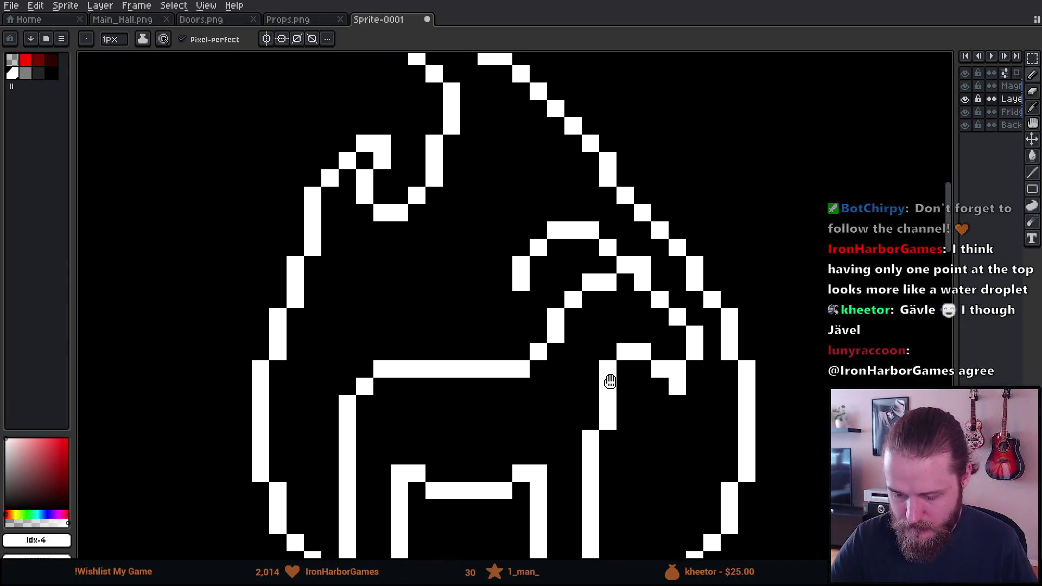
scroll(623, 384, "down", 1)
scroll(629, 386, "up", 4)
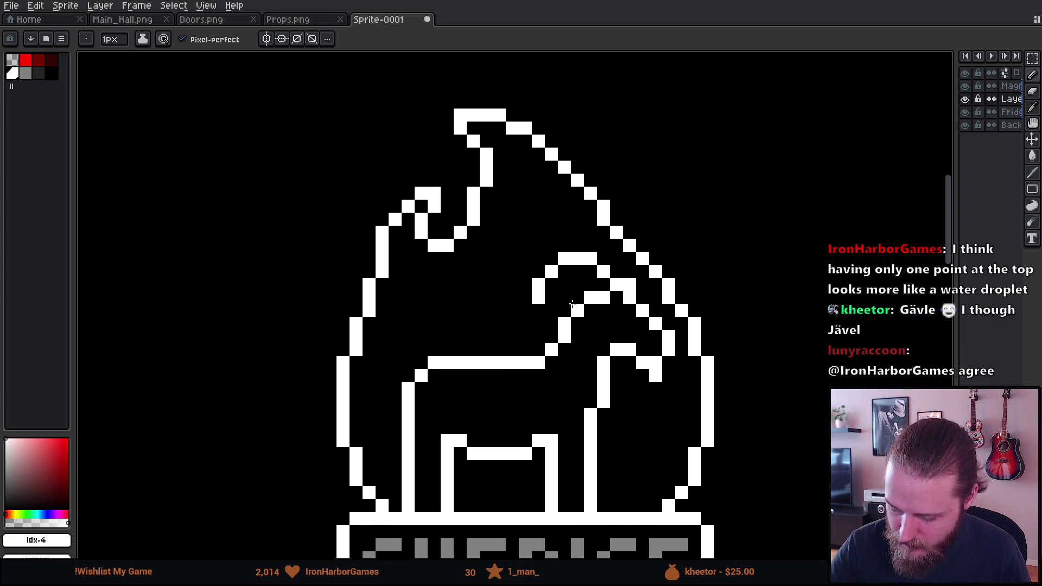
Step: Erase the upper-left outline and redraw the left edge rising to a flat top with a small drop
key("e")
mouse_move(418, 196)
left_mouse_down()
mouse_move(389, 278)
mouse_move(441, 184)
mouse_move(442, 223)
mouse_move(465, 249)
mouse_move(480, 201)
left_mouse_up()
left_click_drag(370, 297, 345, 363)
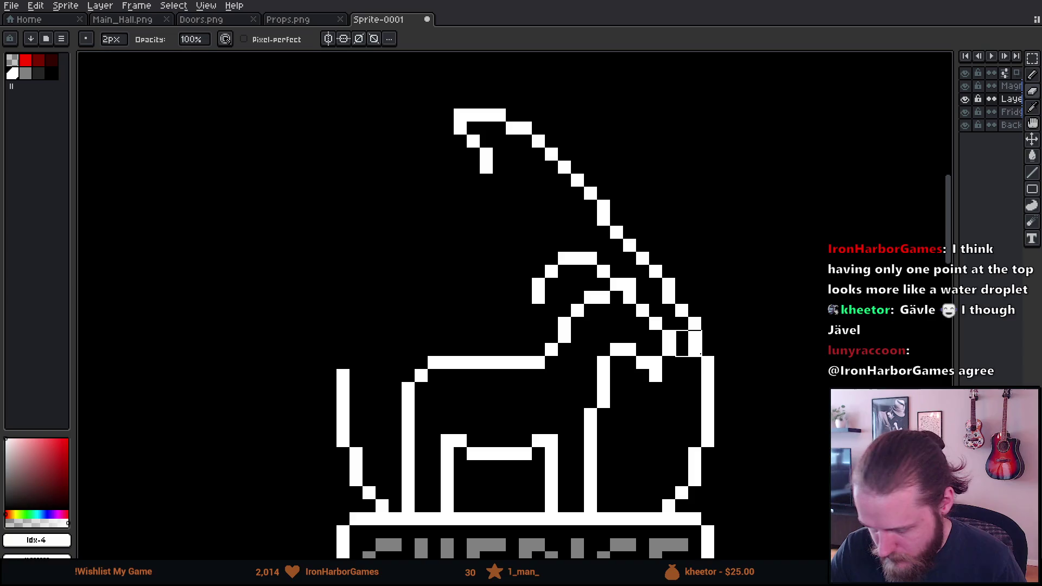
key("b")
left_click(353, 372)
key("e")
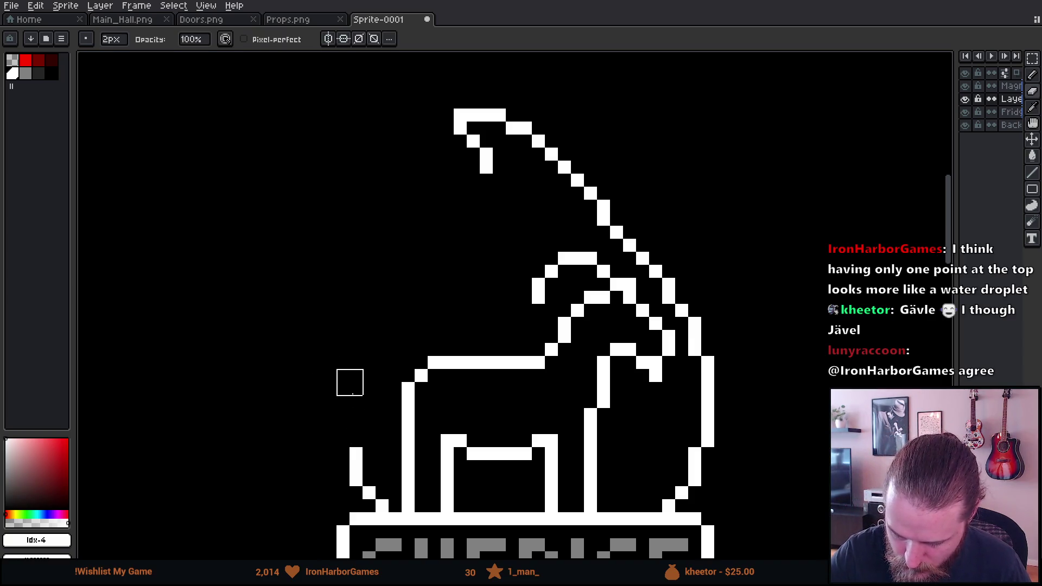
key("b")
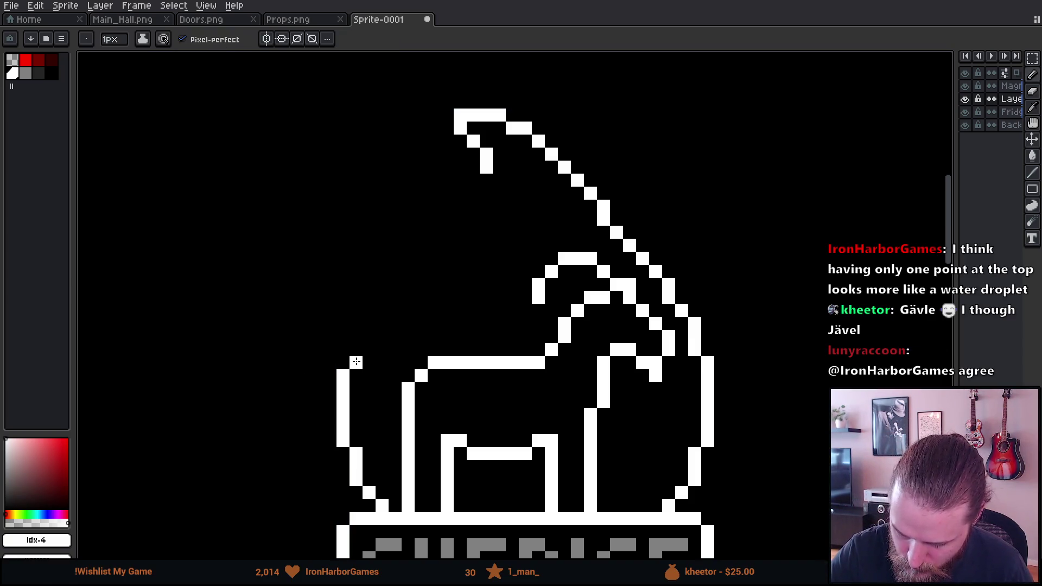
left_click_drag(355, 360, 434, 232)
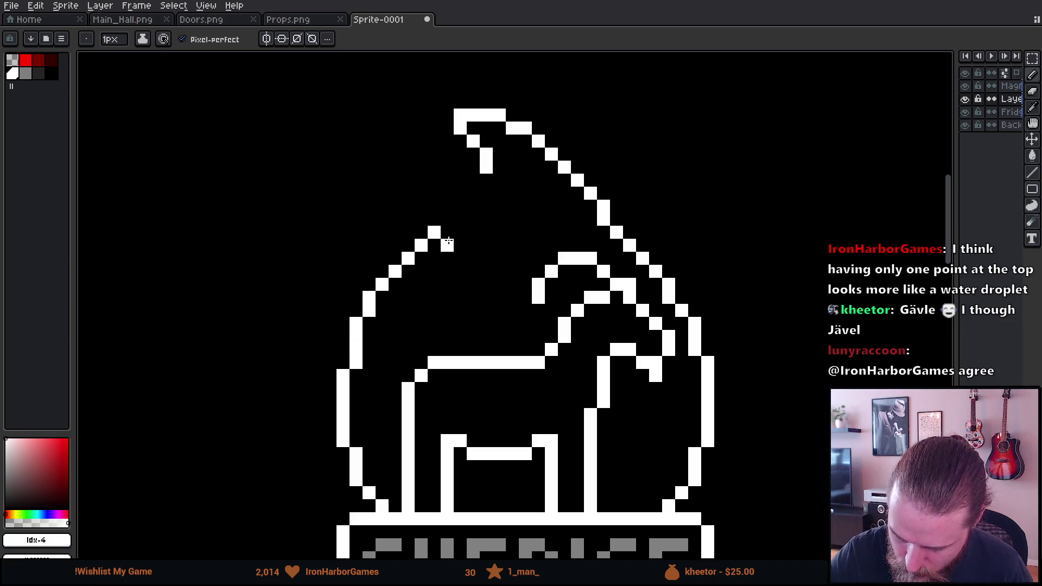
key("ctrl+z")
mouse_move(355, 353)
left_mouse_down()
mouse_move(414, 251)
mouse_move(448, 271)
mouse_move(453, 259)
mouse_move(437, 285)
mouse_move(510, 297)
mouse_move(496, 296)
mouse_move(500, 176)
left_mouse_up()
scroll(624, 244, "right", 1)
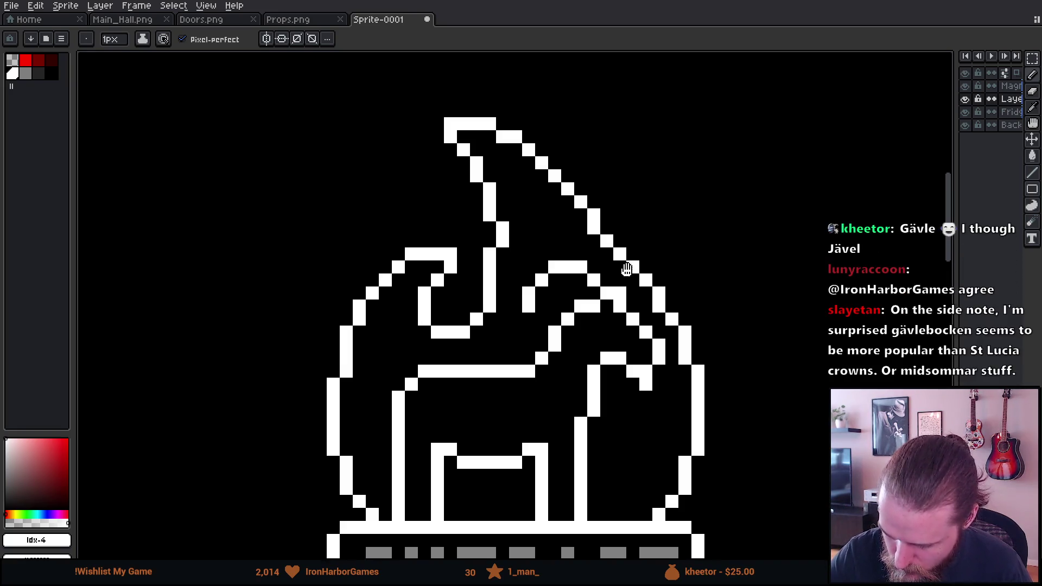
Step: Replace the top tip with a diagonal line running down to the right edge, cleaning stray pixels
key("e")
mouse_move(439, 117)
left_mouse_down()
mouse_move(426, 93)
mouse_move(502, 139)
mouse_move(477, 118)
mouse_move(471, 231)
mouse_move(419, 163)
mouse_move(432, 138)
mouse_move(407, 157)
mouse_move(406, 138)
mouse_move(432, 140)
left_mouse_up()
key("b")
left_click(500, 152, "shift")
mouse_move(501, 153)
left_mouse_down()
mouse_move(565, 196)
mouse_move(554, 168)
mouse_move(503, 144)
mouse_move(510, 164)
mouse_move(565, 203)
left_mouse_up()
key("e")
key("b")
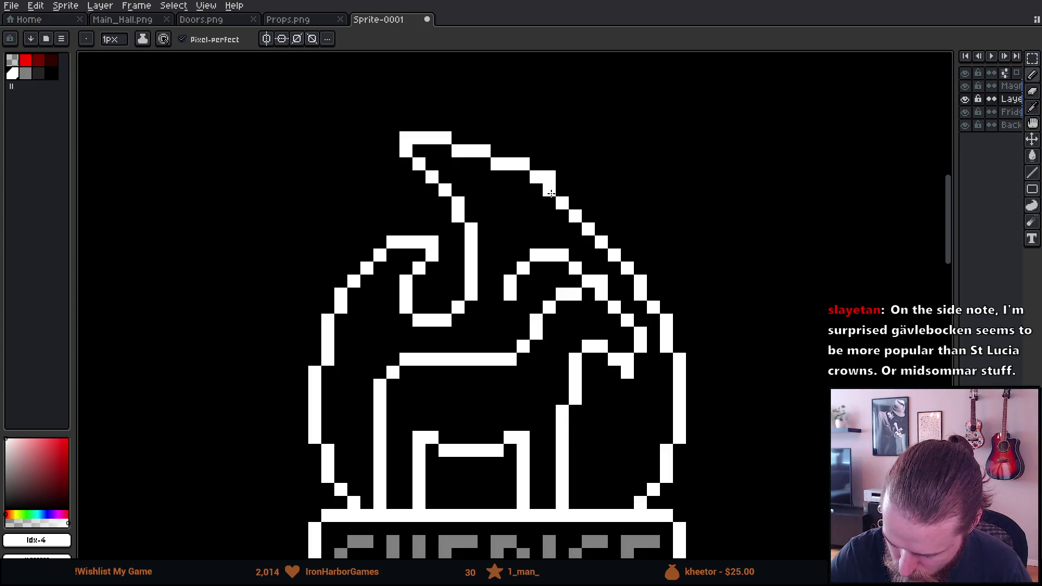
key("e")
left_click(556, 169)
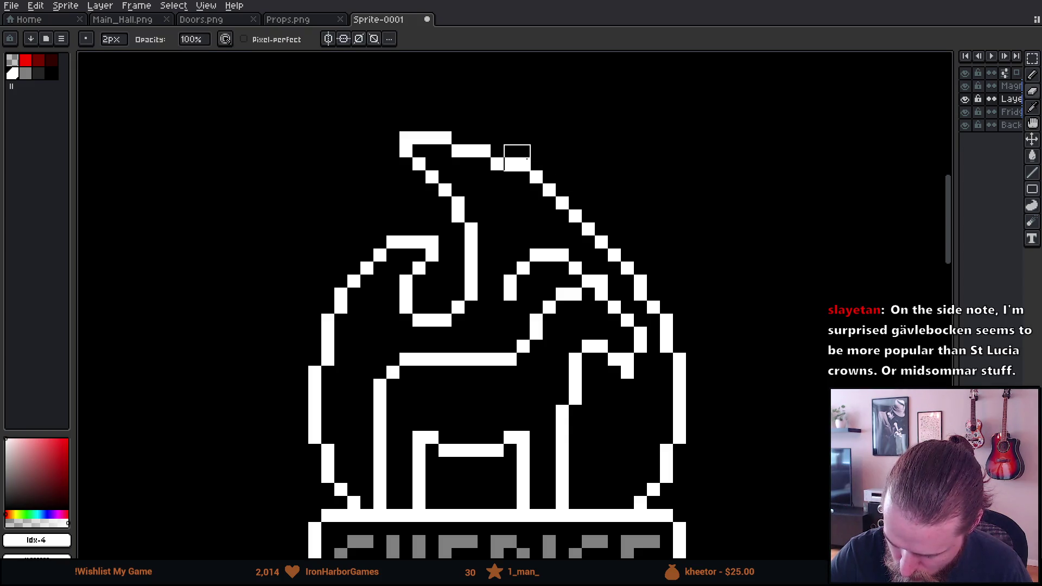
left_click(517, 158)
key("b")
left_click(523, 178)
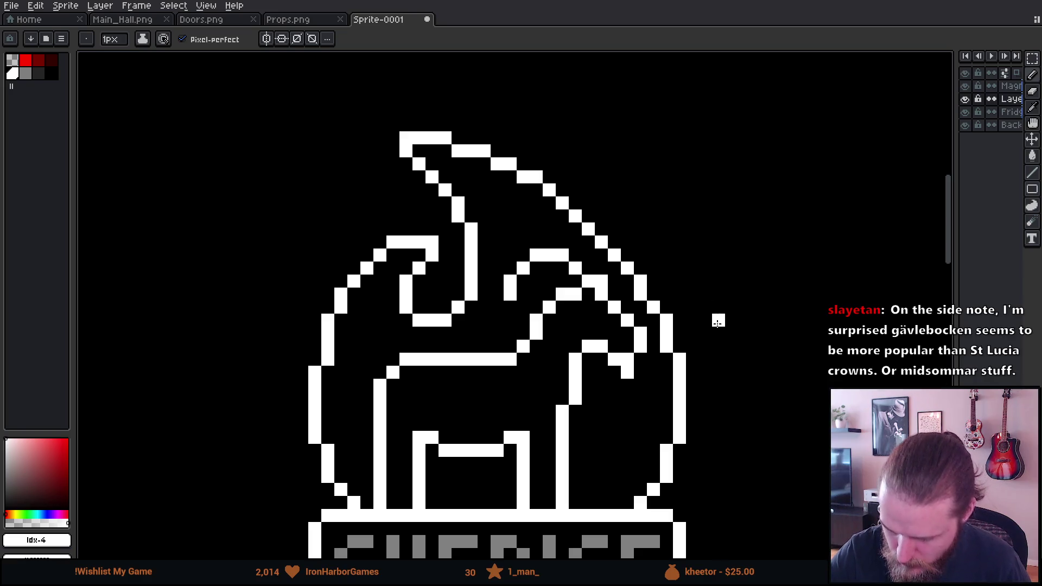
scroll(718, 335, "down", 4)
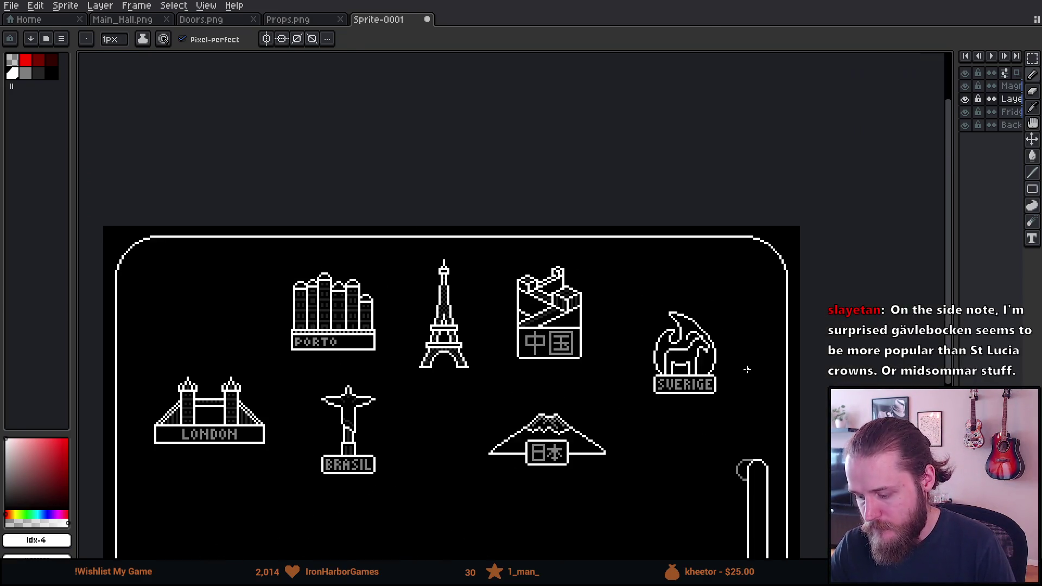
Step: Delete the layer holding the red flame
scroll(660, 366, "up", 3)
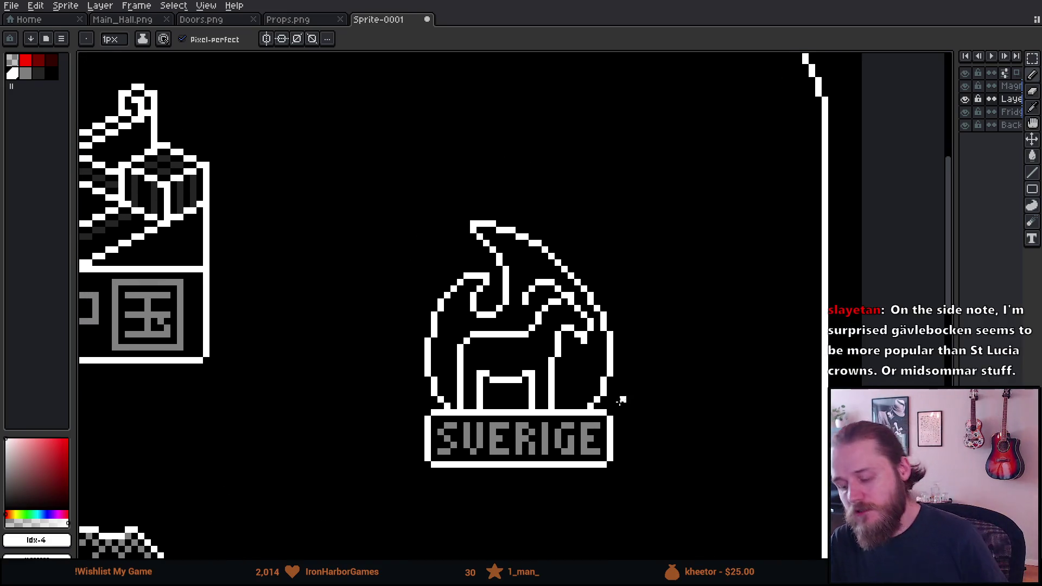
key("ctrl")
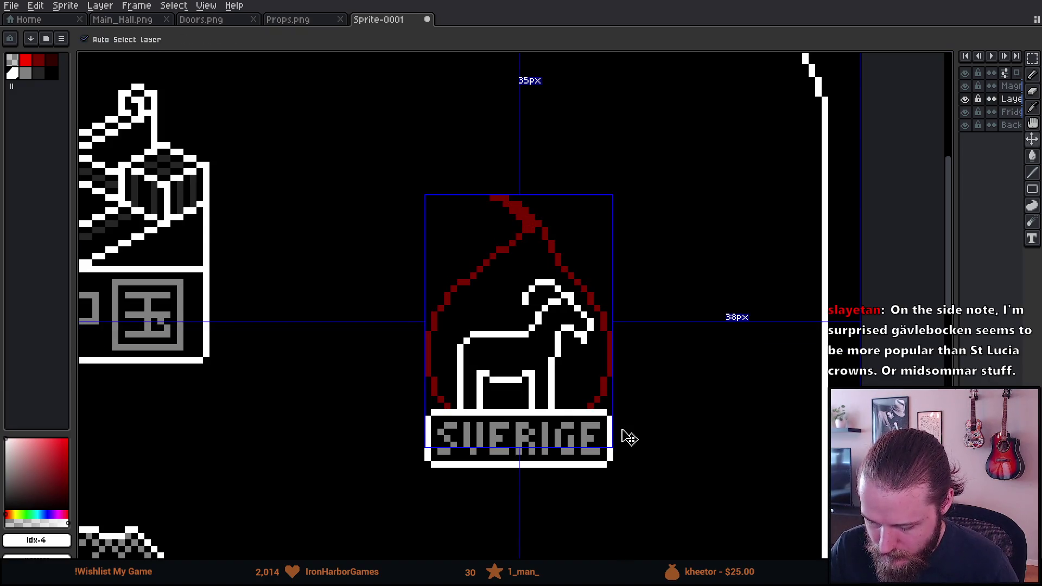
left_click(1010, 99)
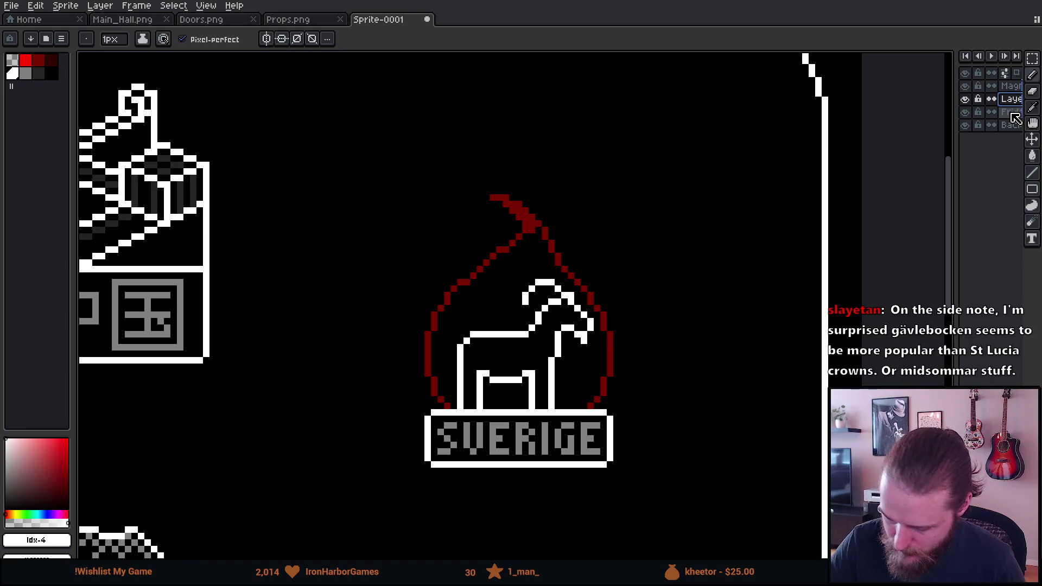
key("Delete")
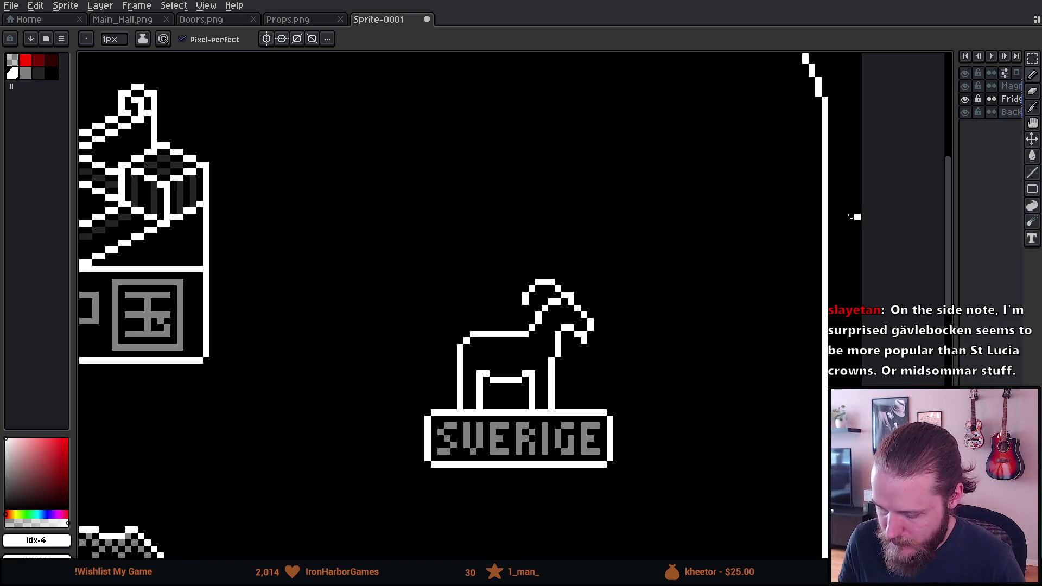
Step: On the magnet icons layer, erase the goat's horns and a stray jaw pixel
key("e")
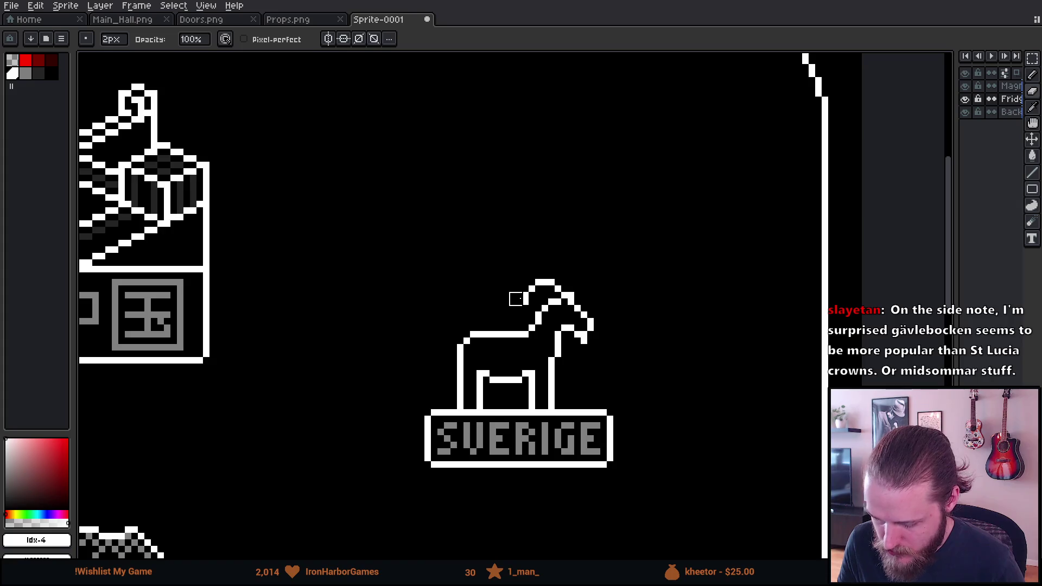
left_click(1017, 88)
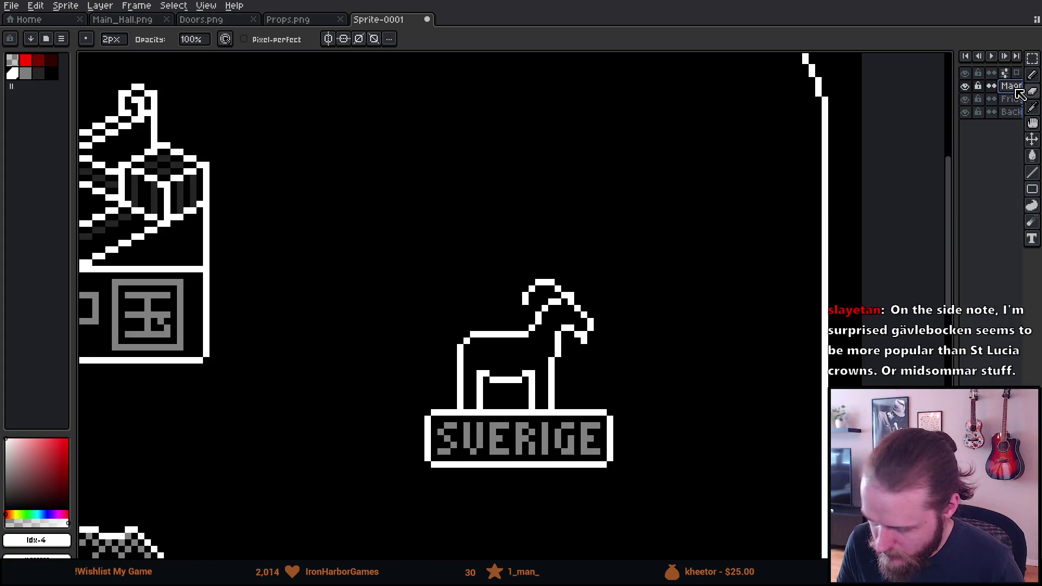
mouse_move(524, 298)
left_mouse_down()
mouse_move(523, 283)
mouse_move(555, 269)
left_mouse_up()
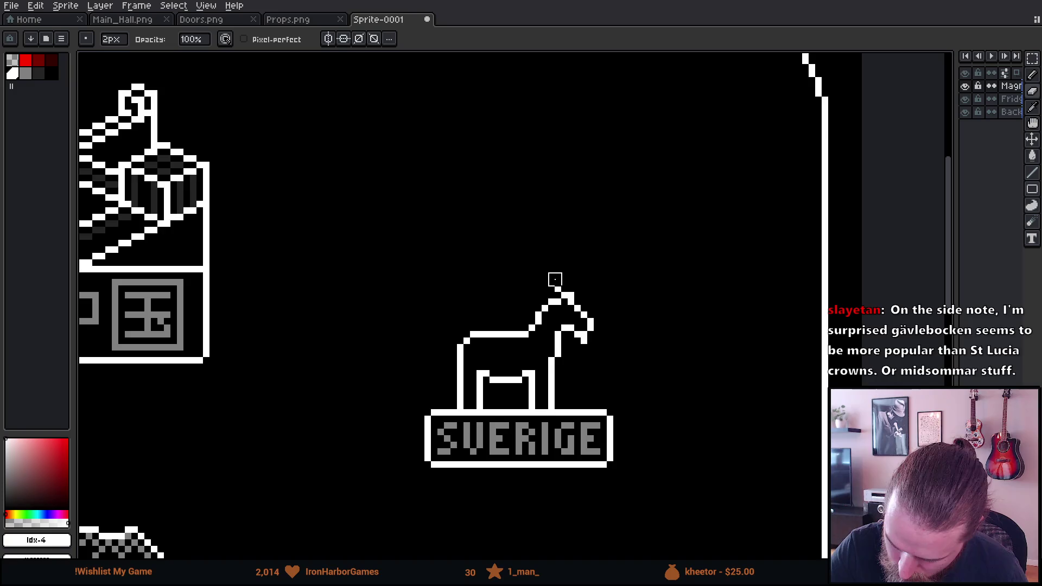
left_click(588, 341)
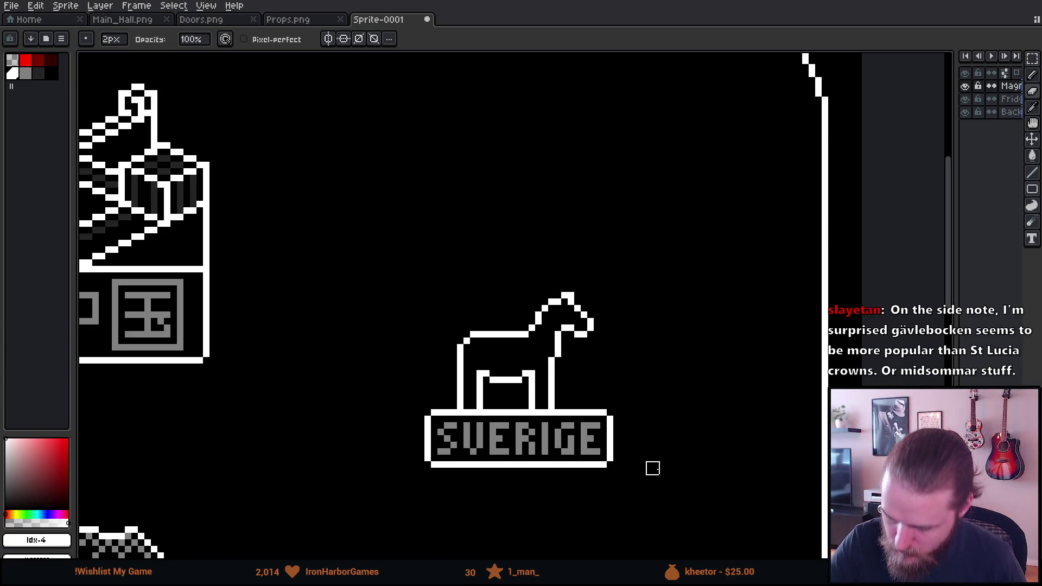
scroll(677, 432, "down", 3)
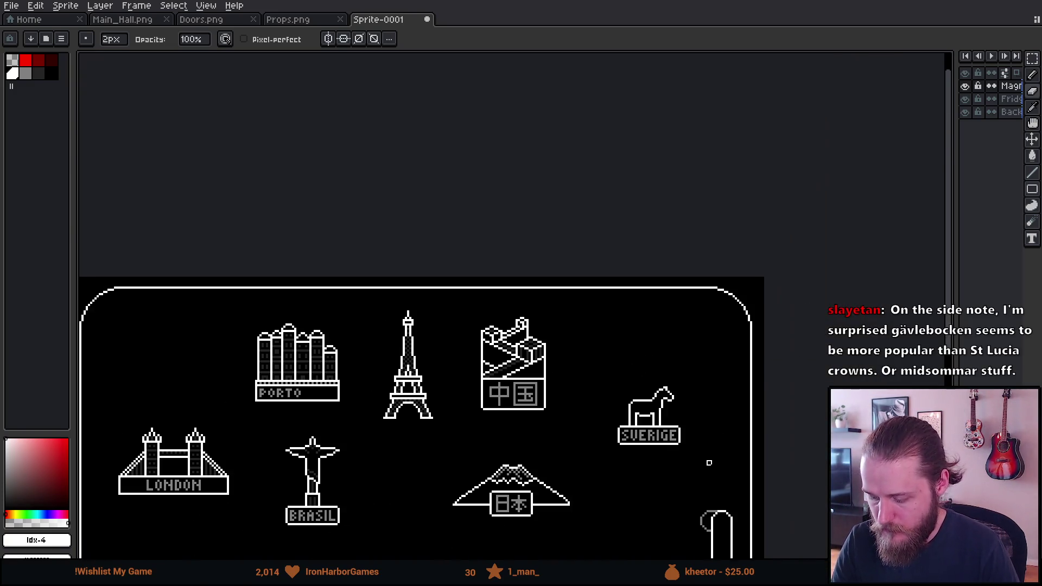
Step: Box-select the SVERIGE horse icon and move it slightly up and to the left
left_click_drag(707, 463, 748, 332)
key("m")
mouse_move(642, 248)
left_mouse_down()
mouse_move(723, 354)
mouse_move(704, 270)
left_mouse_up()
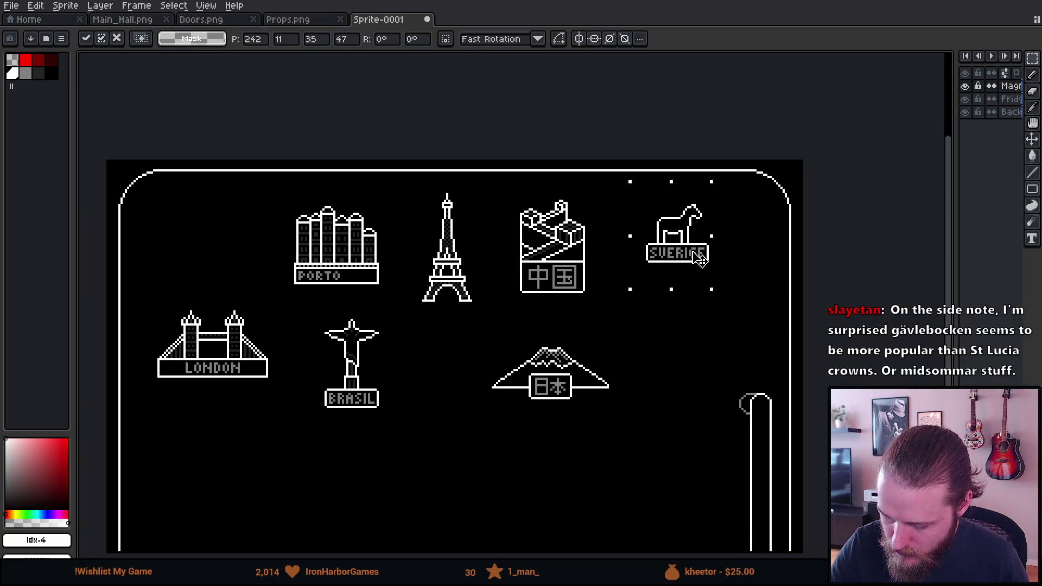
left_click(673, 344)
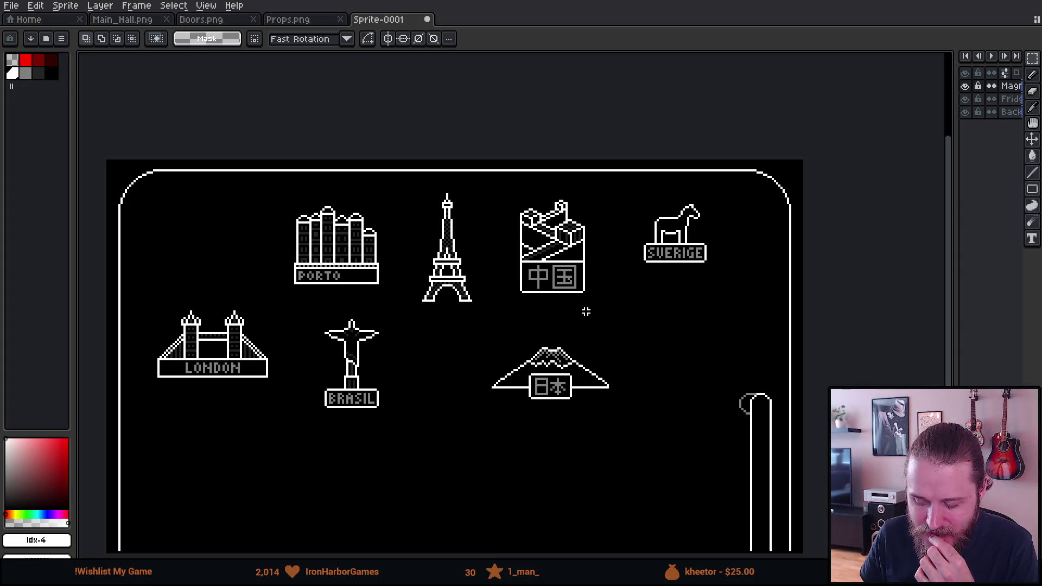
Step: Zoom and pan across the sheet to inspect the LONDON and other landmark icons
scroll(682, 301, "up", 1)
scroll(716, 210, "up", 1)
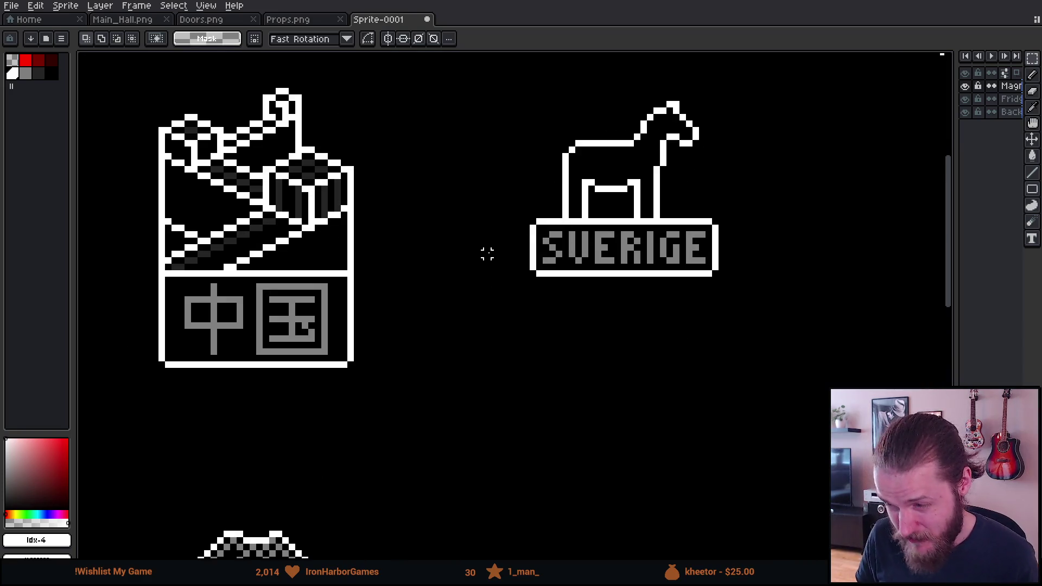
scroll(488, 254, "down", 3)
mouse_move(389, 288)
left_mouse_down()
mouse_move(483, 242)
mouse_move(487, 260)
left_mouse_up()
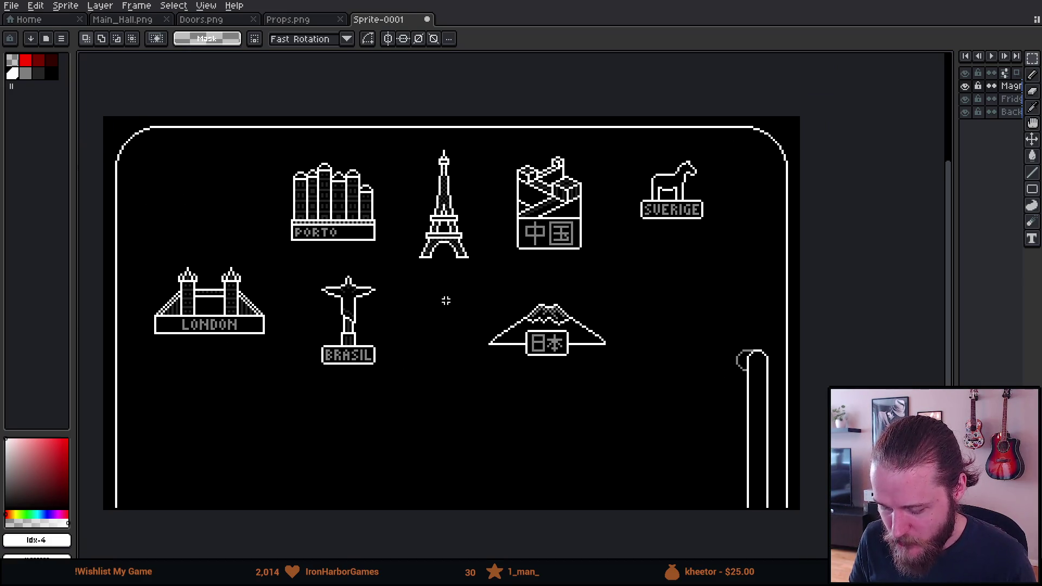
scroll(398, 344, "up", 1)
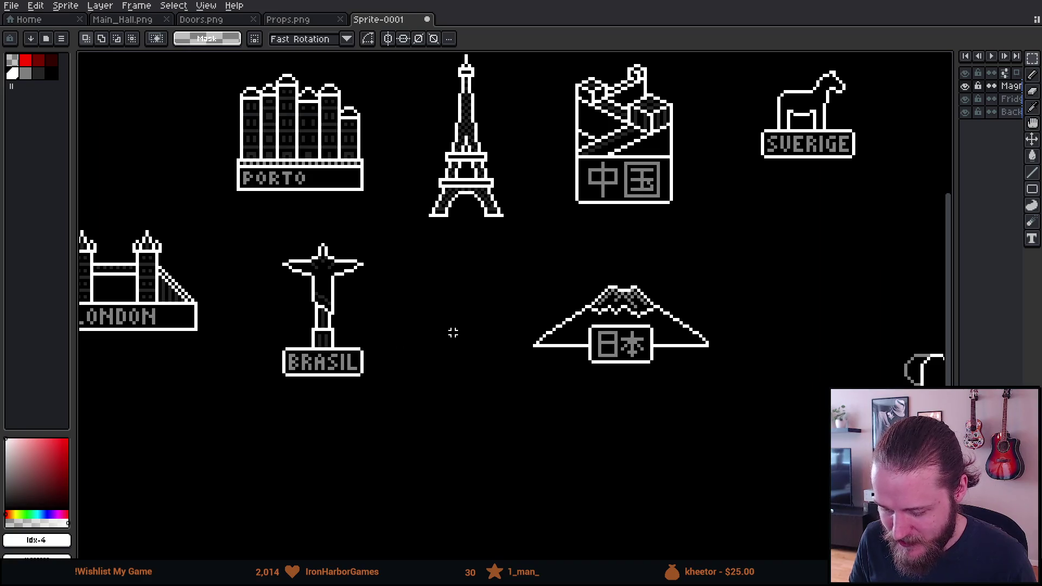
scroll(464, 325, "down", 3)
scroll(450, 320, "up", 3)
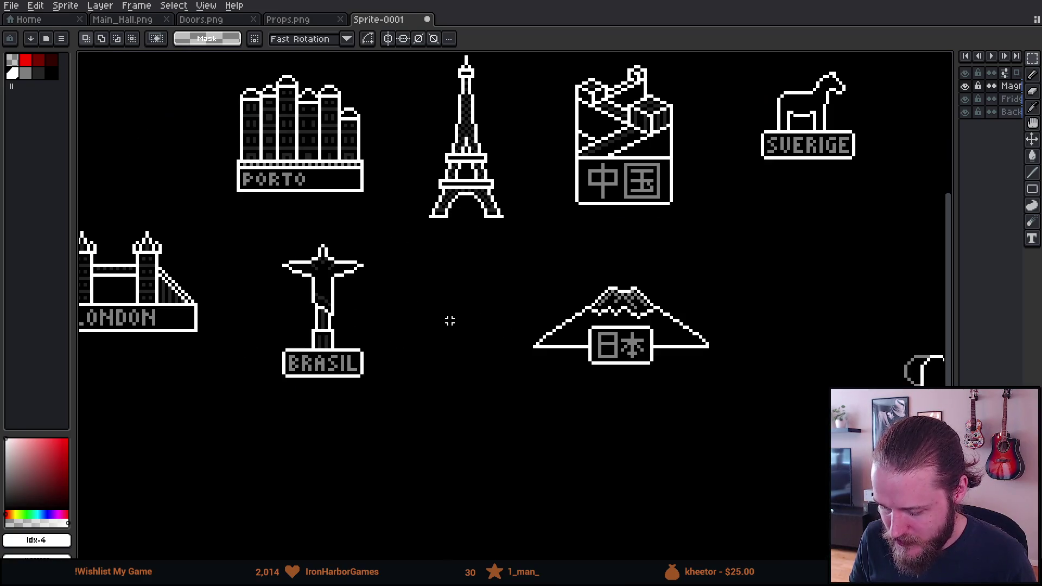
mouse_move(576, 323)
left_mouse_down()
mouse_move(474, 317)
mouse_move(494, 332)
mouse_move(499, 317)
mouse_move(688, 272)
mouse_move(760, 213)
mouse_move(623, 286)
mouse_move(444, 351)
left_mouse_up()
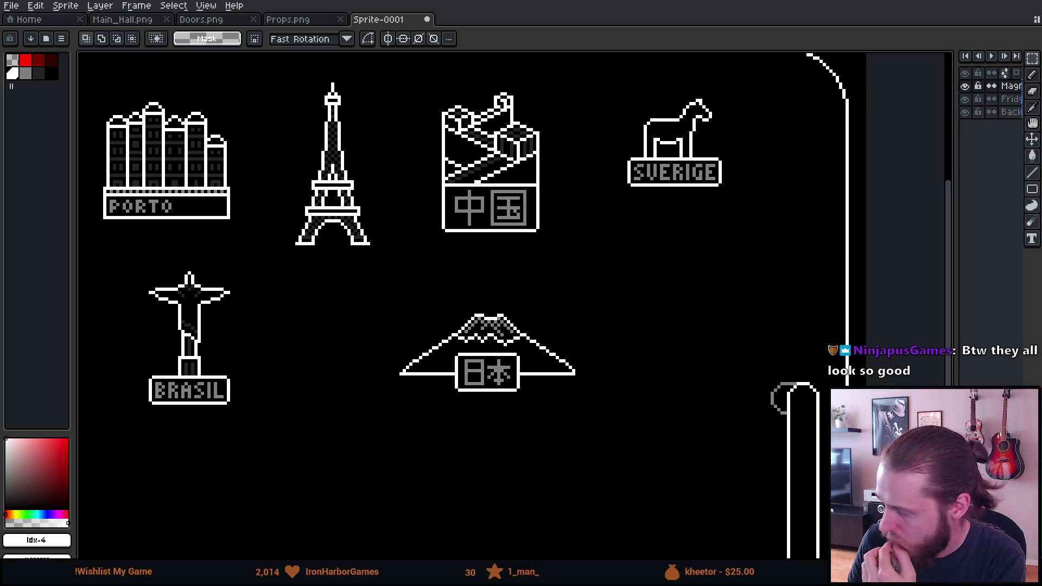
mouse_move(359, 321)
left_mouse_down()
mouse_move(496, 377)
mouse_move(533, 355)
mouse_move(459, 367)
left_mouse_up()
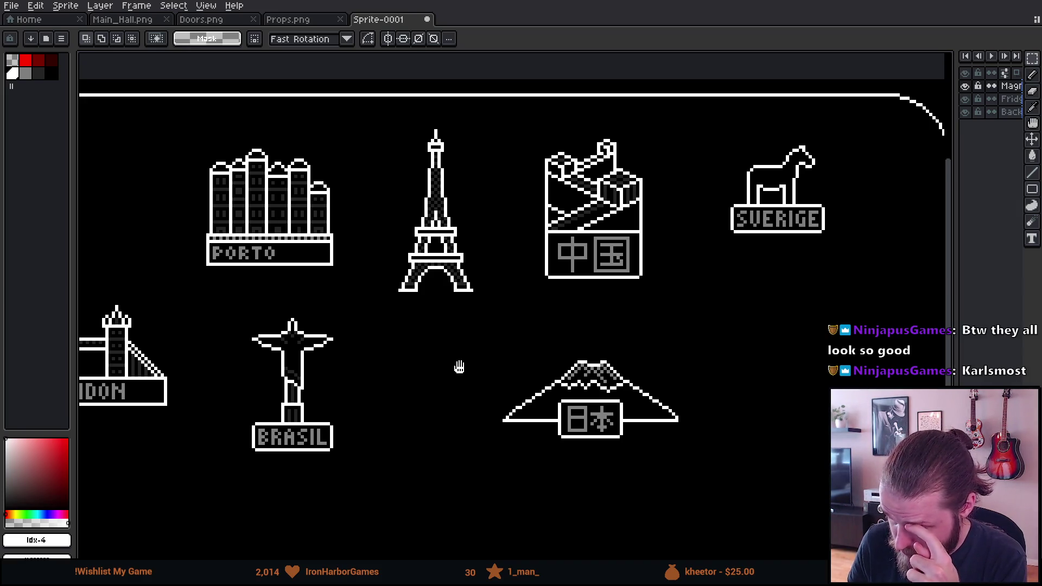
mouse_move(459, 368)
left_mouse_down()
mouse_move(472, 333)
mouse_move(489, 326)
left_mouse_up()
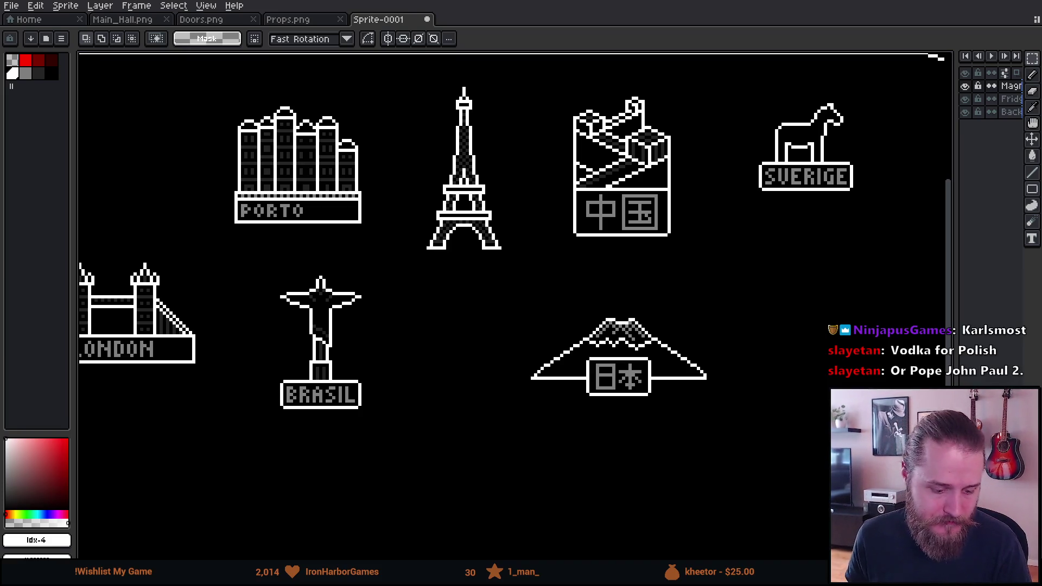
Step: Browse the 'poland fridge magnet' image results in Firefox, then start a fresh browser tab
key("alt+Tab")
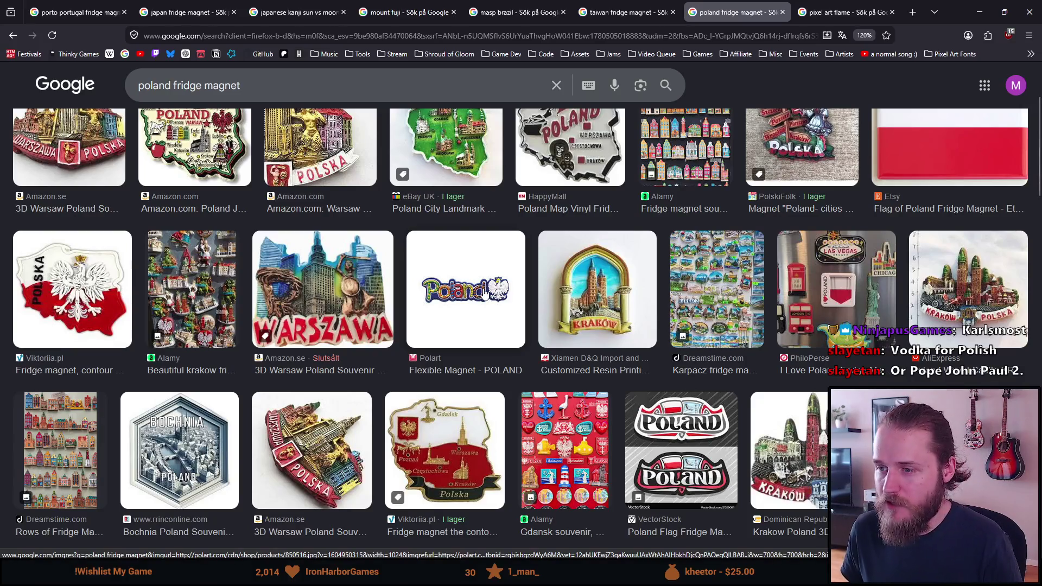
scroll(484, 293, "down", 1)
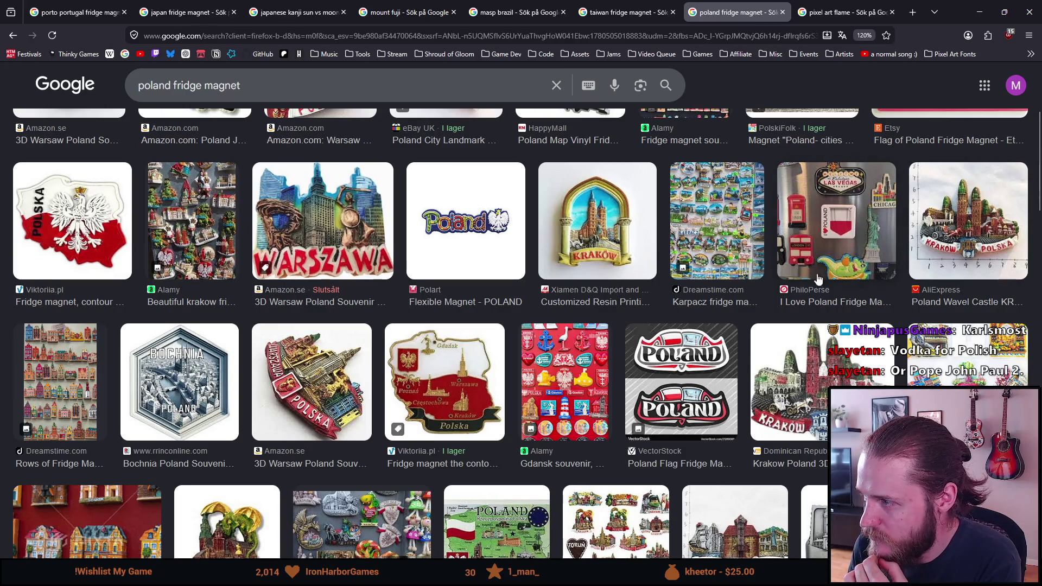
scroll(742, 295, "up", 2)
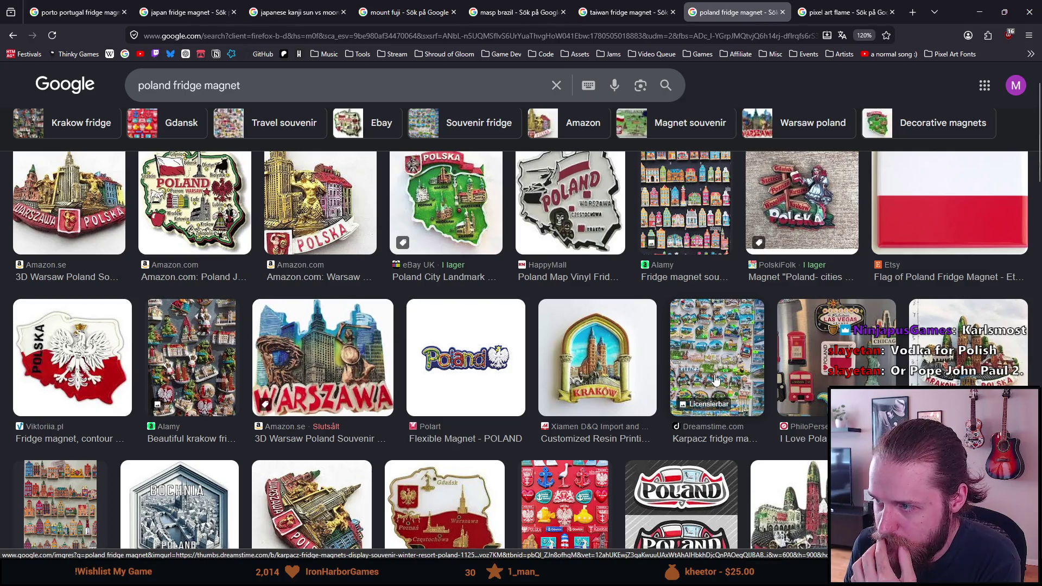
scroll(700, 378, "up", 2)
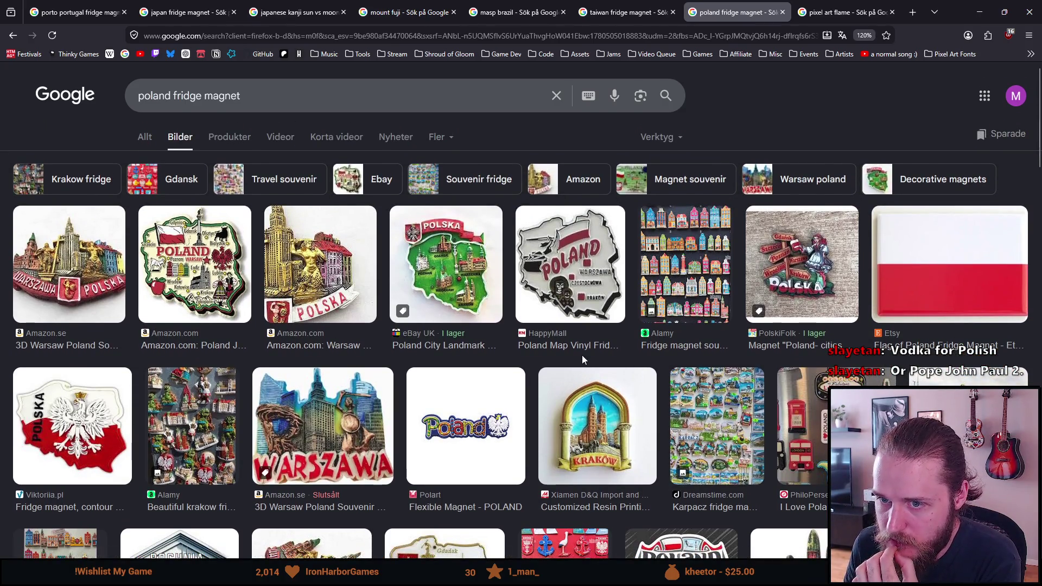
scroll(582, 356, "down", 2)
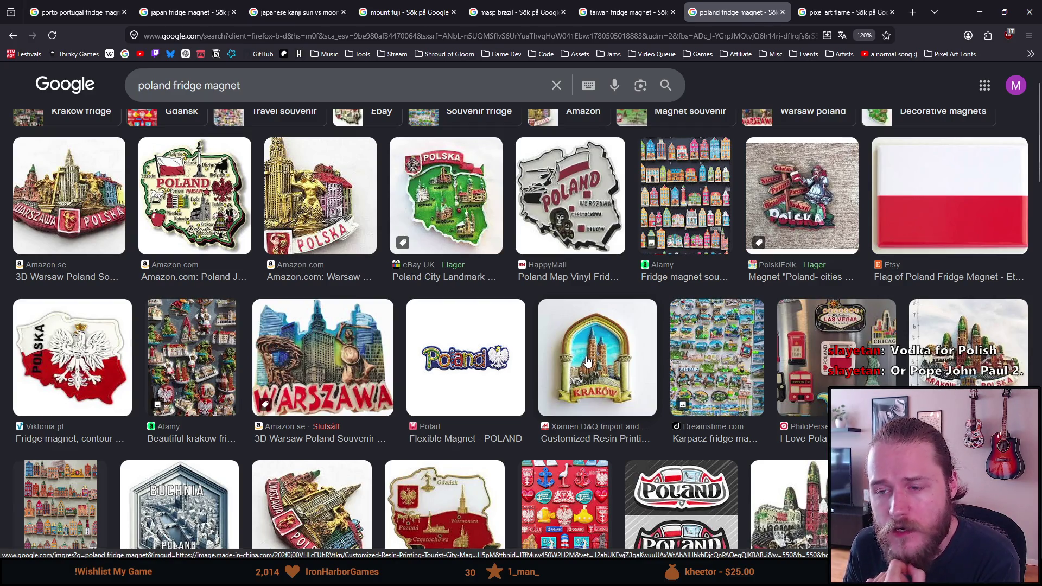
scroll(589, 361, "down", 1)
scroll(589, 361, "down", 4)
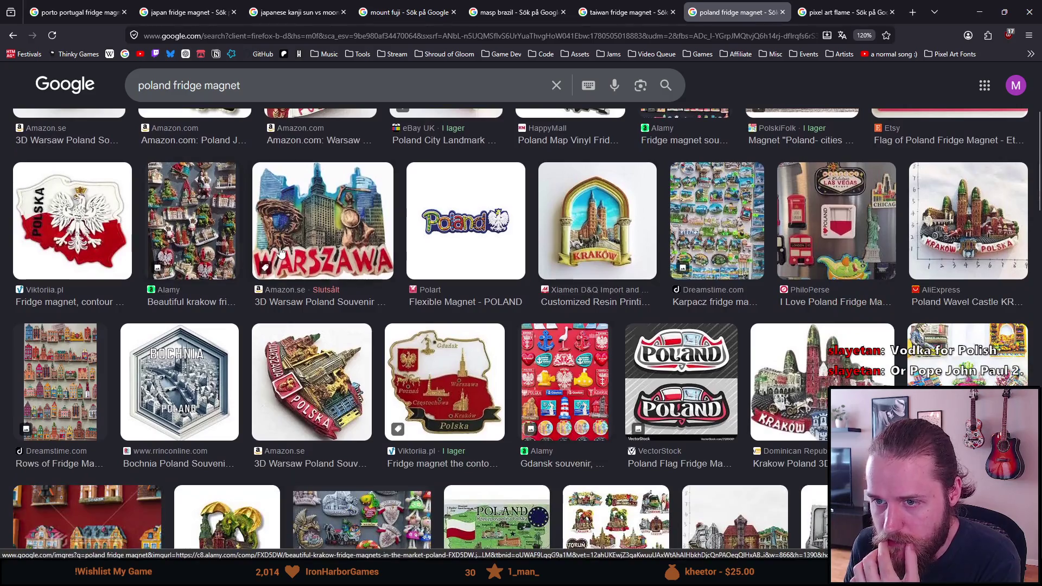
scroll(312, 333, "down", 2)
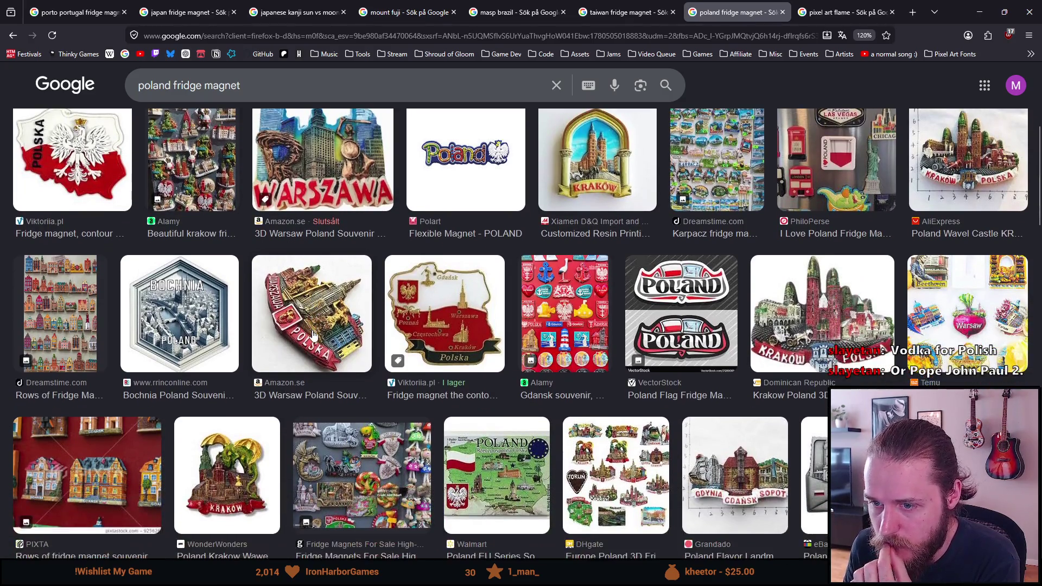
scroll(313, 334, "down", 2)
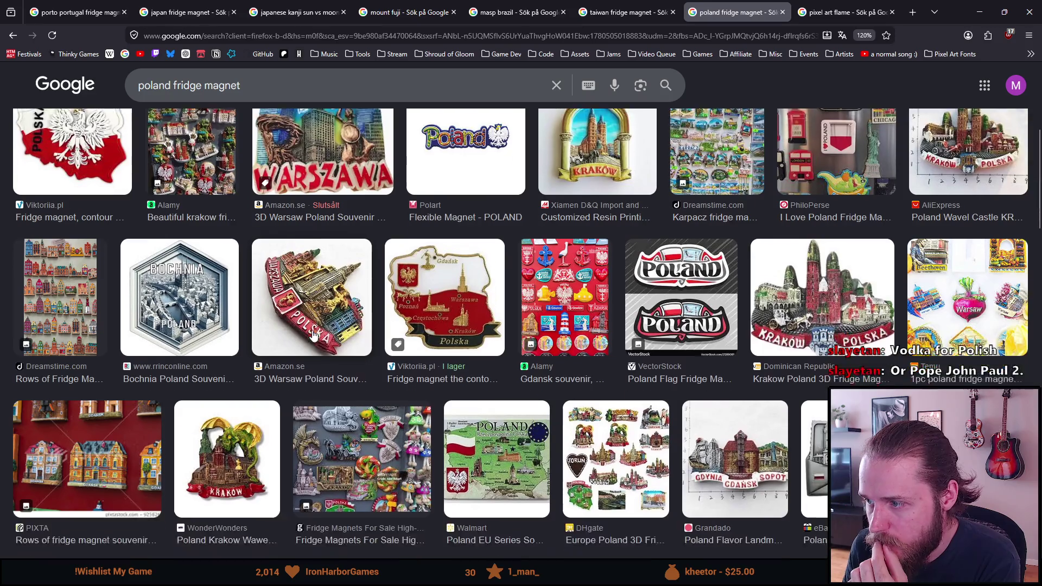
scroll(313, 335, "down", 2)
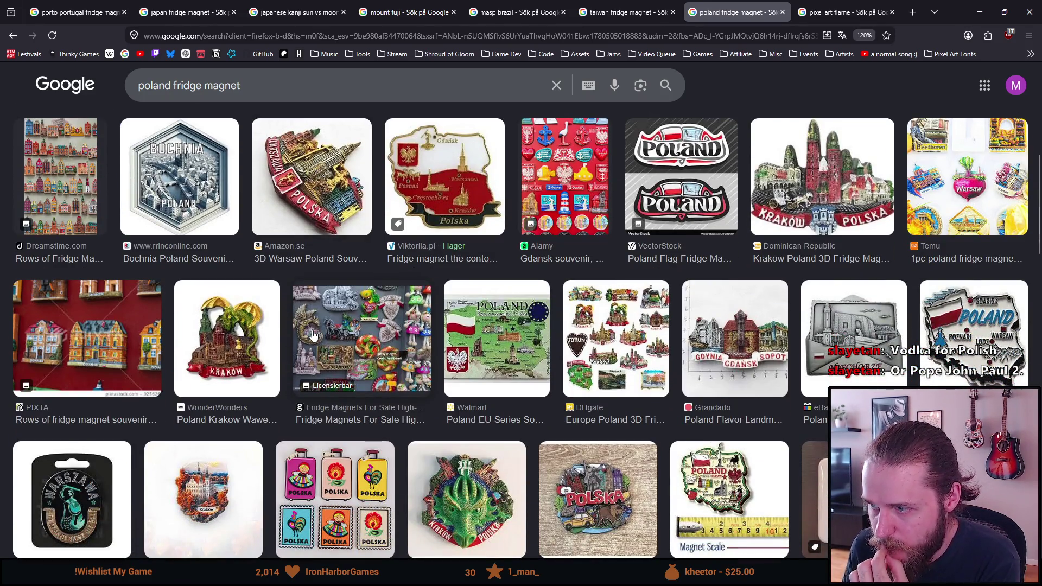
scroll(312, 335, "down", 2)
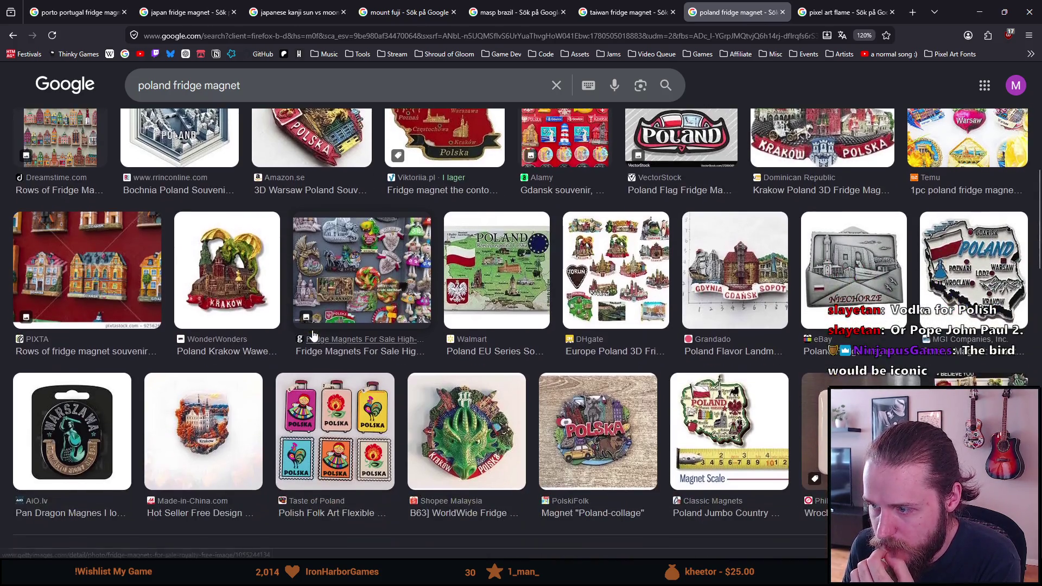
scroll(313, 335, "down", 2)
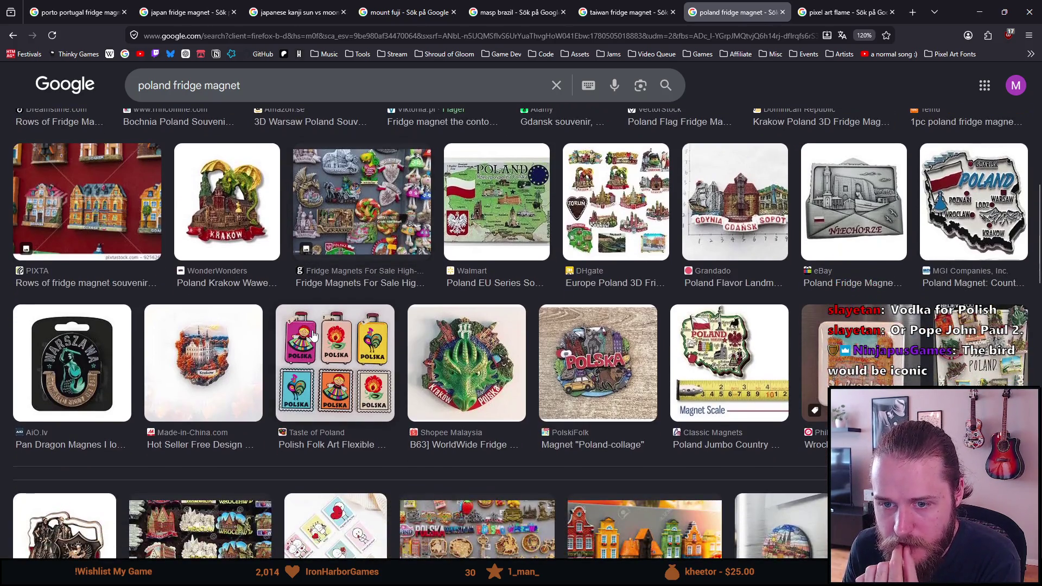
scroll(313, 335, "down", 4)
scroll(312, 335, "down", 2)
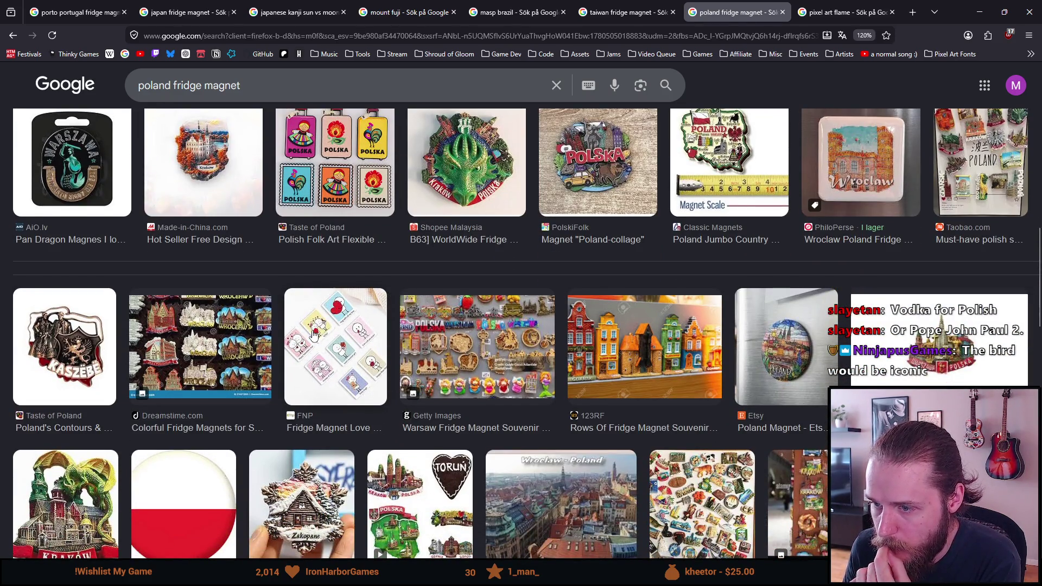
scroll(313, 335, "down", 2)
scroll(313, 335, "down", 2)
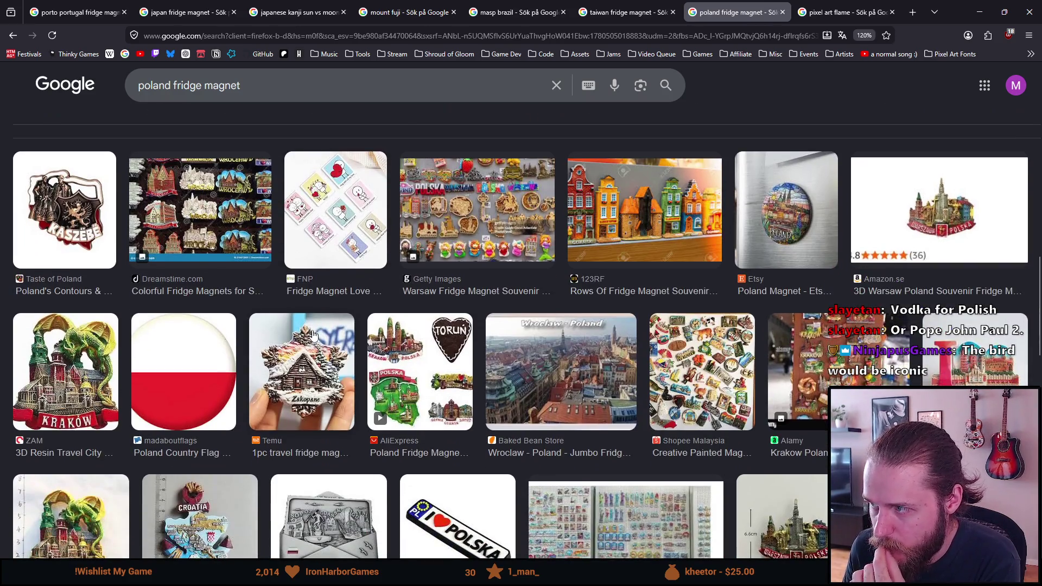
scroll(313, 334, "down", 2)
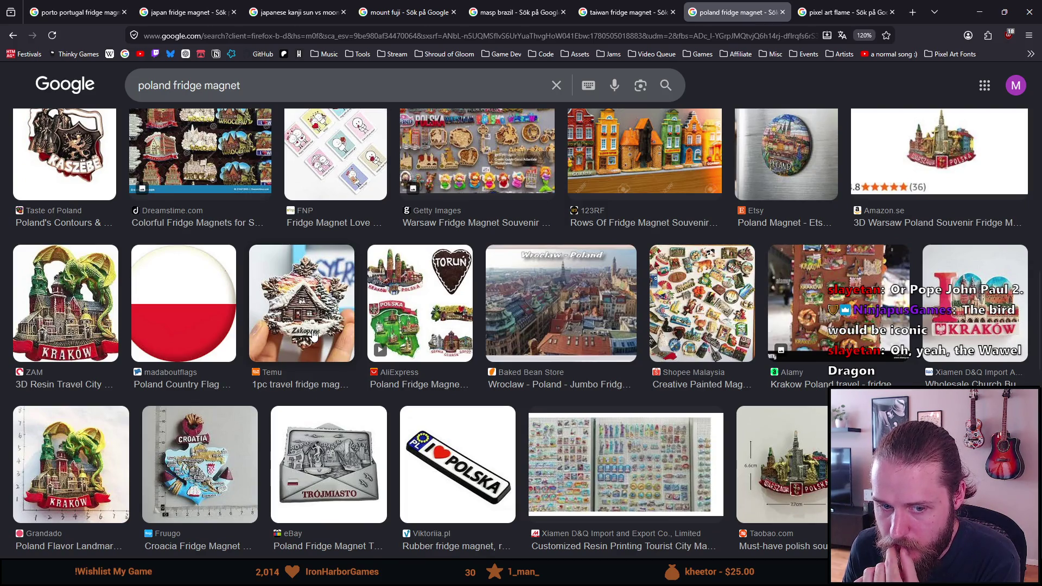
scroll(313, 335, "down", 2)
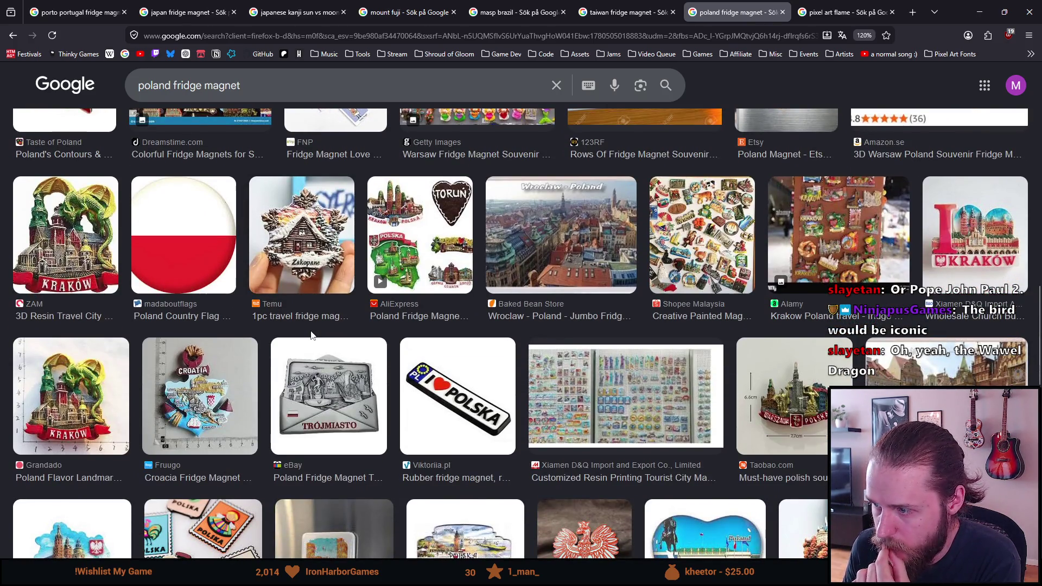
scroll(313, 335, "down", 2)
scroll(313, 335, "down", 2)
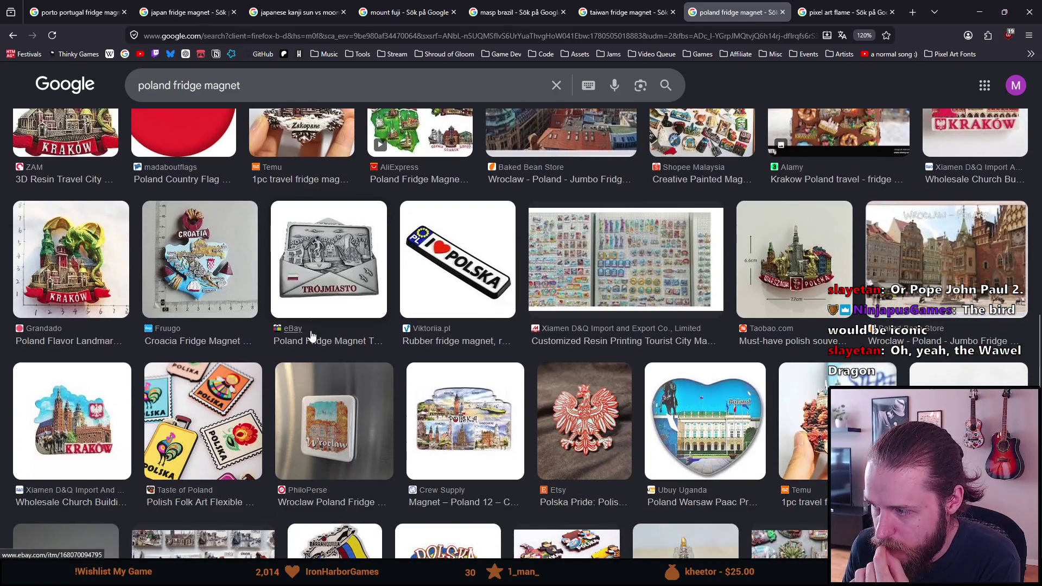
scroll(313, 335, "down", 2)
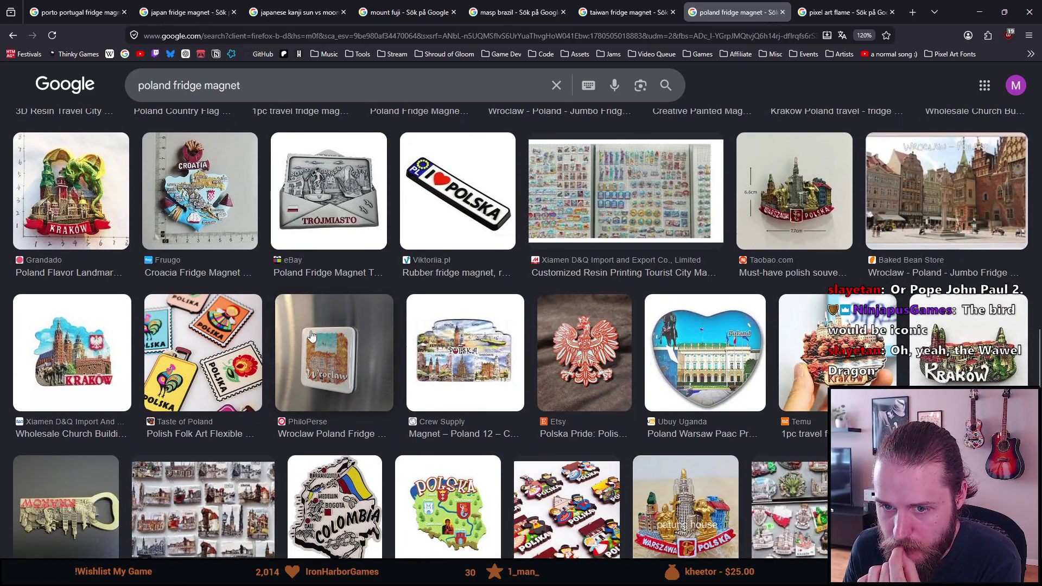
scroll(311, 336, "down", 2)
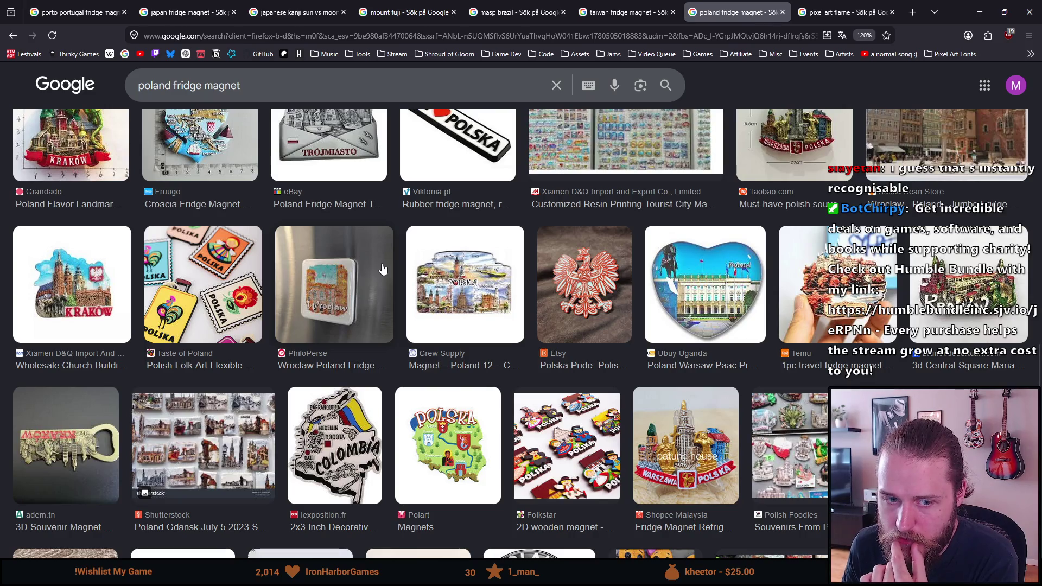
left_click(912, 12)
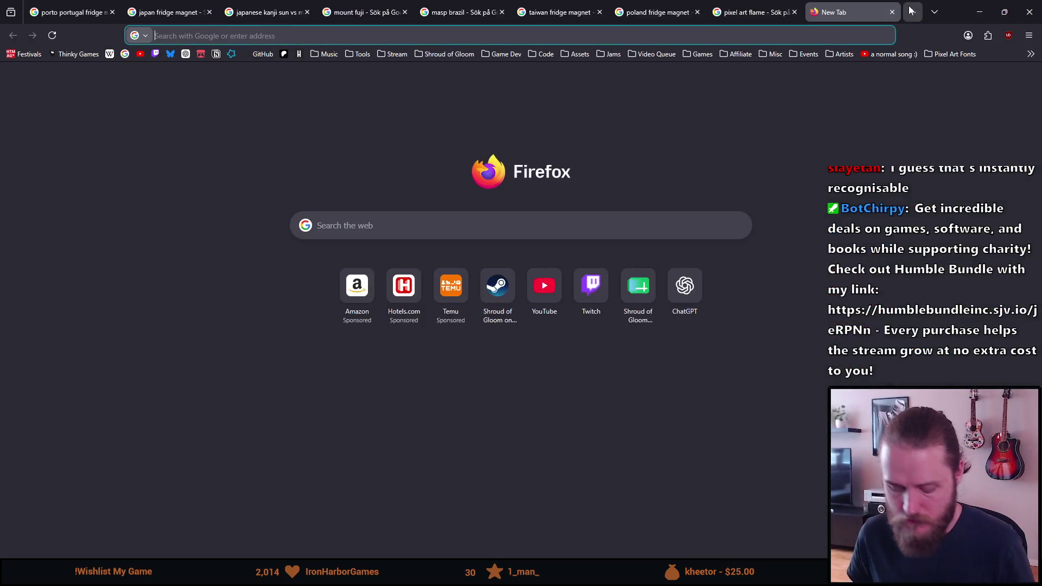
Step: Search Google for 'wawel dragon' and switch to the image results
type("wawel dragon")
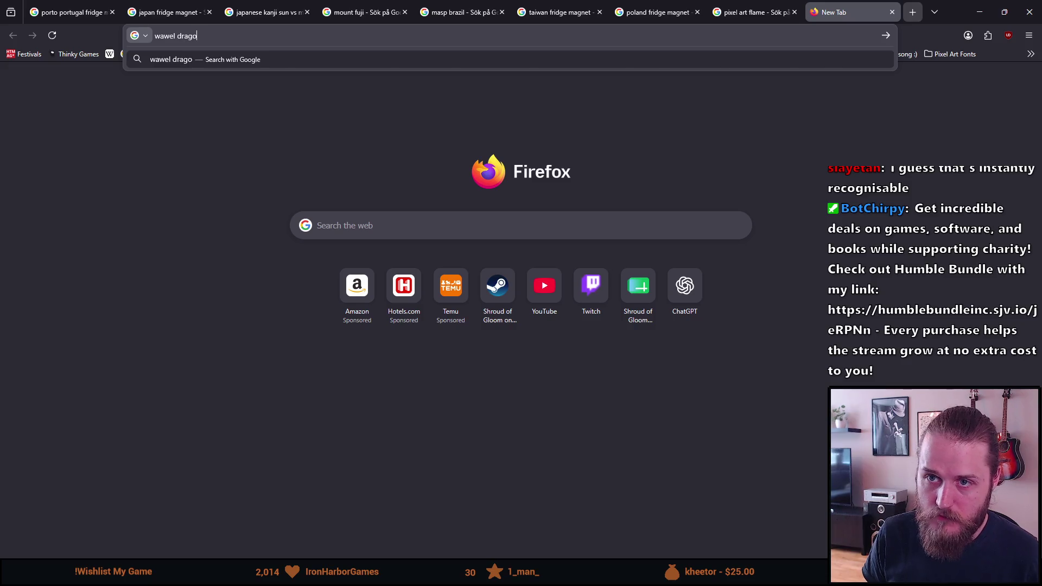
key("Return")
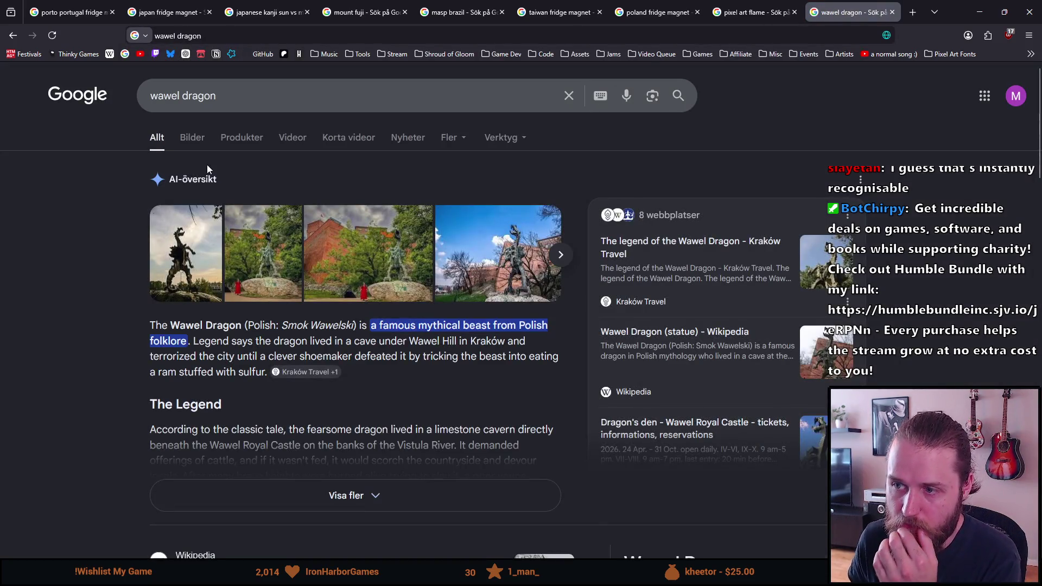
left_click(199, 144)
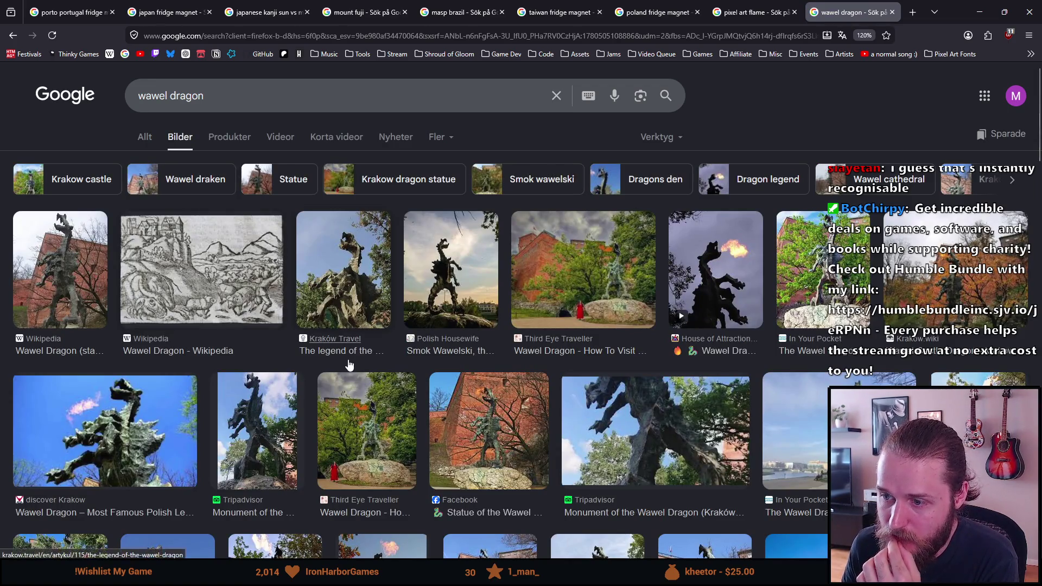
Step: Preview the Dragon's den statue and Smok Wawelski sunset silhouette photos
scroll(326, 353, "down", 2)
scroll(309, 351, "down", 2)
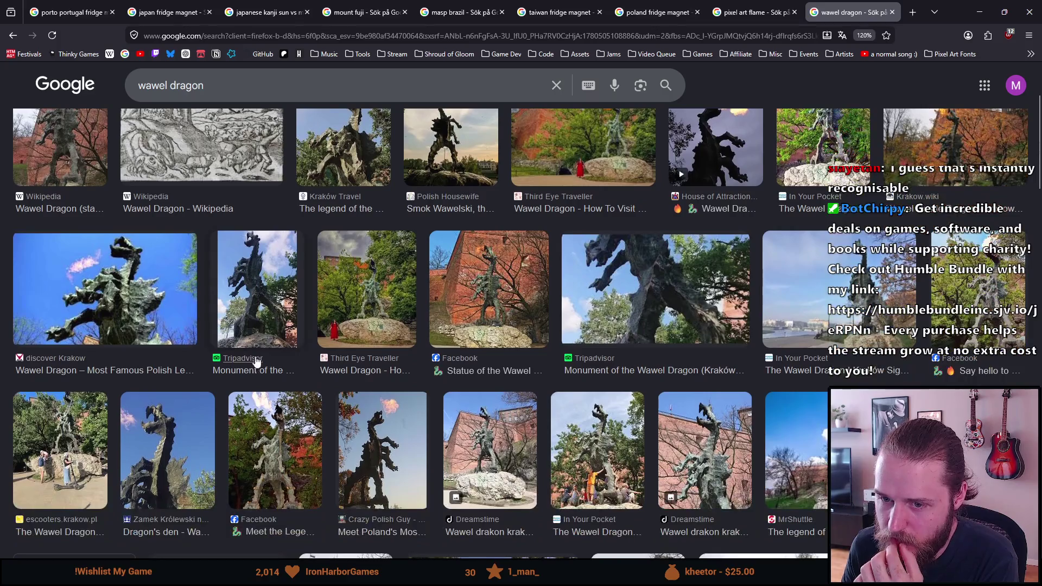
left_click(173, 422)
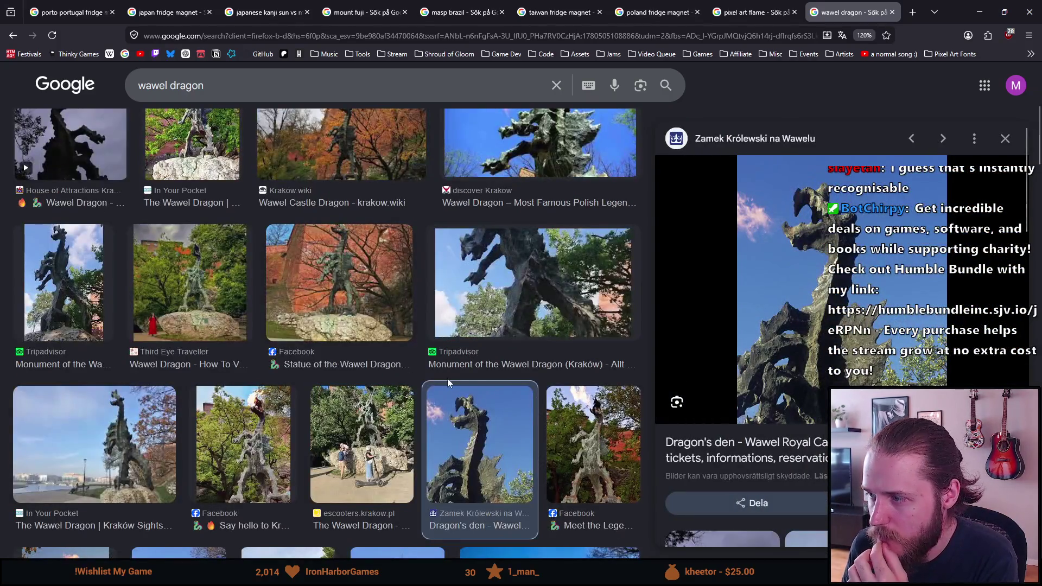
scroll(511, 318, "down", 5)
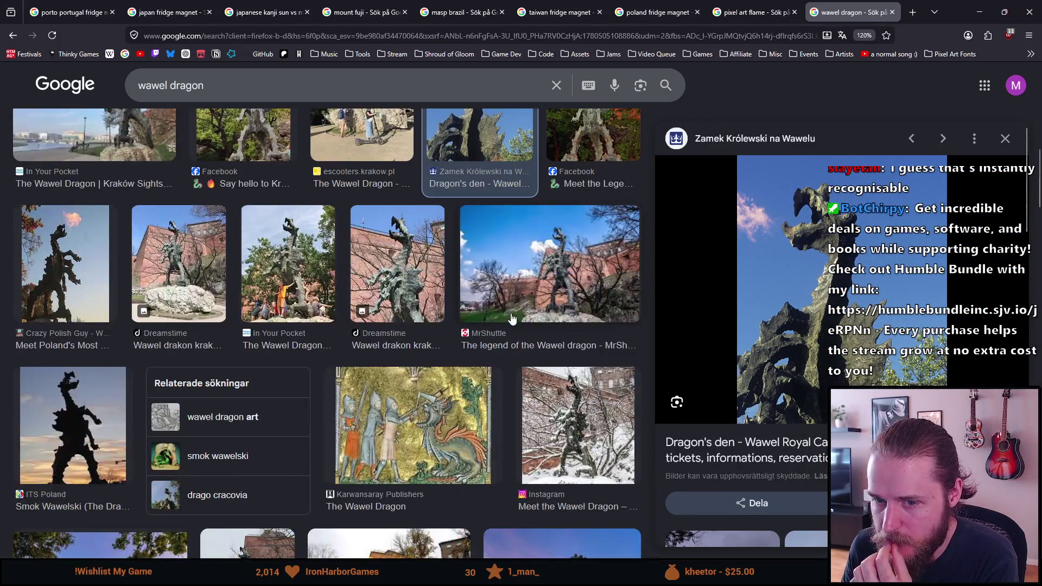
left_click(49, 420)
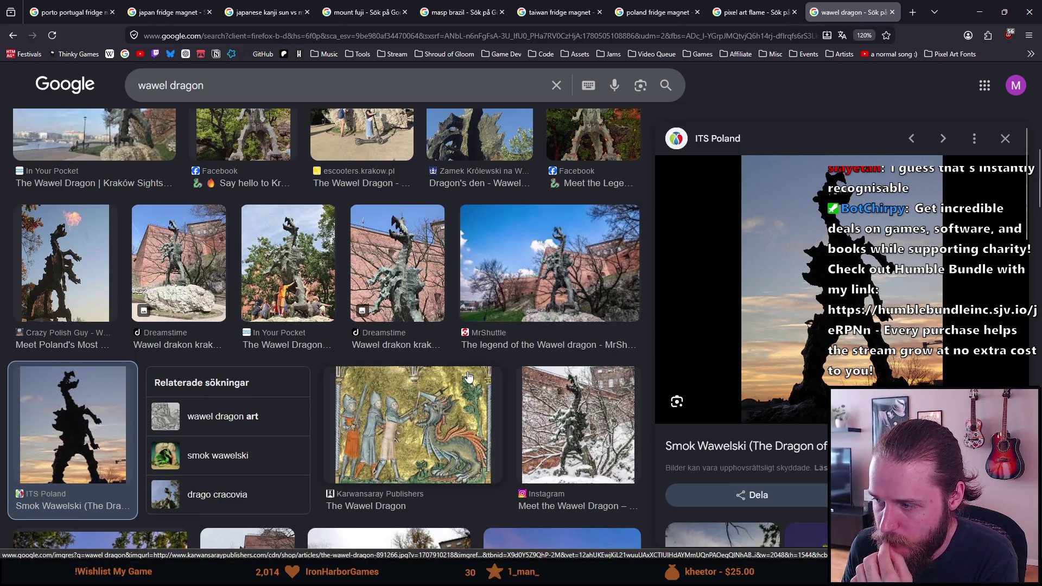
scroll(469, 376, "down", 4)
scroll(468, 376, "down", 5)
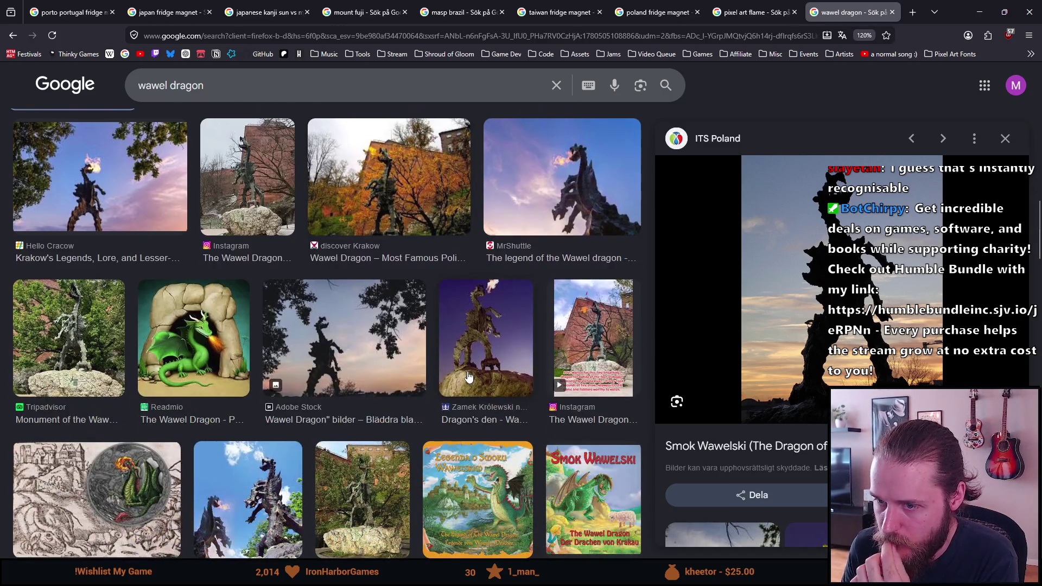
scroll(461, 369, "up", 10)
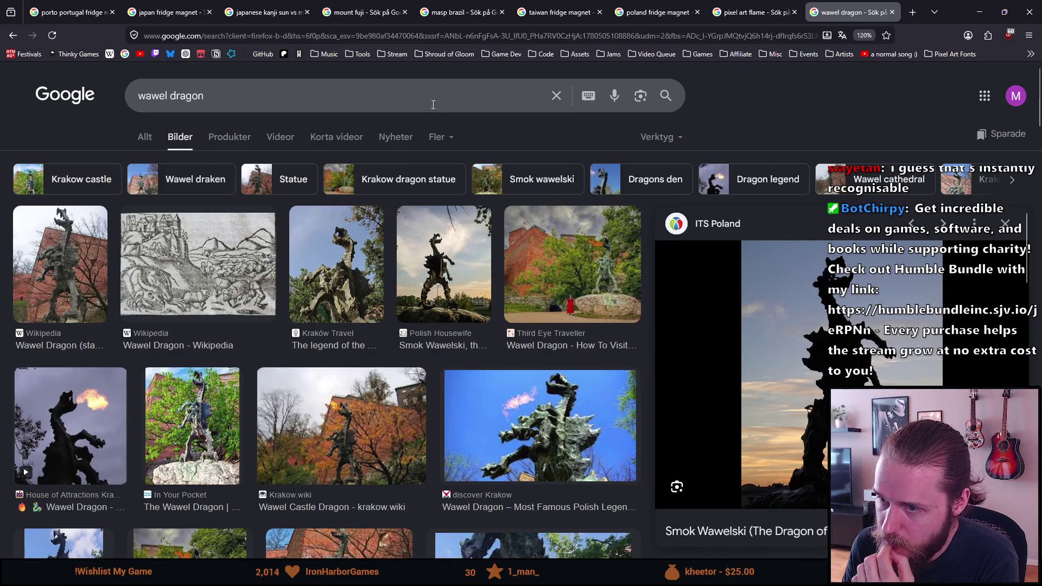
mouse_move(678, 5)
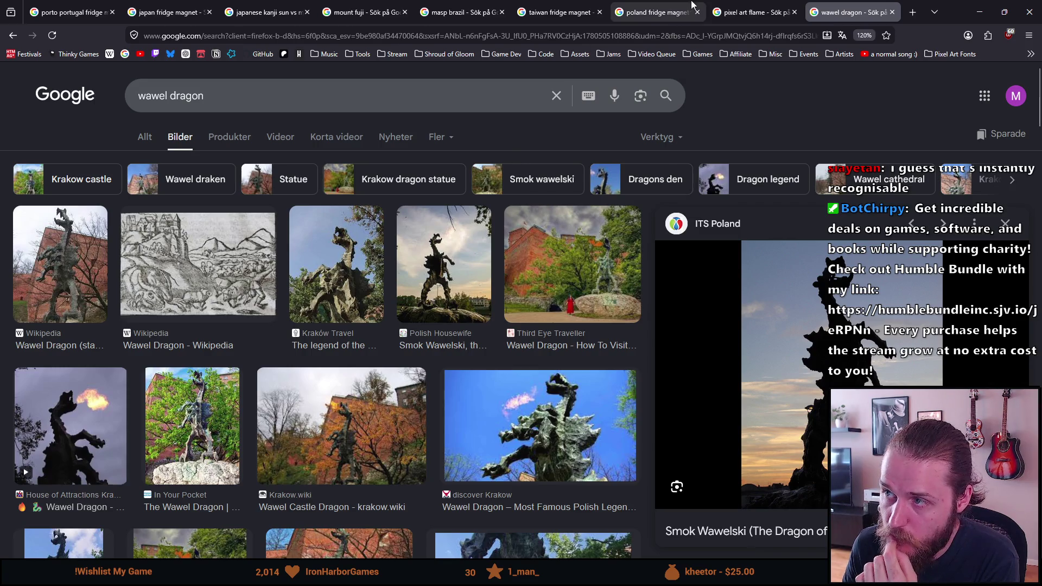
Step: From the Poland magnet tab, search Google for 'wawel dragon fridge magnet'
left_click(669, 8)
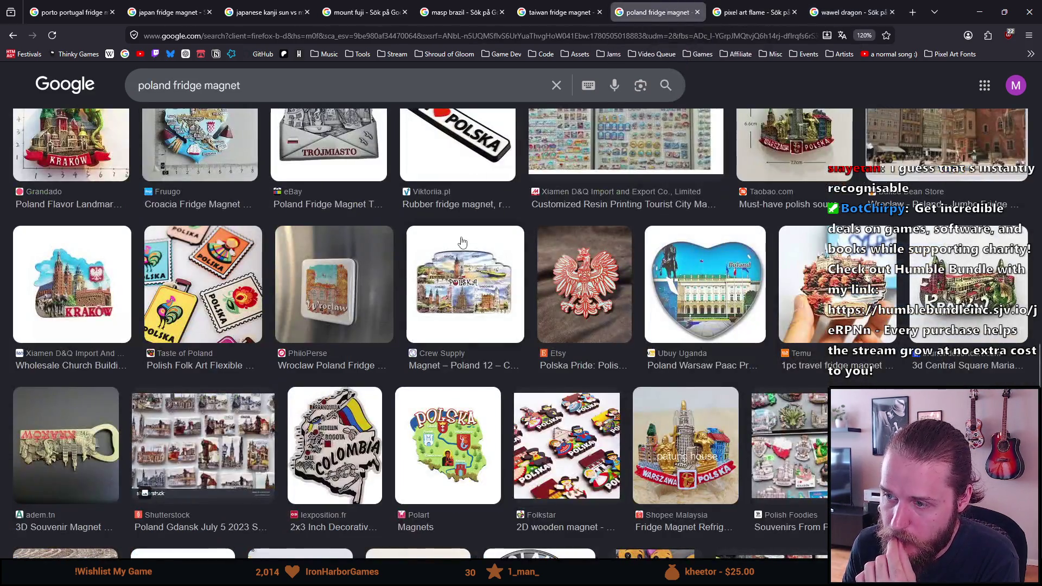
scroll(462, 242, "down", 5)
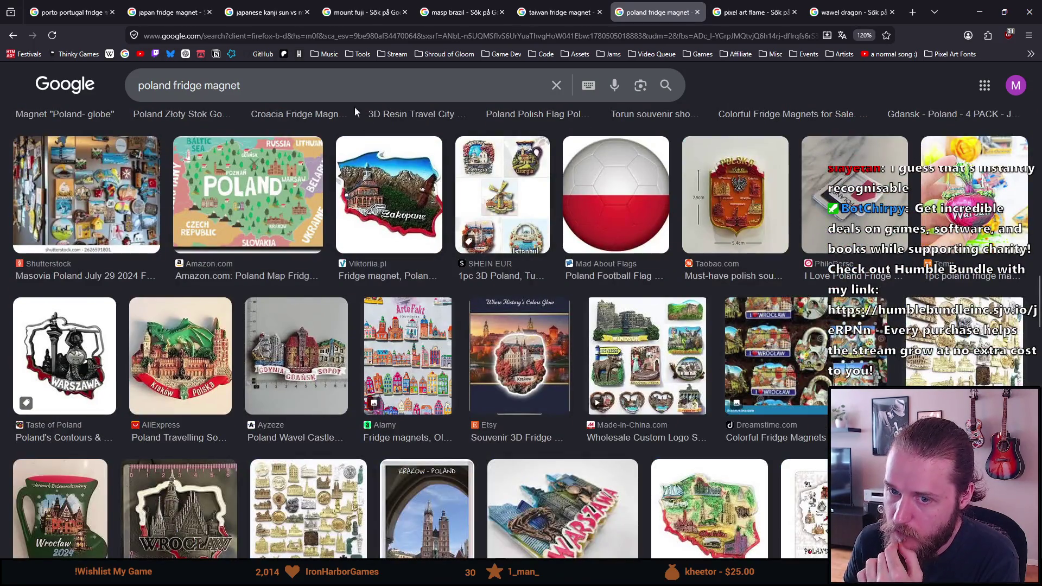
left_click(275, 36)
type("waweö")
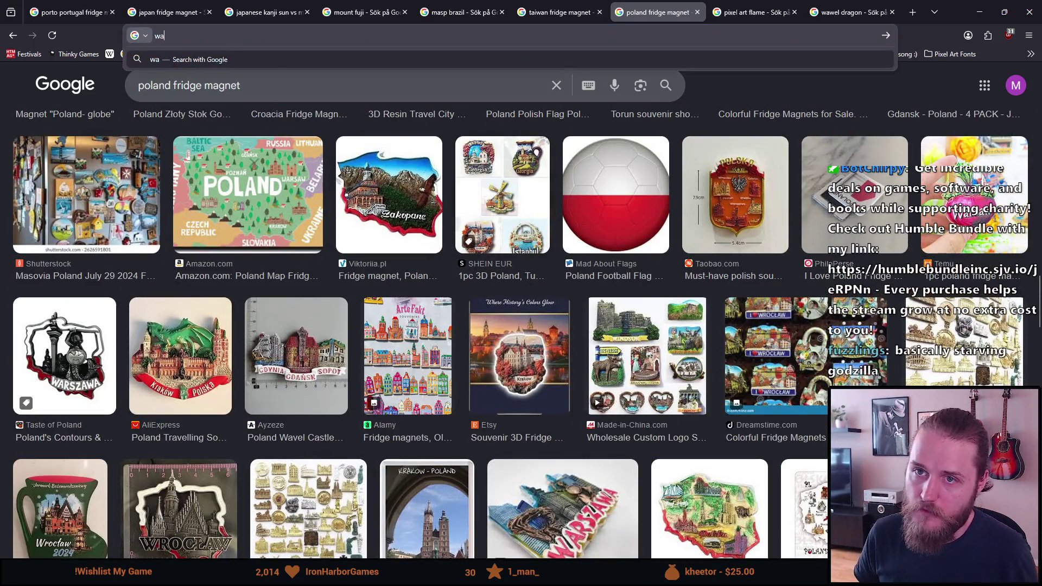
key("BackSpace")
type("lö")
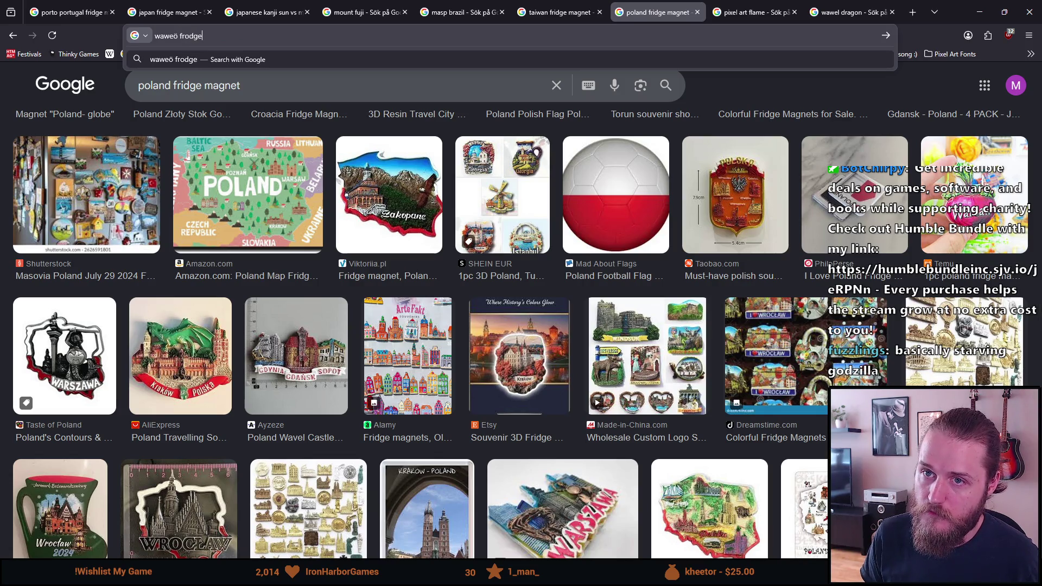
key("BackSpace")
type("dragon fridge magnet")
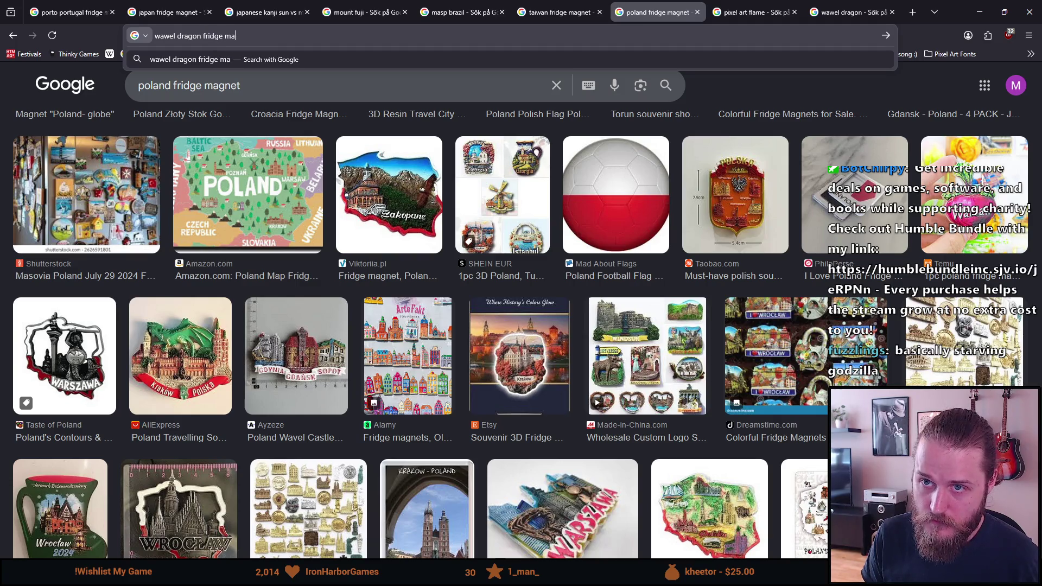
key("Return")
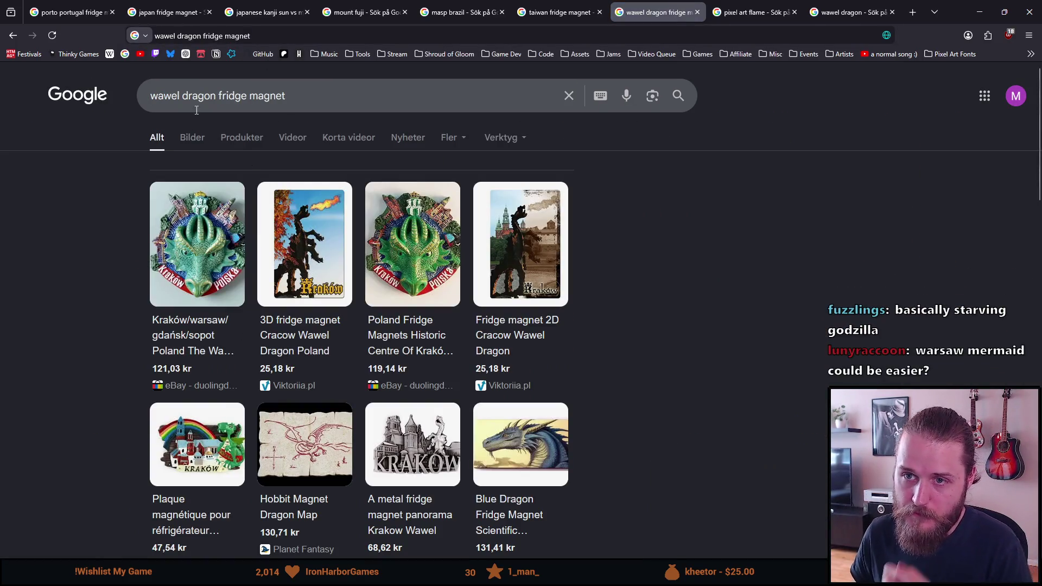
Step: Browse the Wawel dragon magnet images, then return to the dragon statue tab and Aseprite
left_click(184, 137)
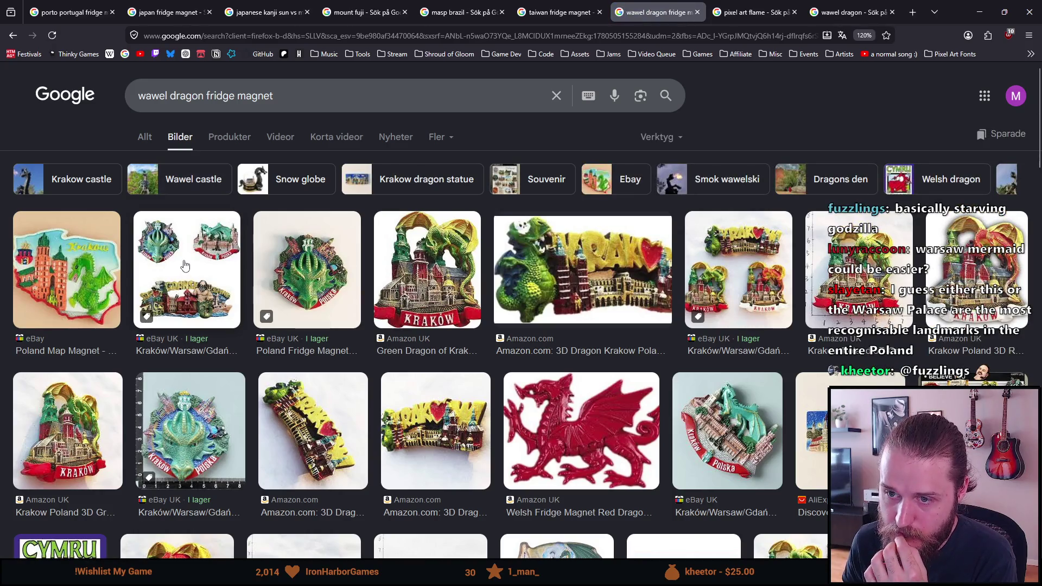
scroll(185, 265, "down", 3)
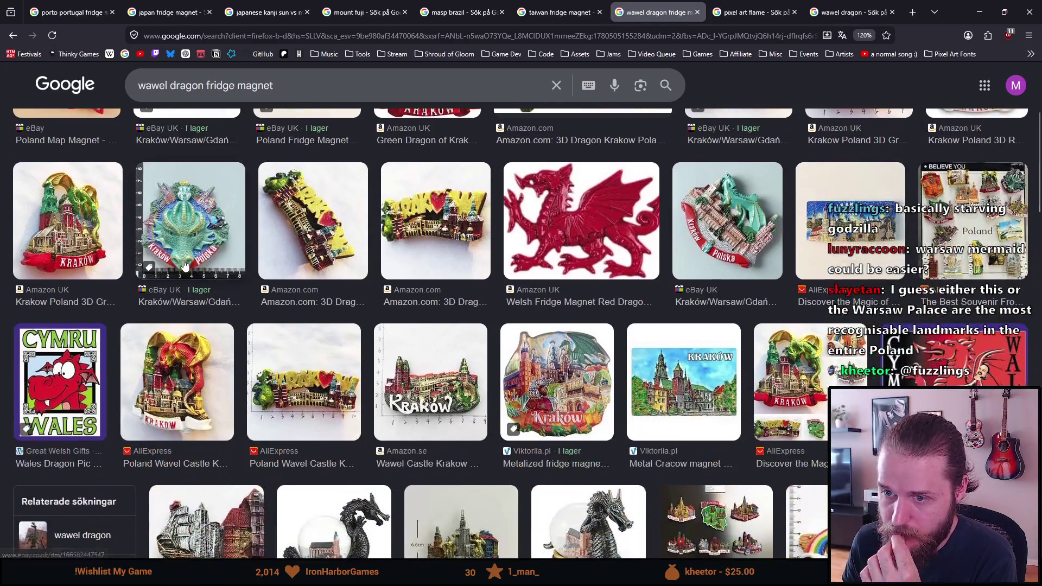
scroll(184, 265, "down", 5)
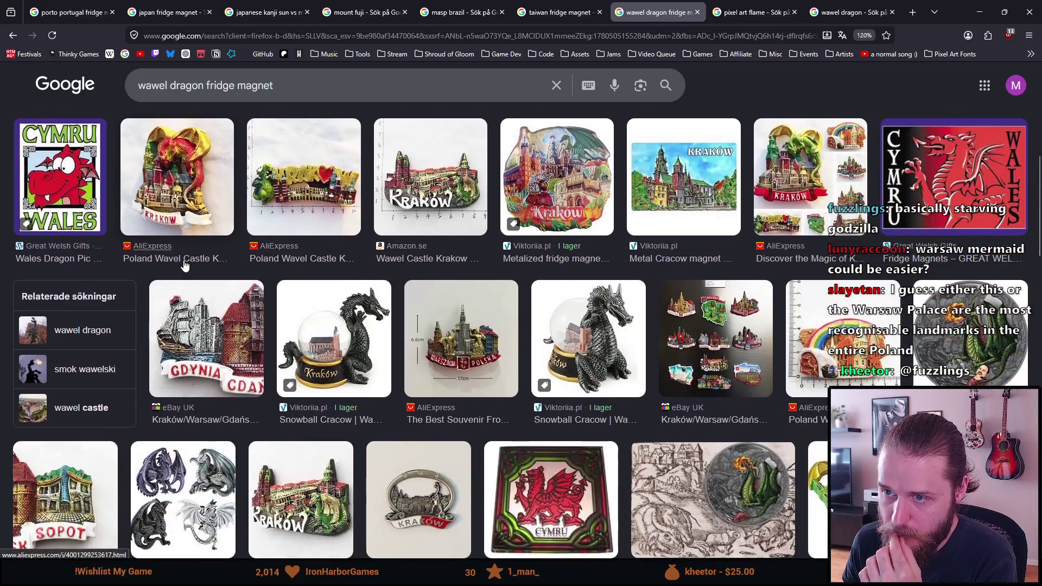
scroll(185, 264, "down", 3)
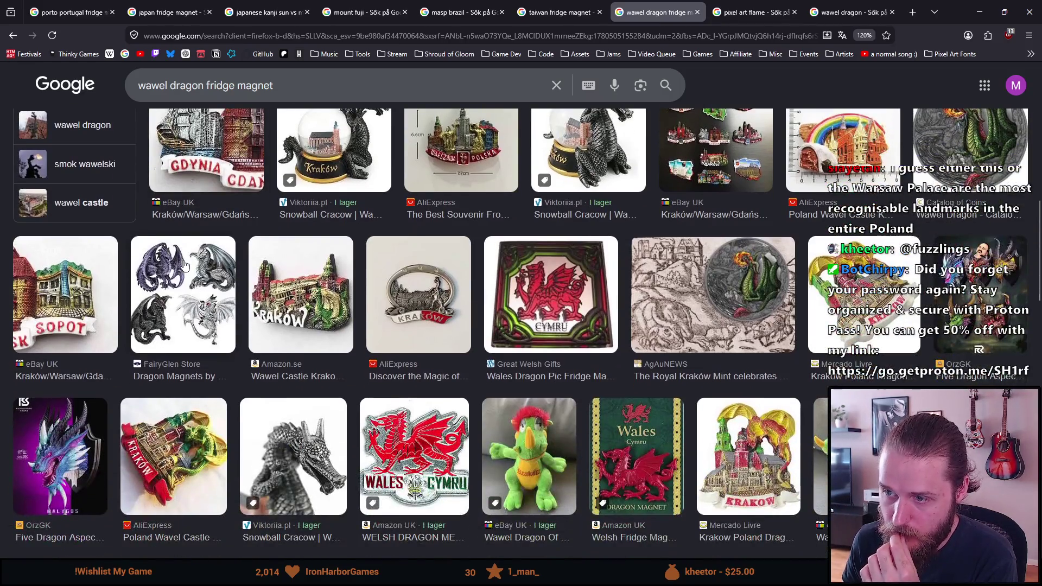
scroll(184, 265, "down", 1)
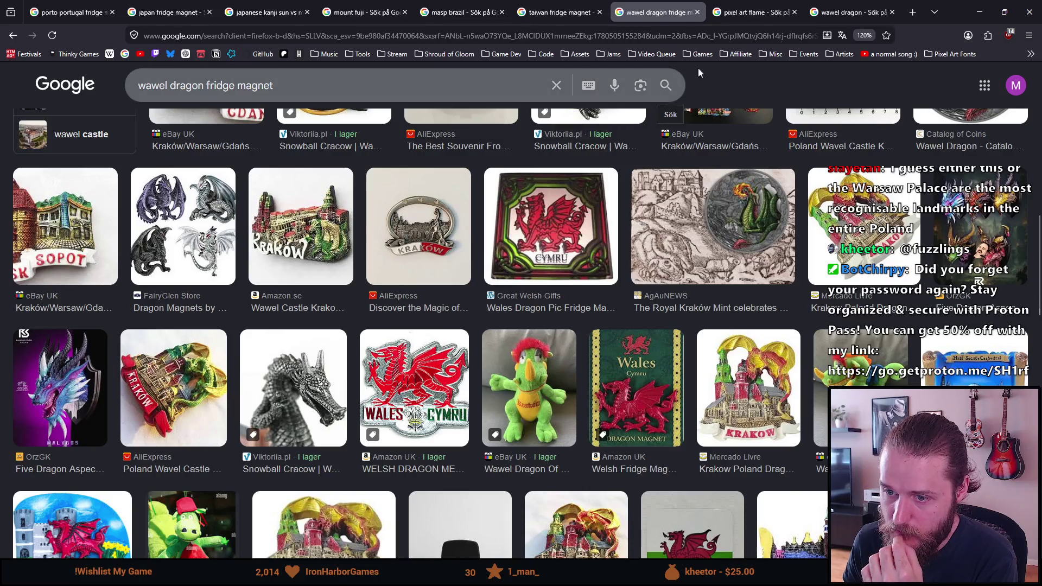
left_click(826, 4)
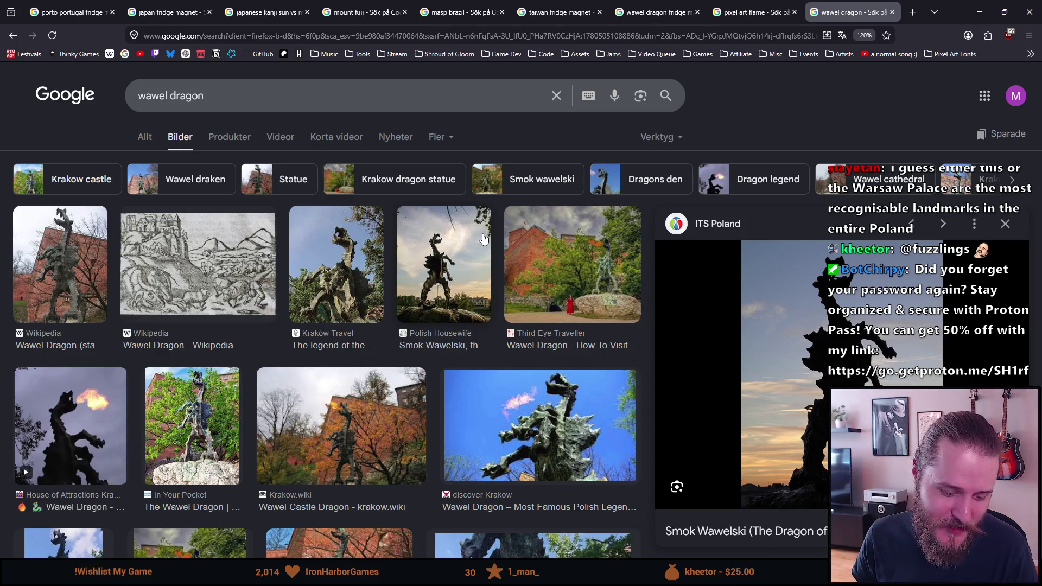
key("alt+Tab")
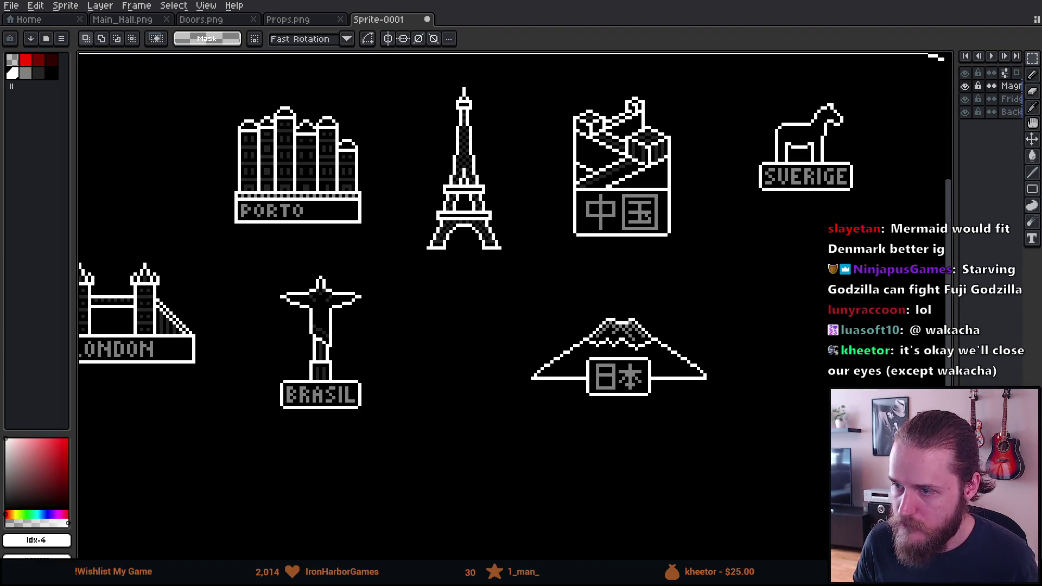
Step: Scroll through the Warsaw Palace of Culture and Science reference photos
key("alt+Tab")
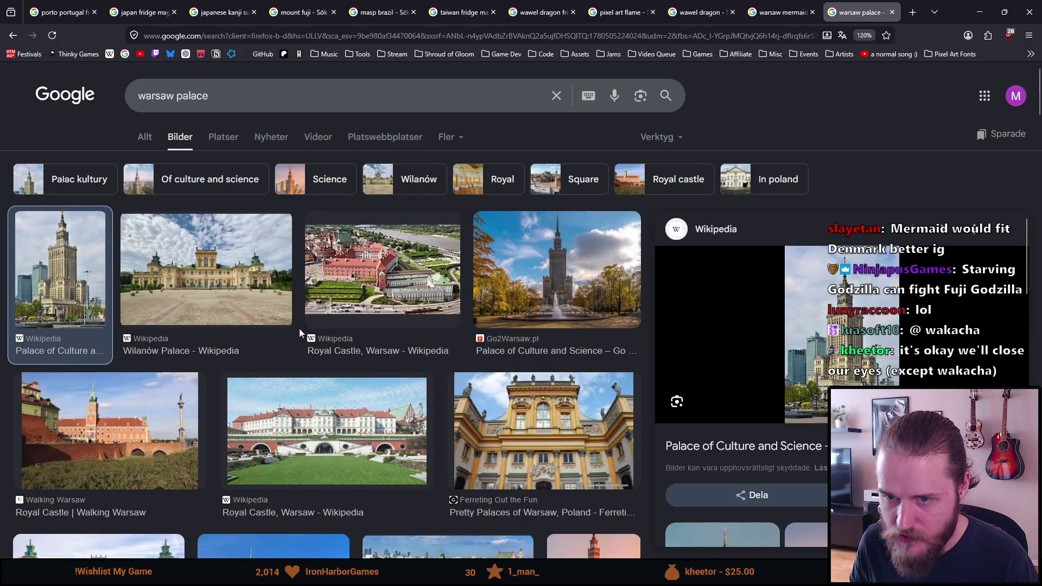
scroll(266, 364, "down", 2)
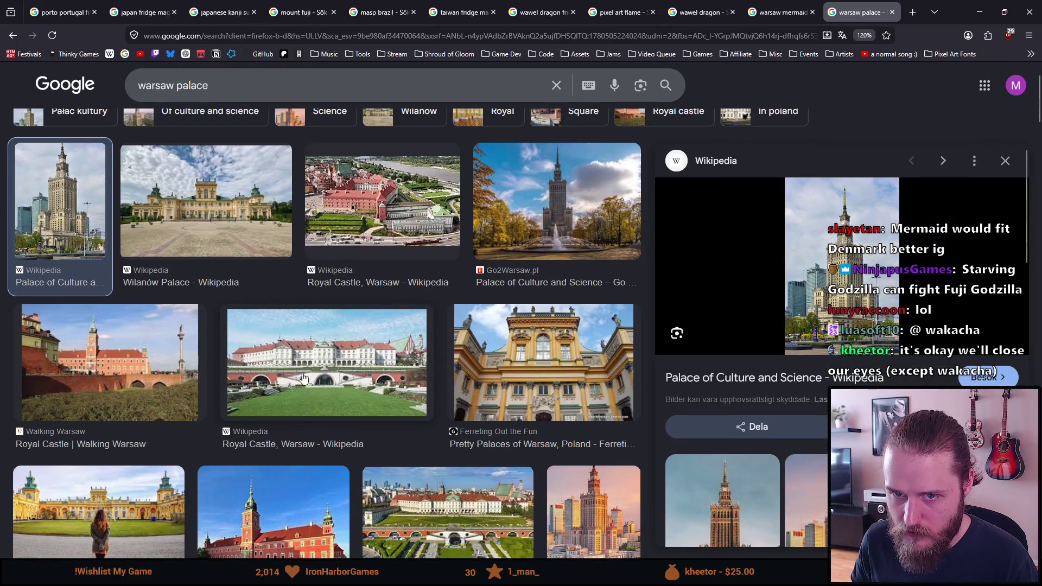
scroll(290, 342, "up", 2)
scroll(435, 371, "down", 2)
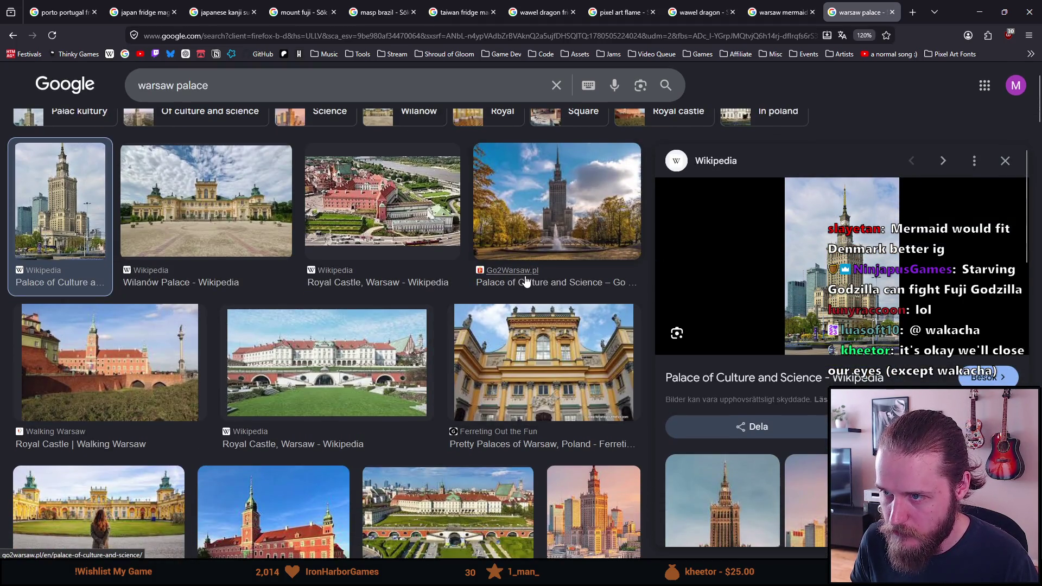
scroll(355, 287, "up", 2)
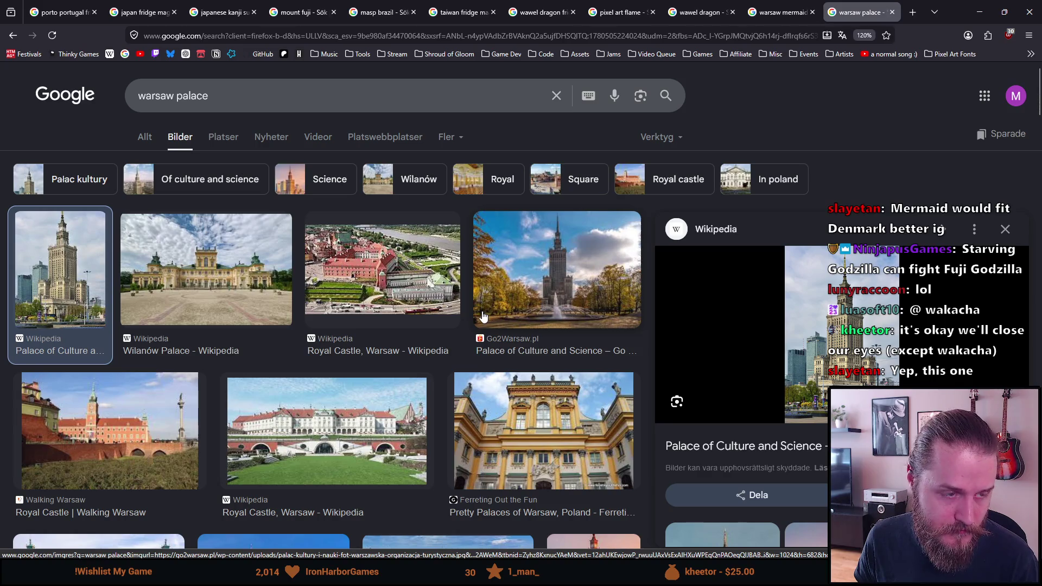
Step: Back in Aseprite, zoom and frame the blank area beside the 日本 sign for the new icon
key("alt+Tab")
left_click_drag(506, 414, 284, 421)
scroll(571, 427, "up", 1)
left_click_drag(600, 360, 423, 283)
scroll(459, 290, "up", 1)
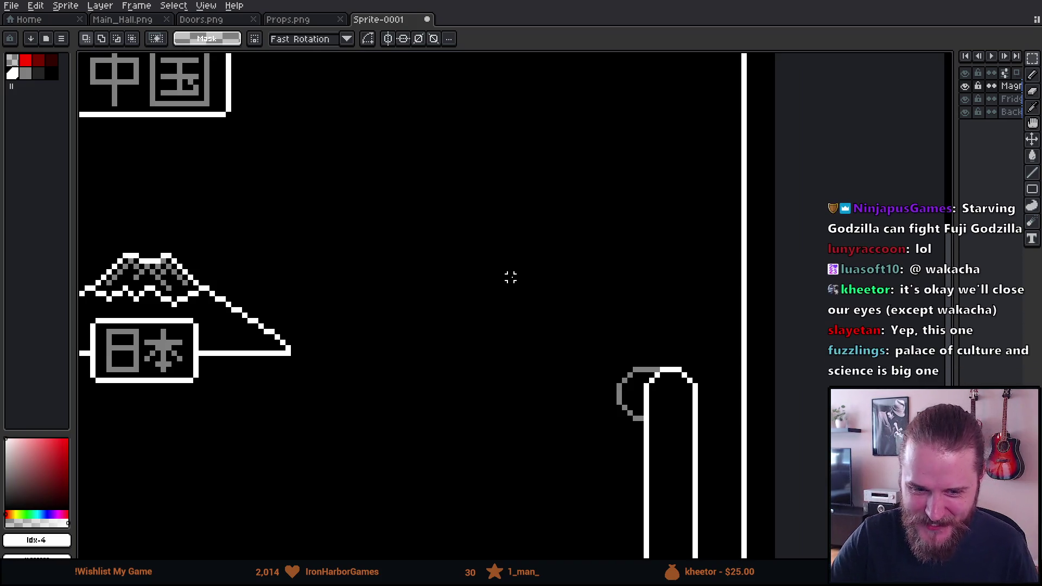
left_click_drag(510, 277, 463, 337)
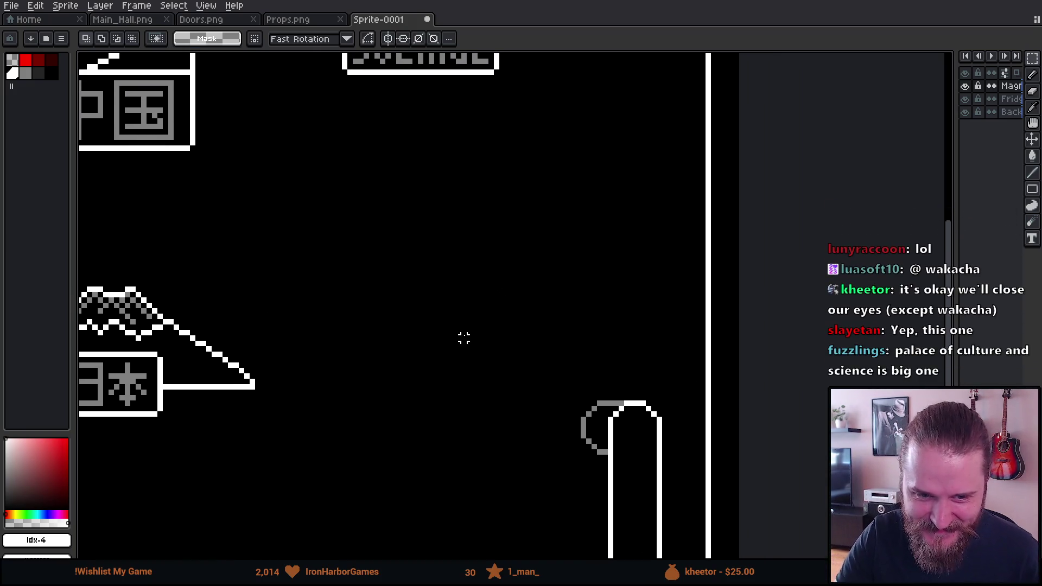
Step: Take the Pencil with white, undo the stray white dot, and enable vertical symmetry
key("b")
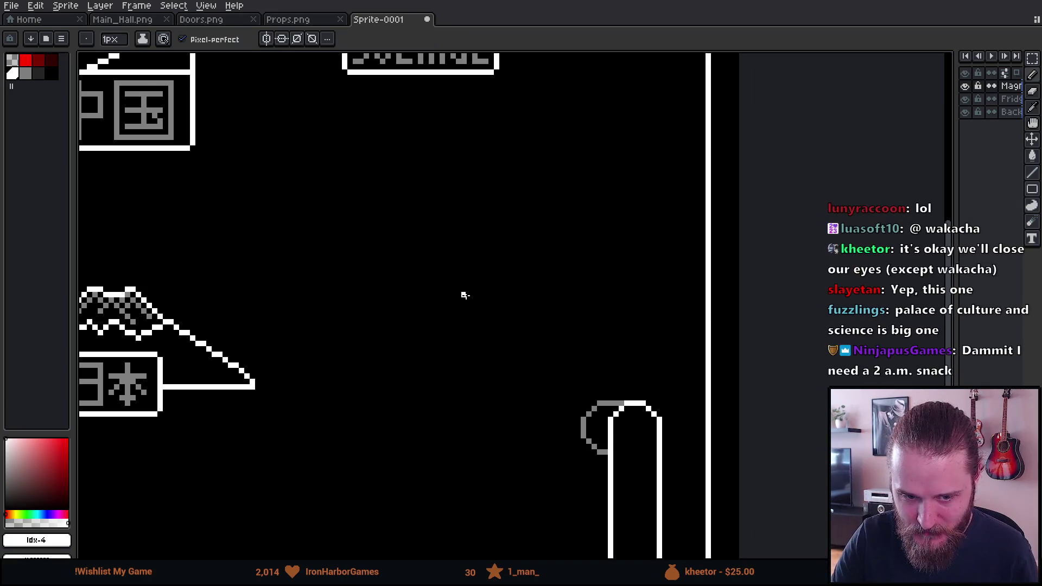
scroll(465, 283, "up", 2)
left_click(443, 89, "alt")
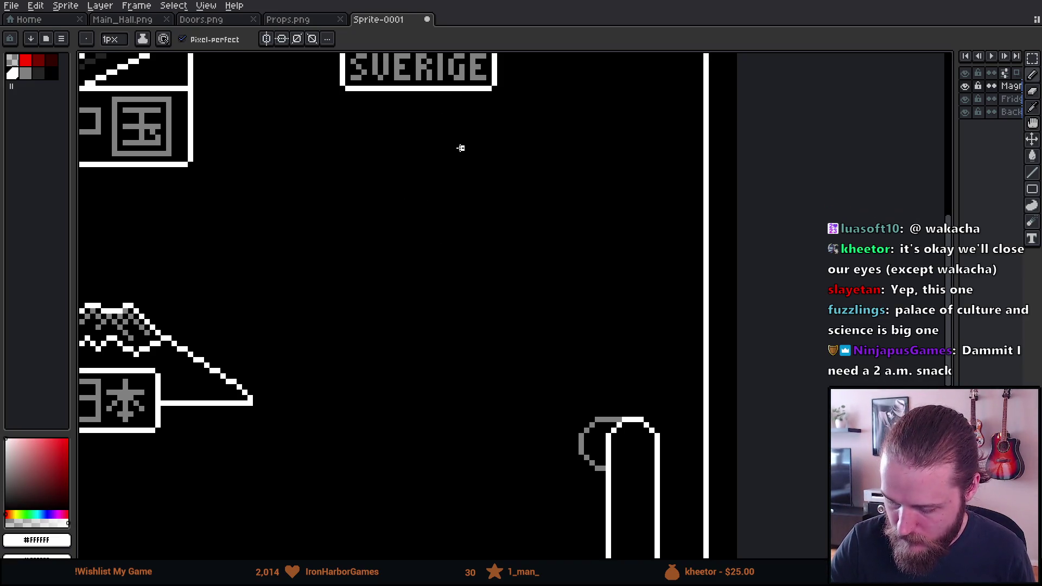
key("ctrl+z")
left_click(266, 39)
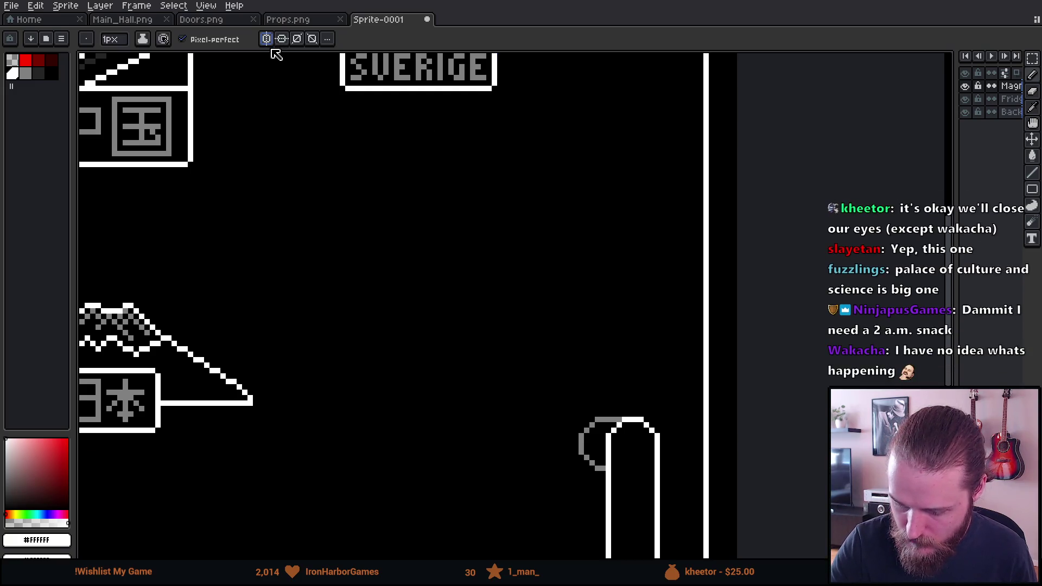
Step: Frame the area near the 日本 and BRASIL signs and nudge the symmetry axis right
left_click_drag(408, 234, 642, 221)
mouse_move(260, 370)
left_mouse_down()
mouse_move(644, 174)
mouse_move(664, 85)
left_mouse_up()
mouse_move(662, 169)
left_mouse_down()
mouse_move(726, 300)
mouse_move(685, 300)
left_mouse_up()
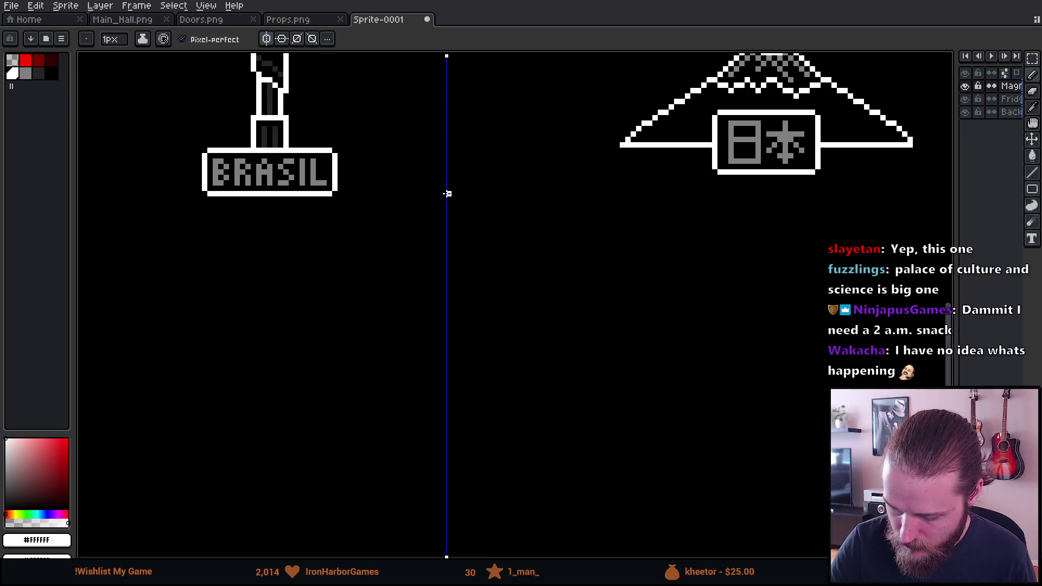
left_click_drag(448, 57, 449, 57)
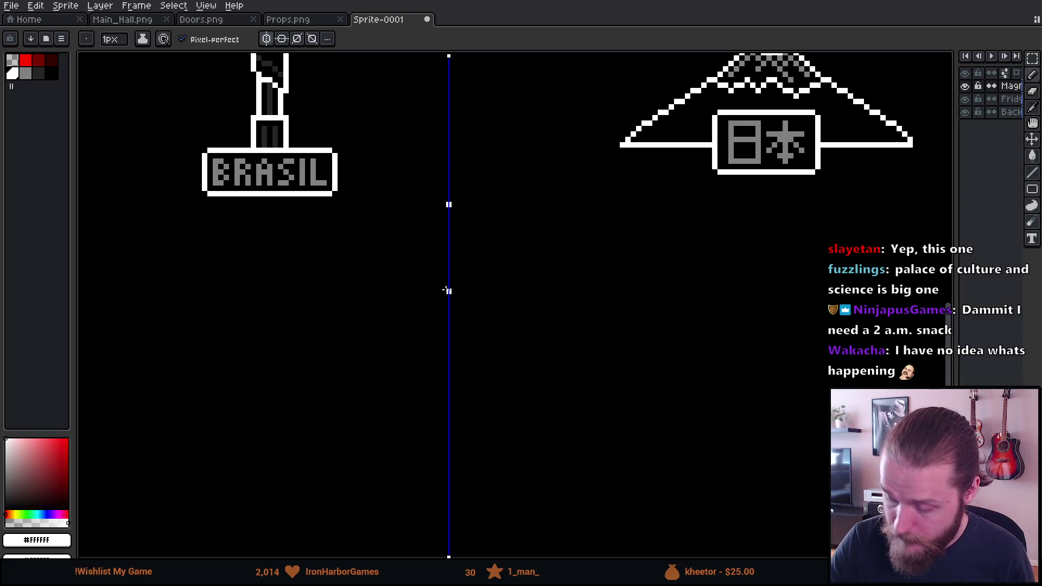
Step: Draw the tower's central spire, mirrored prongs, joining tier line and upturned ledge
left_click(448, 291, "shift")
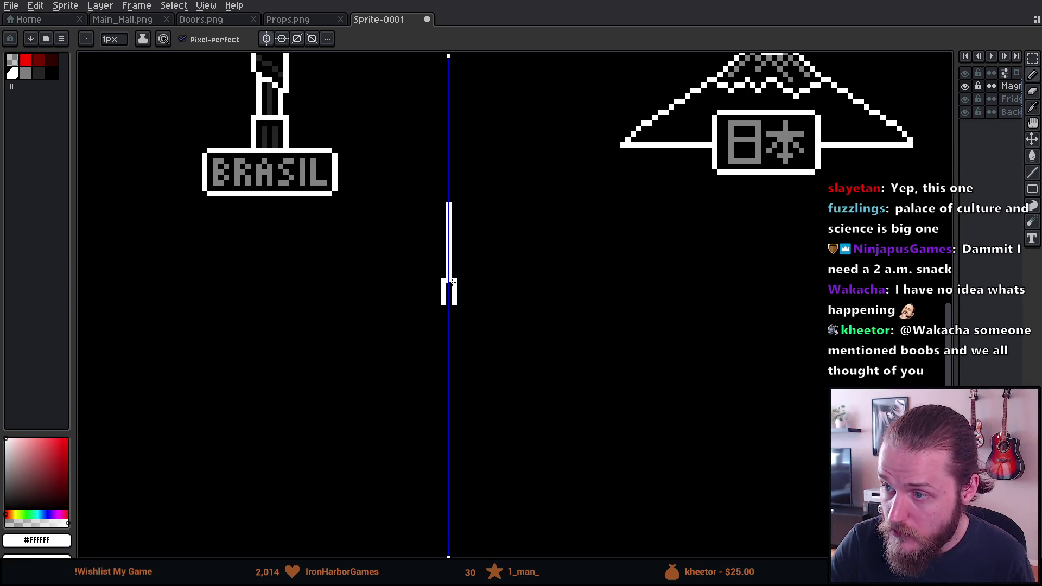
key("ctrl+z")
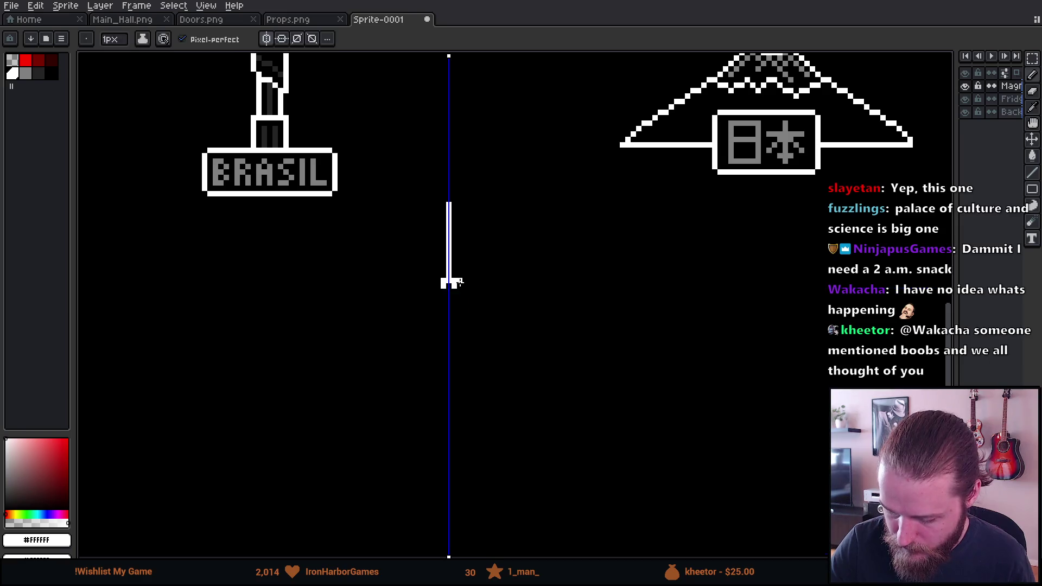
left_click_drag(459, 281, 461, 299)
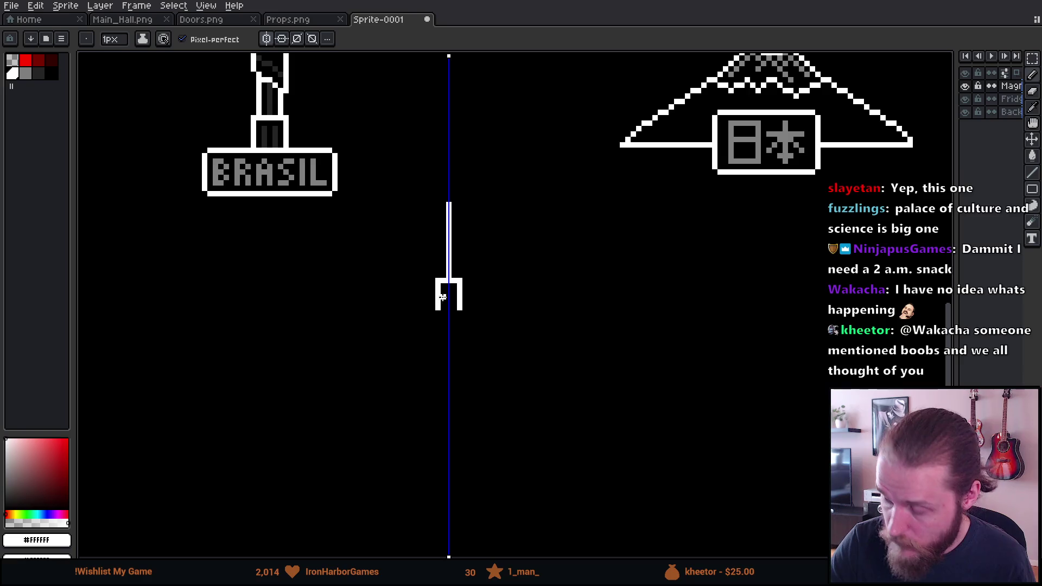
mouse_move(432, 308)
left_mouse_down()
mouse_move(448, 307)
mouse_move(422, 308)
mouse_move(427, 331)
mouse_move(452, 320)
mouse_move(455, 294)
mouse_move(486, 278)
mouse_move(484, 287)
left_mouse_up()
key("ctrl+z")
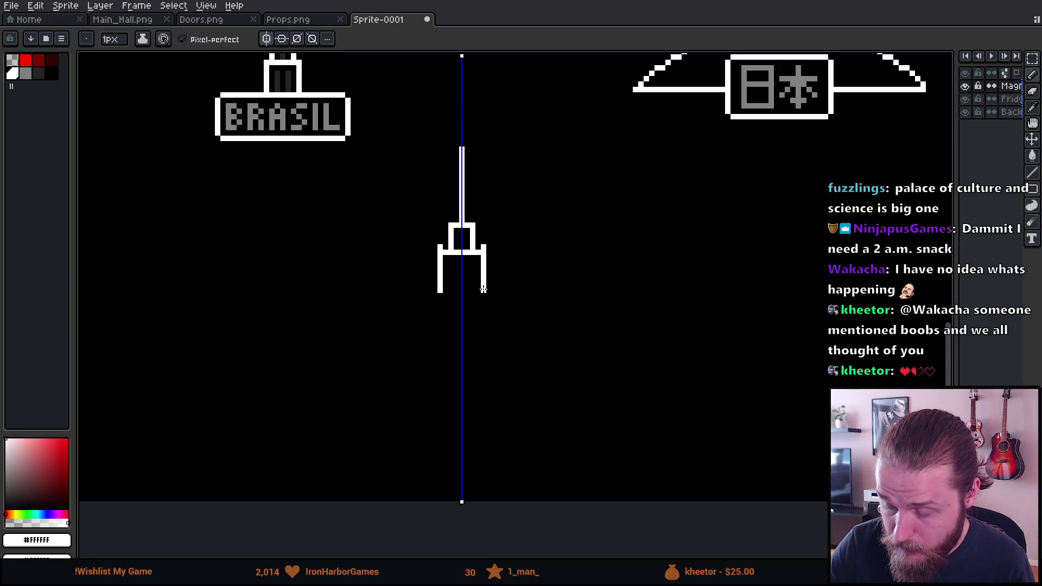
left_click_drag(492, 300, 493, 300)
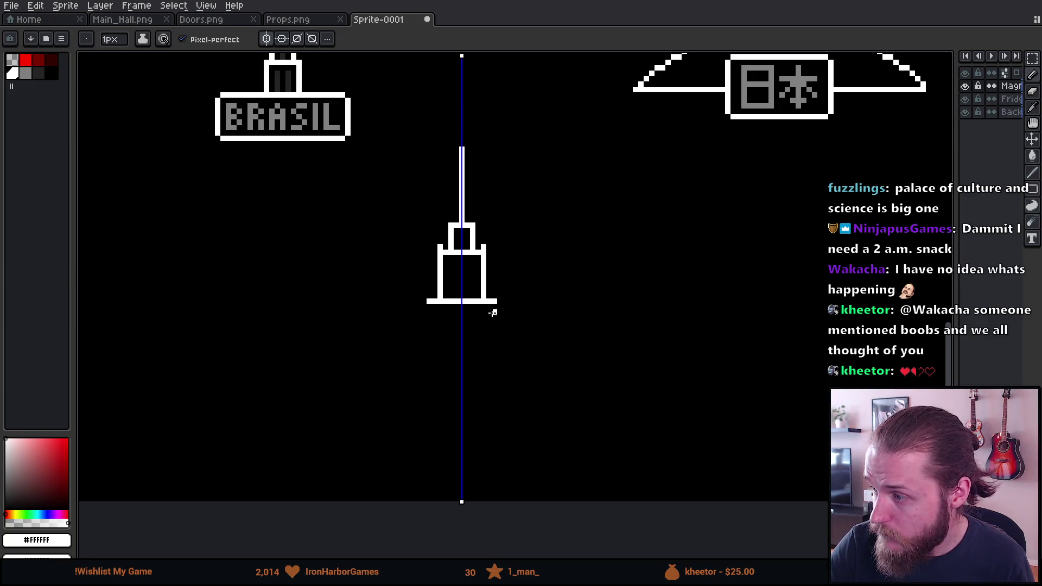
left_click_drag(498, 301, 500, 296)
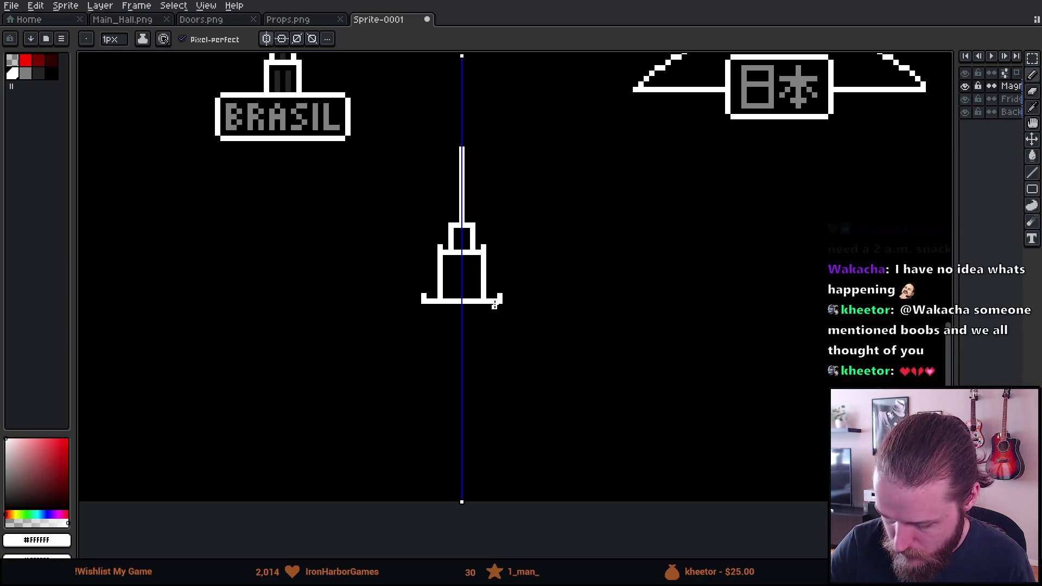
Step: Touch up the ledge, extend the tower walls down, and draw two rectangular block feet
key("e")
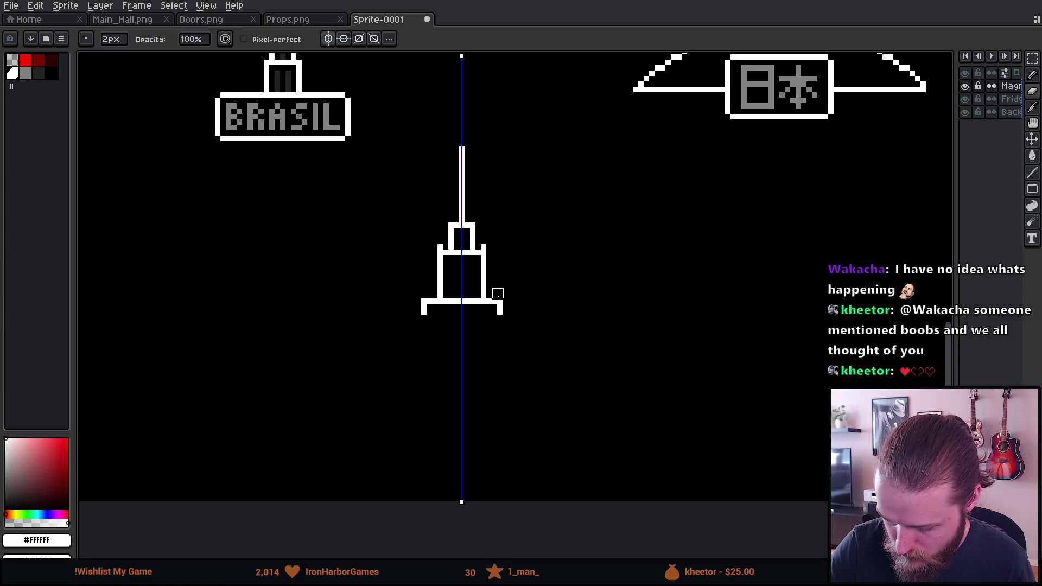
key("b")
left_click(495, 296)
left_click_drag(504, 327, 504, 288)
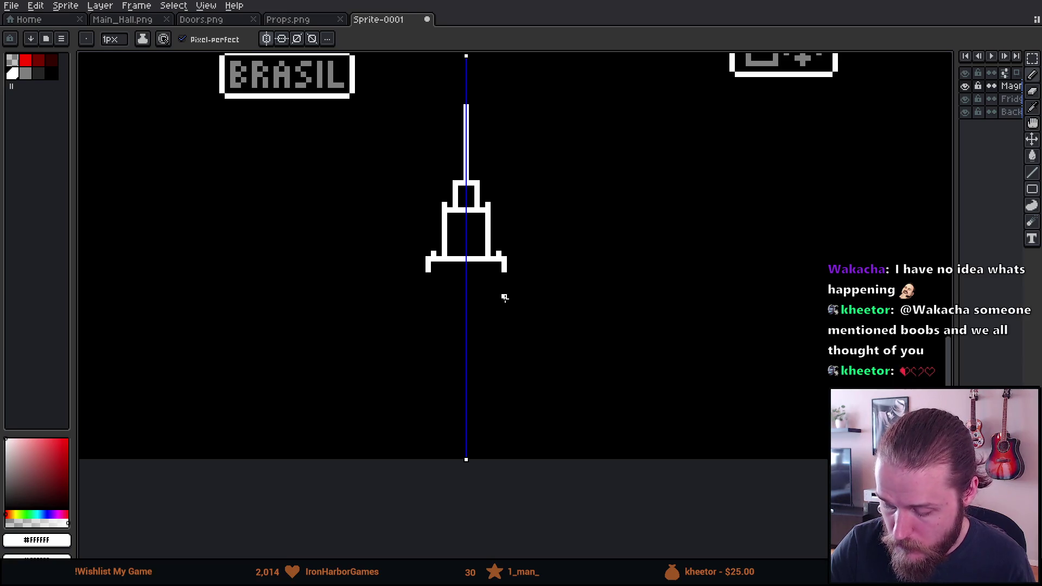
mouse_move(504, 275)
left_mouse_down()
mouse_move(505, 368)
mouse_move(502, 309)
mouse_move(517, 312)
left_mouse_up()
left_click(486, 310)
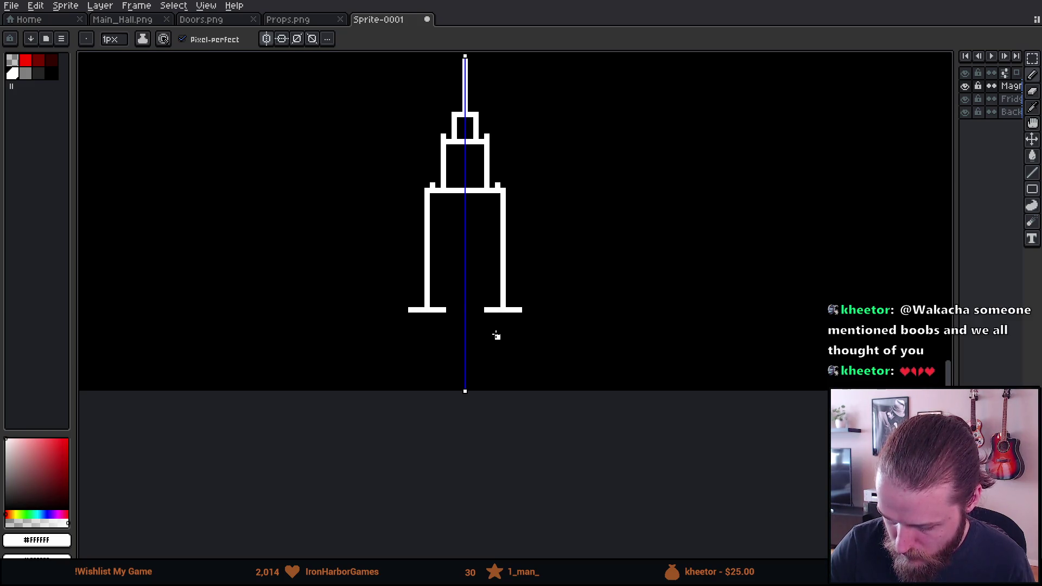
left_click_drag(491, 347, 487, 353)
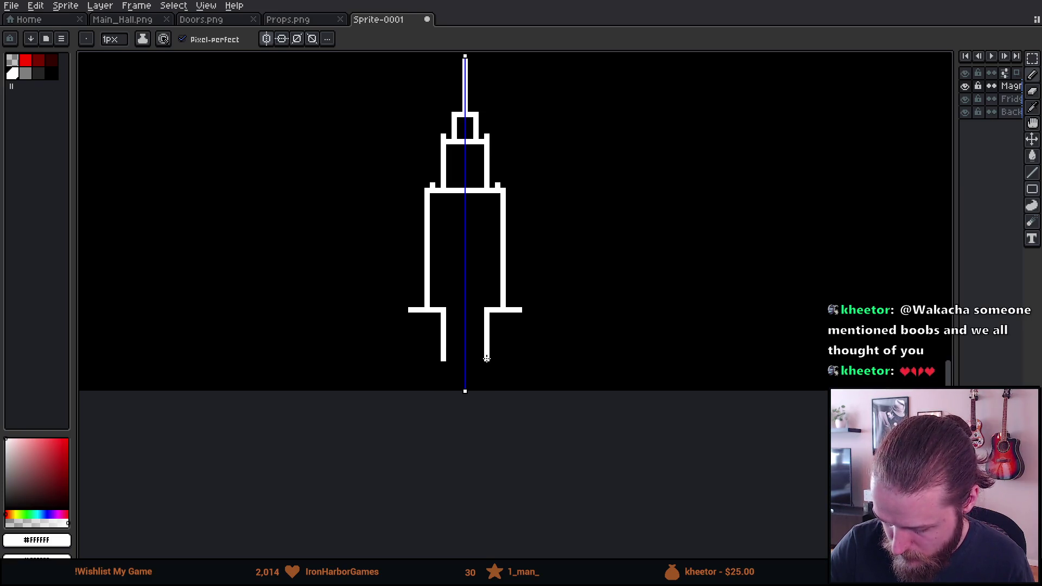
left_click_drag(488, 359, 519, 358)
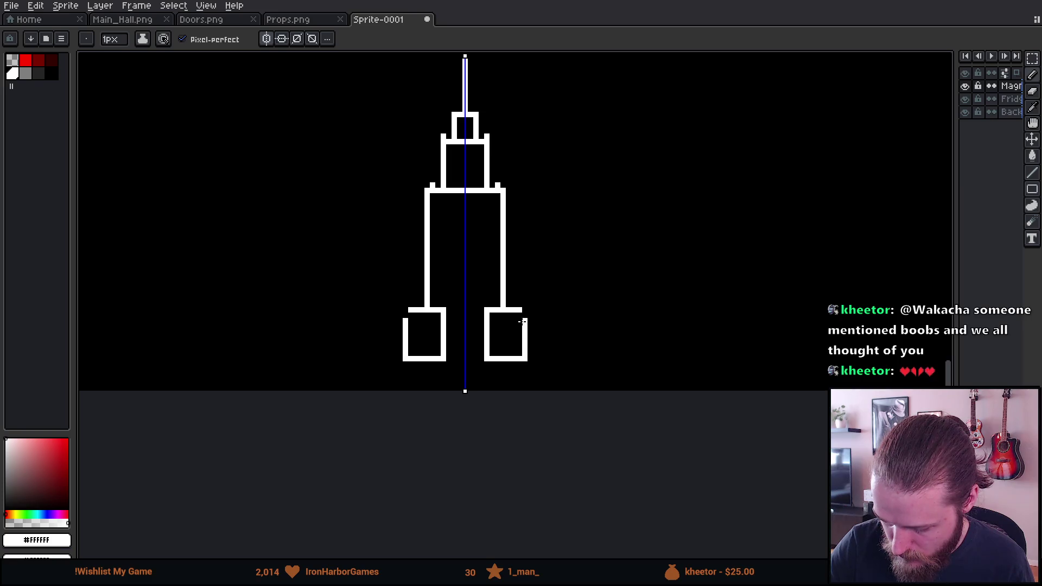
left_click_drag(520, 314, 519, 357)
Step: Erase stray pixels and draw the wide base line beneath both feet
key("e")
left_click(525, 359)
key("b")
left_click(402, 359)
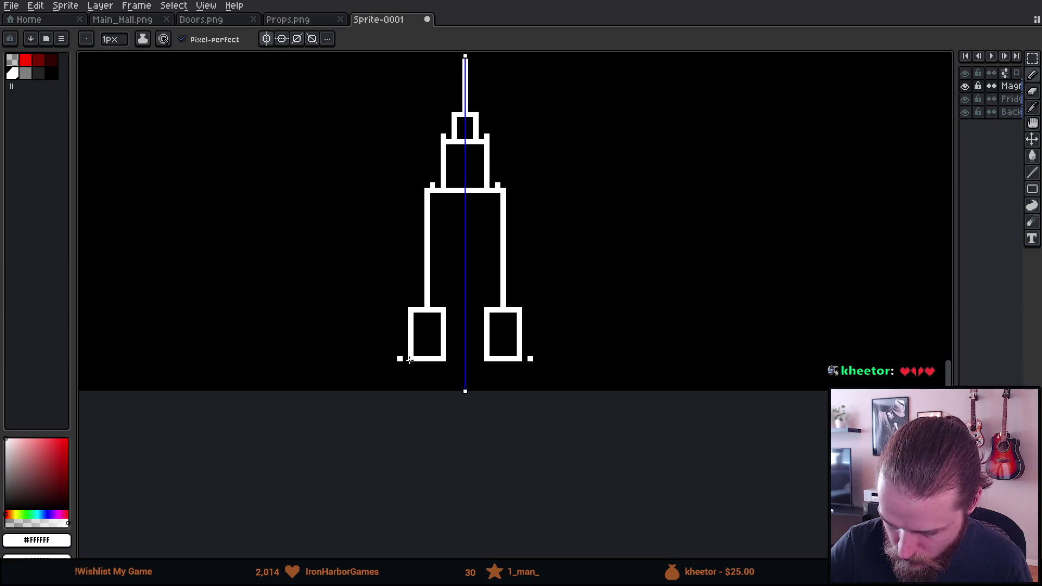
left_click(540, 359, "shift")
scroll(564, 296, "up", 5)
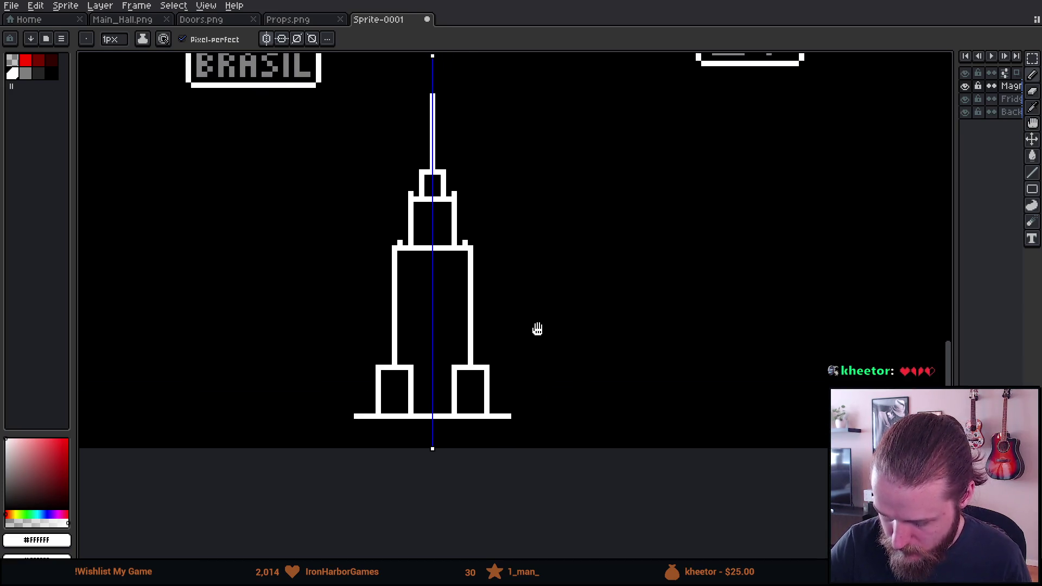
scroll(593, 333, "up", 1)
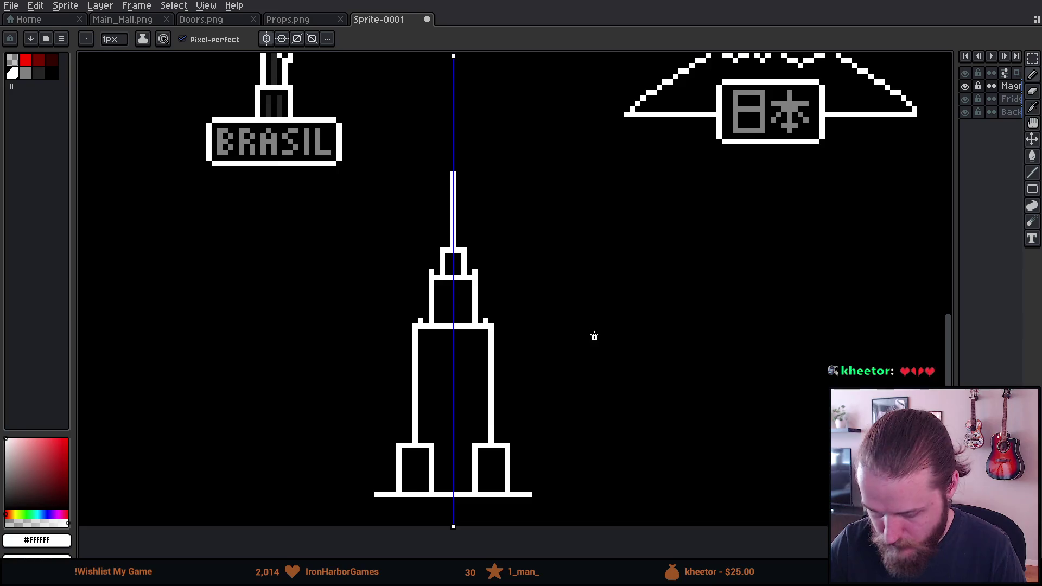
scroll(588, 325, "down", 1, "ctrl")
scroll(607, 356, "up", 1)
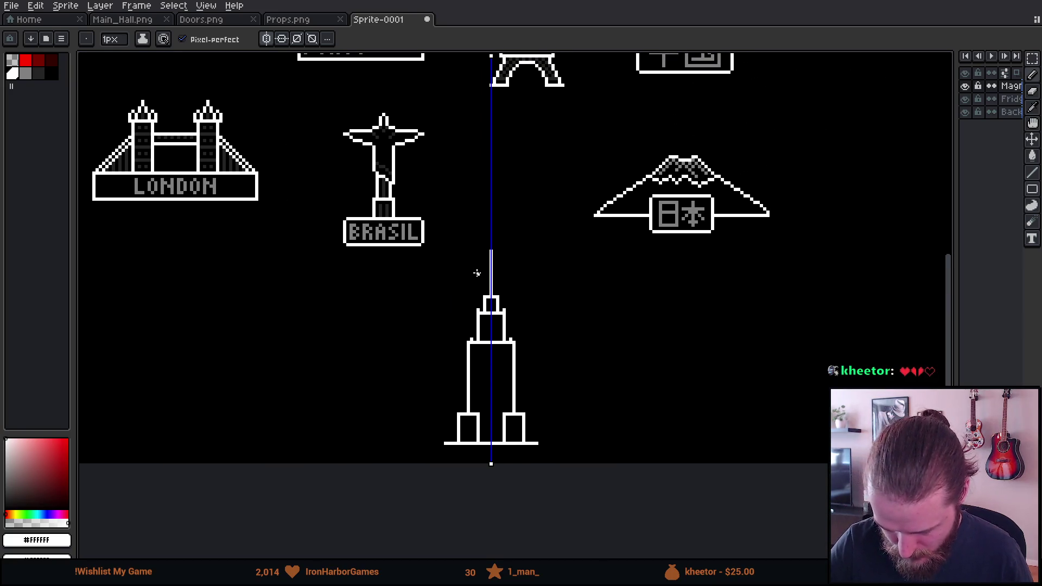
Step: Move the whole tower up toward the other magnets and deselect it
key("m")
left_click_drag(407, 227, 578, 460)
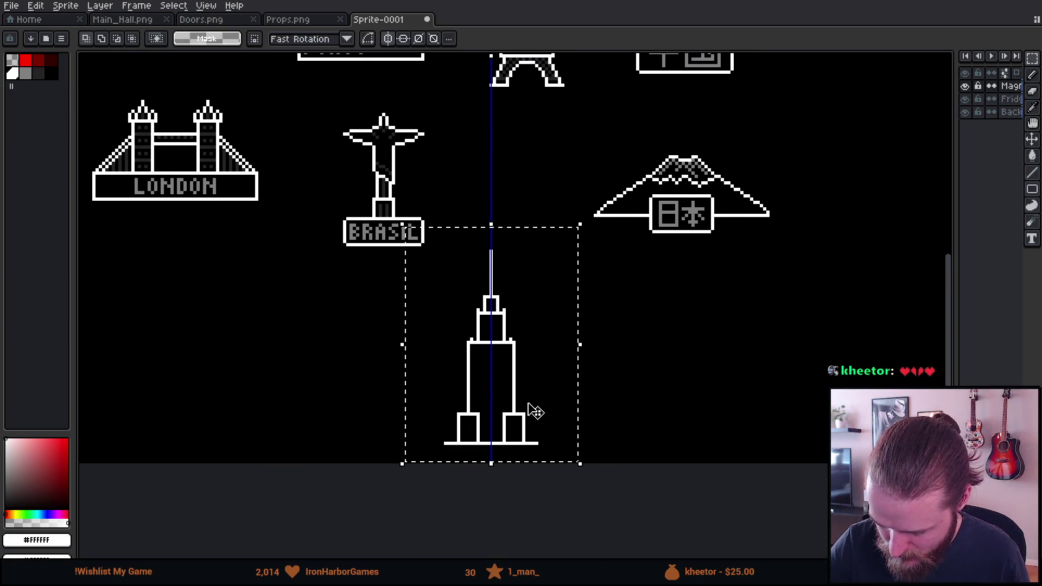
left_click_drag(366, 192, 444, 261)
mouse_move(537, 365)
left_mouse_down()
mouse_move(526, 352)
mouse_move(530, 295)
left_mouse_up()
key("Return")
key("ctrl+d")
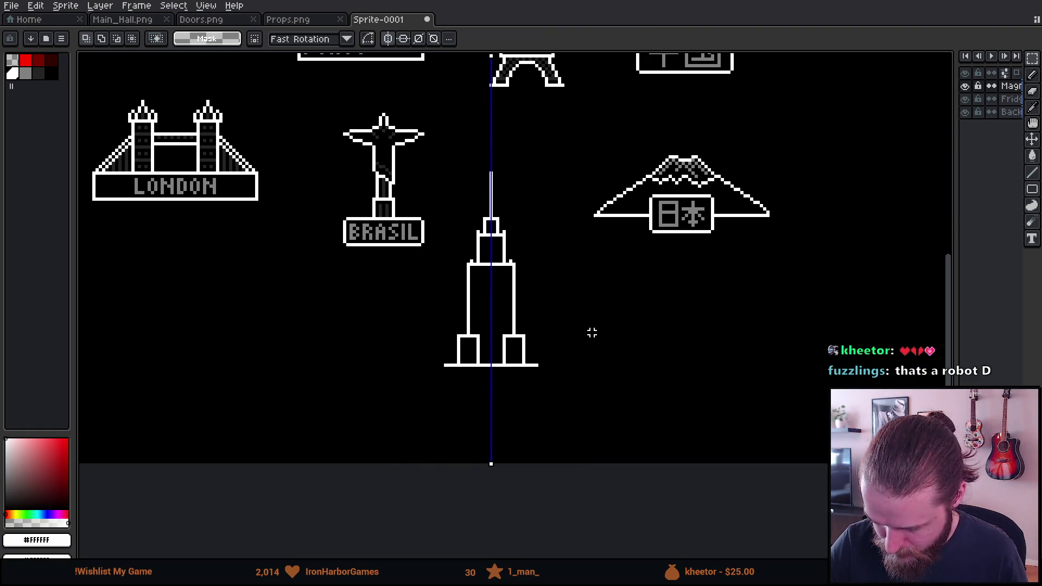
Step: Nudge the tower's right half one pixel left, undoing a misplaced top-piece move
scroll(583, 314, "up", 2)
left_click_drag(351, 105, 509, 192)
key("ctrl+d")
left_click_drag(441, 145, 485, 287)
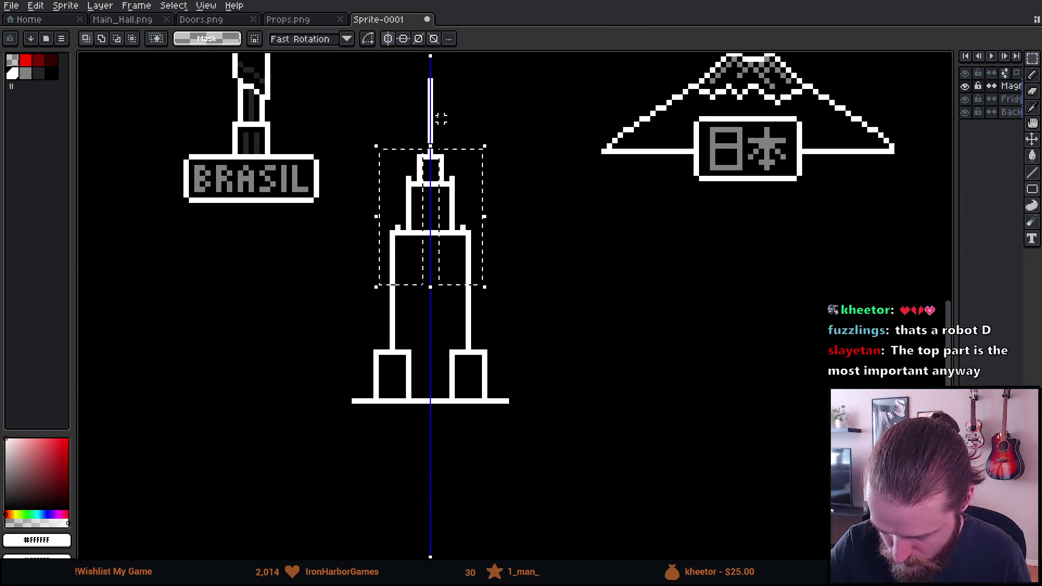
key("ctrl+d")
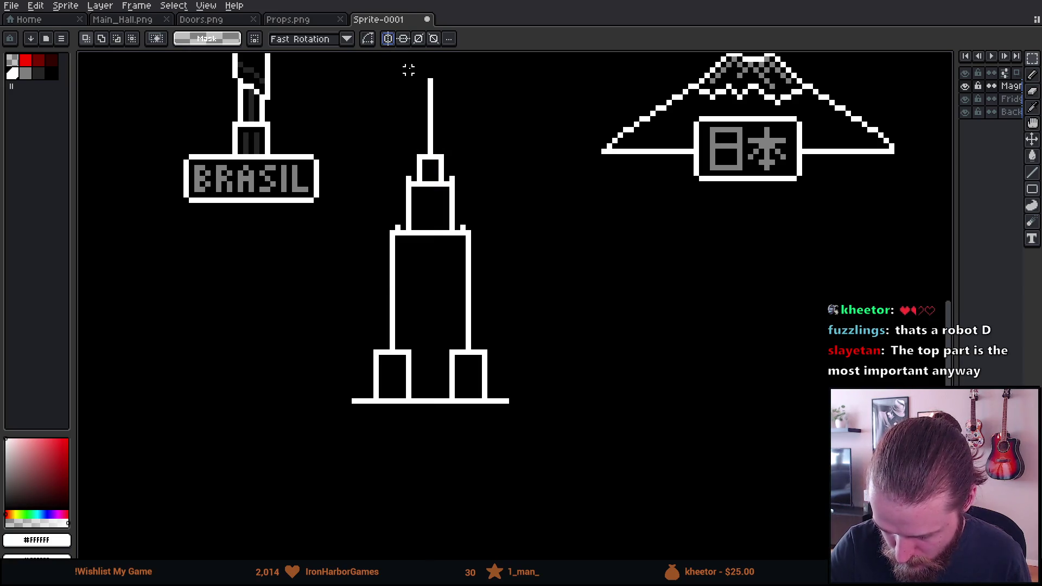
left_click_drag(441, 152, 469, 245)
key("ctrl+z")
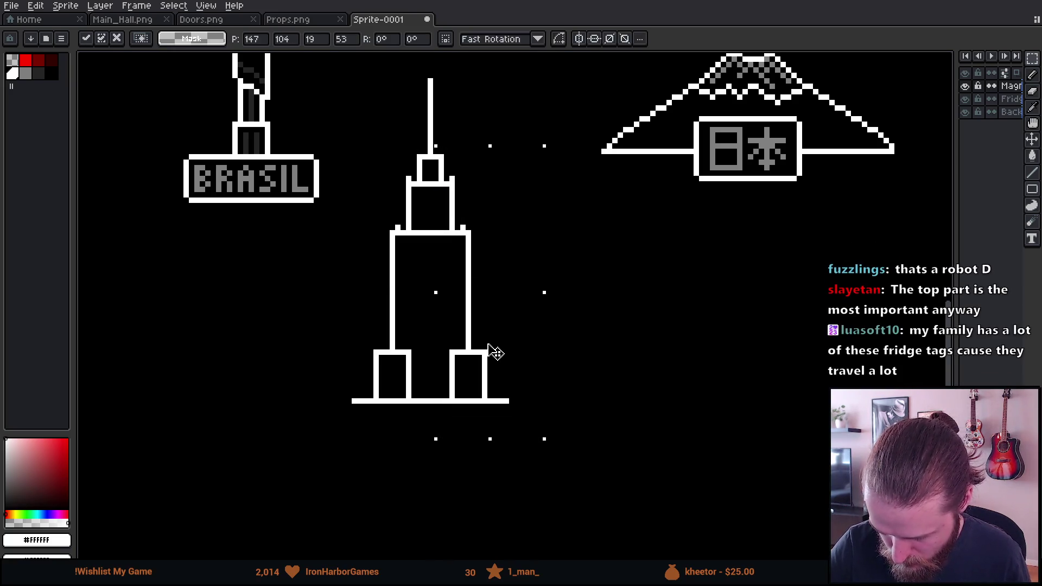
key("Left")
key("ctrl+d")
Step: Shift the tower's left half one pixel right and raise the whole tower slightly
left_click_drag(351, 137, 424, 433)
left_click_drag(411, 375, 419, 380)
key("ctrl+d")
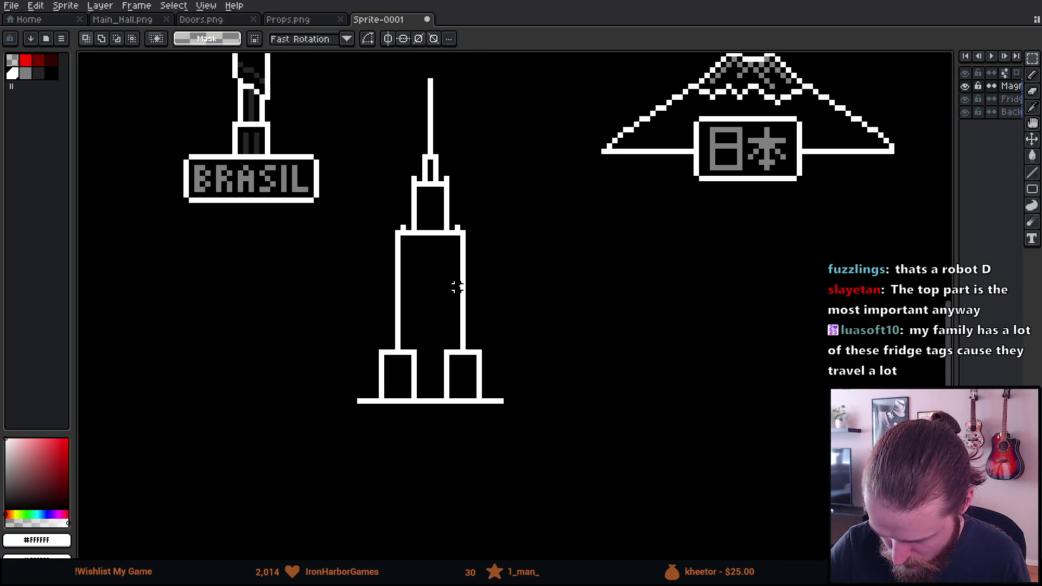
mouse_move(348, 164)
left_mouse_down()
mouse_move(496, 426)
mouse_move(520, 442)
left_mouse_up()
left_click_drag(477, 377, 477, 368)
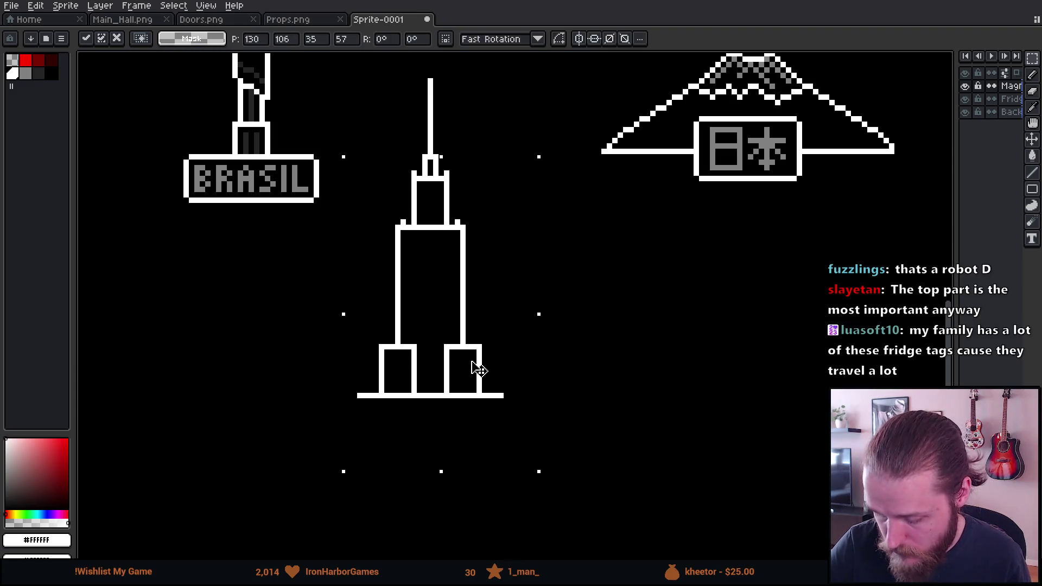
key("ctrl+d")
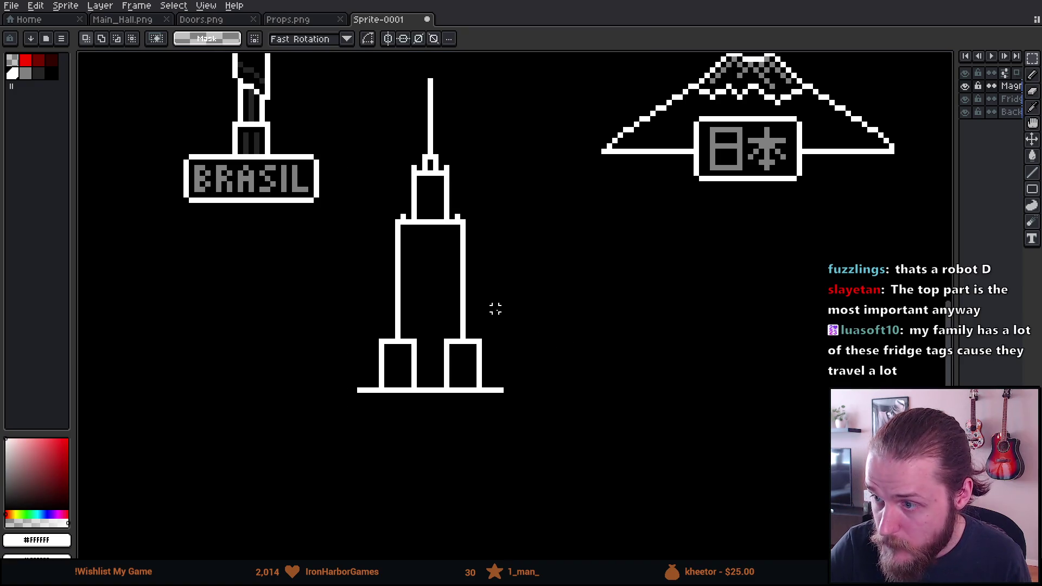
left_click_drag(345, 188, 542, 448)
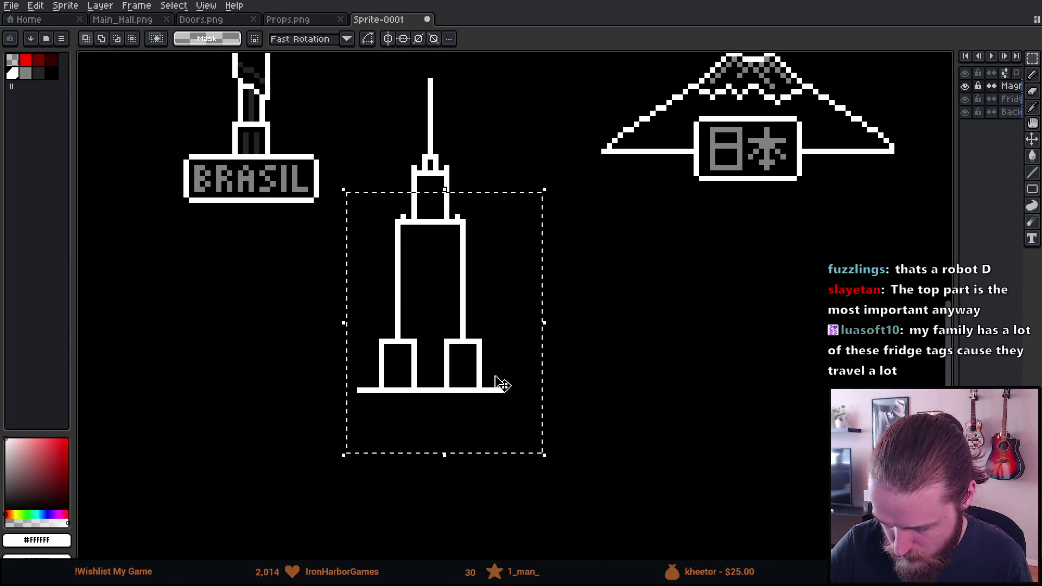
key("Up")
key("Up")
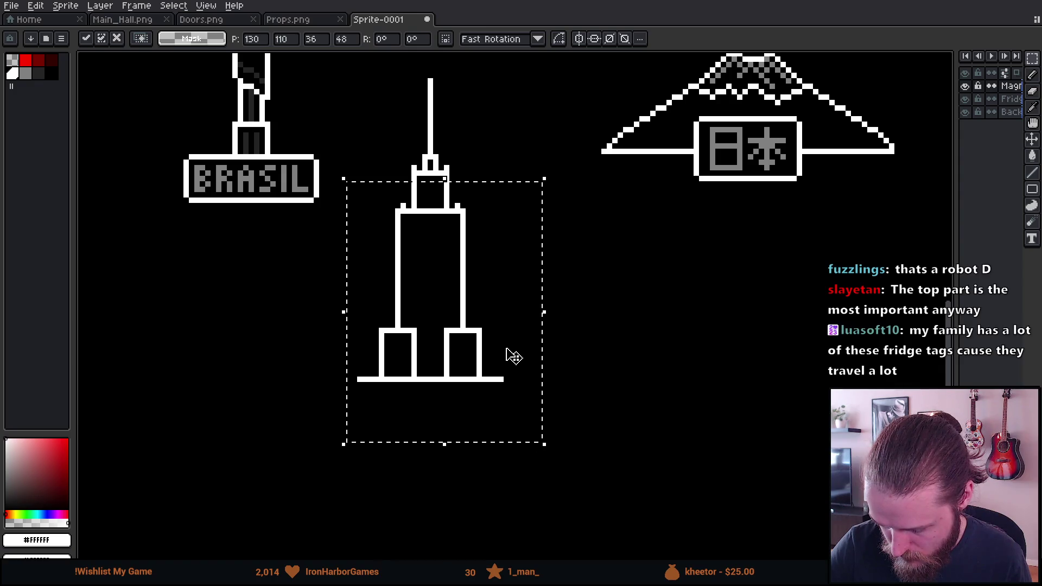
key("ctrl+d")
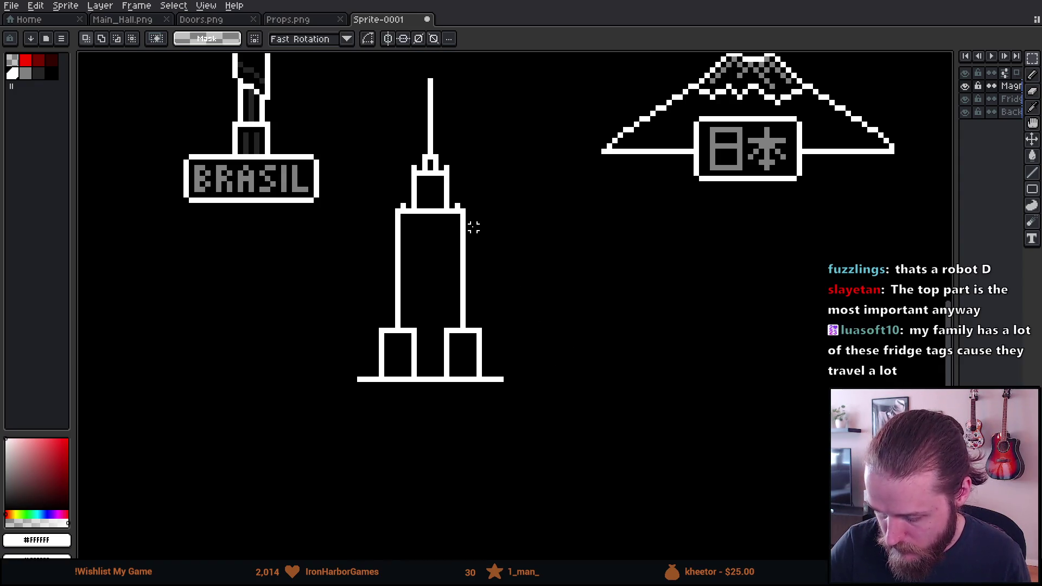
Step: Realign the tower's right side and right leg walls with one-pixel nudges
left_click_drag(462, 201, 570, 461)
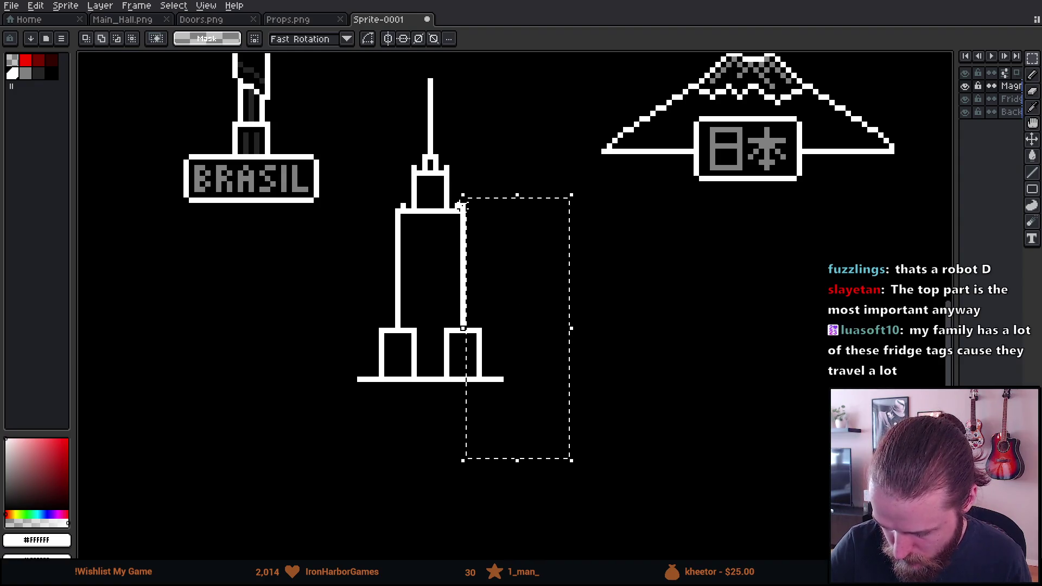
left_click_drag(435, 309, 510, 388)
key("Left")
key("Down")
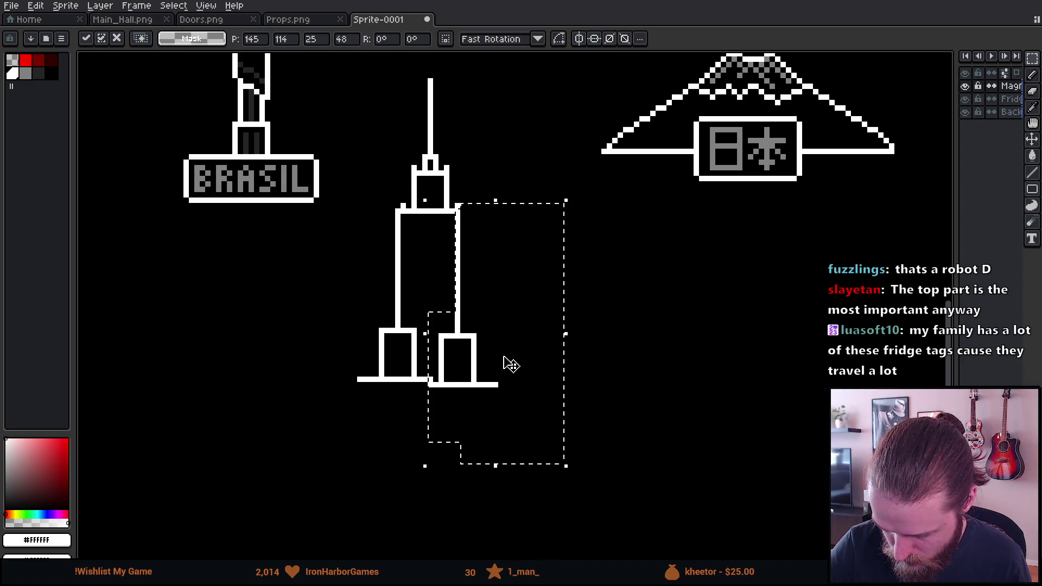
key("Up")
key("ctrl+d")
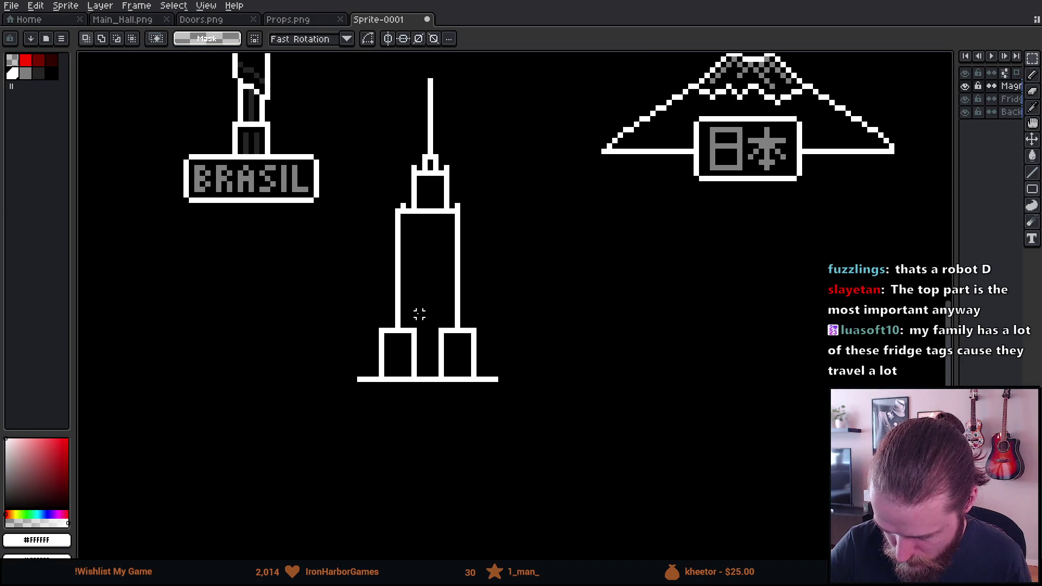
mouse_move(429, 309)
left_mouse_down()
mouse_move(459, 380)
mouse_move(456, 360)
left_mouse_up()
left_click(479, 331)
left_click_drag(485, 309, 464, 380)
key("Left")
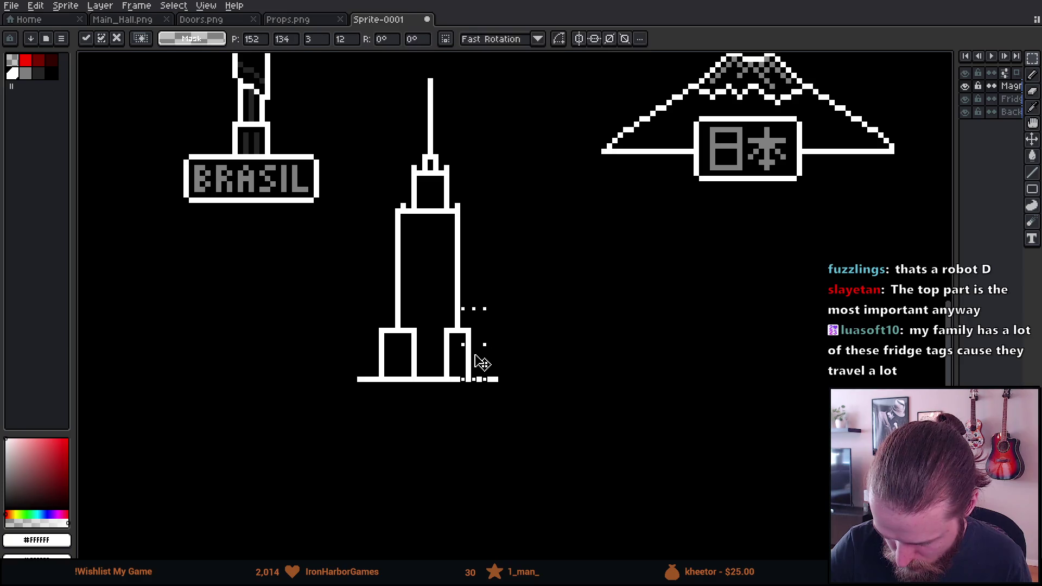
left_click(505, 353)
Step: Delete the tower's left half, including the left leg pixels
left_click_drag(324, 185, 415, 451)
key("Delete")
left_click_drag(375, 293, 434, 433)
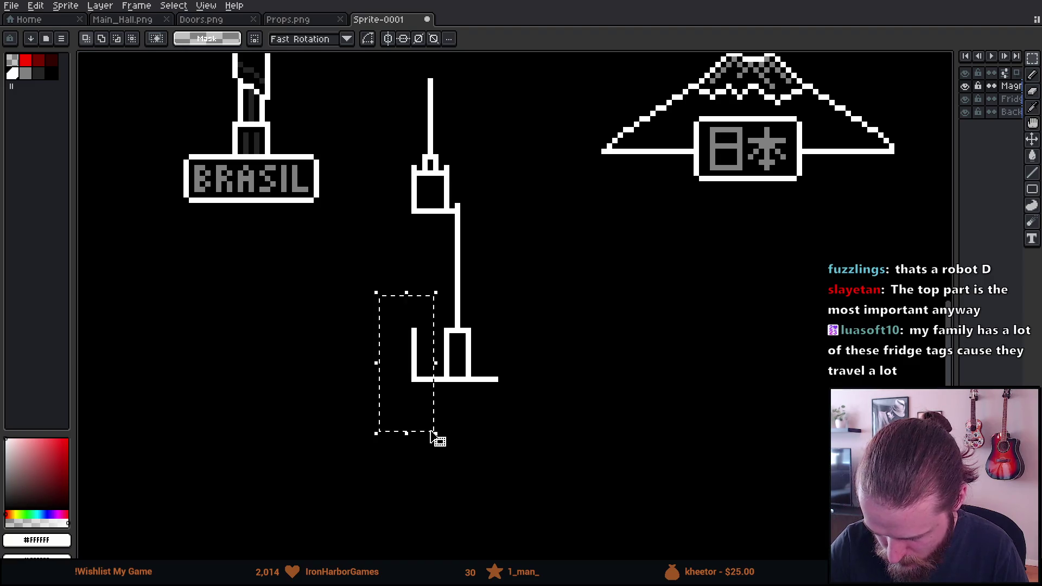
key("Delete")
Step: Copy the right half, flip it horizontally and place it as the mirrored left side
left_click_drag(382, 186, 543, 475)
key("ctrl+c")
key("ctrl+v")
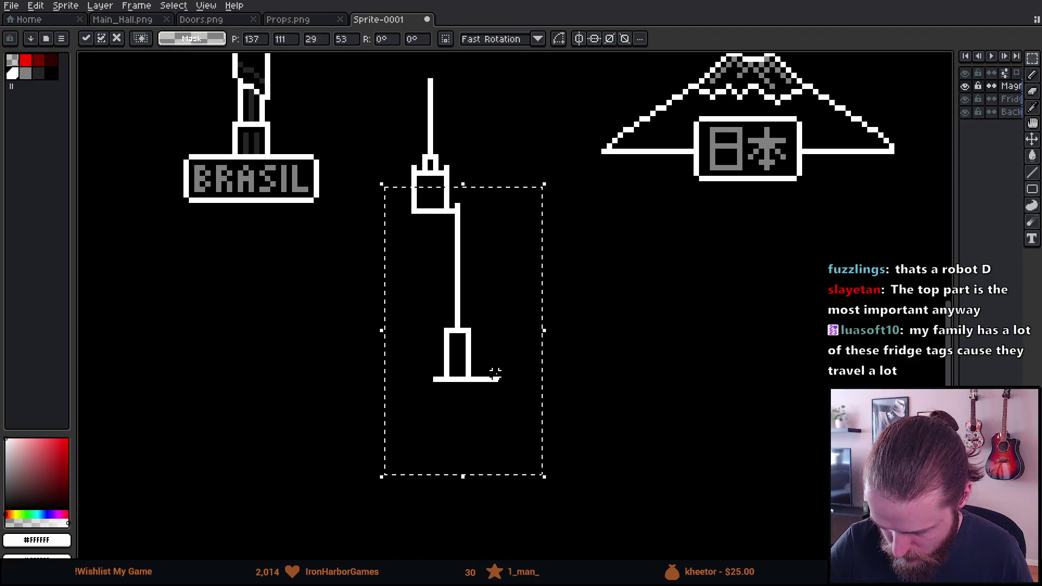
key("shift+h")
mouse_move(497, 346)
left_mouse_down()
mouse_move(423, 354)
mouse_move(428, 344)
mouse_move(454, 351)
left_mouse_up()
key("Return")
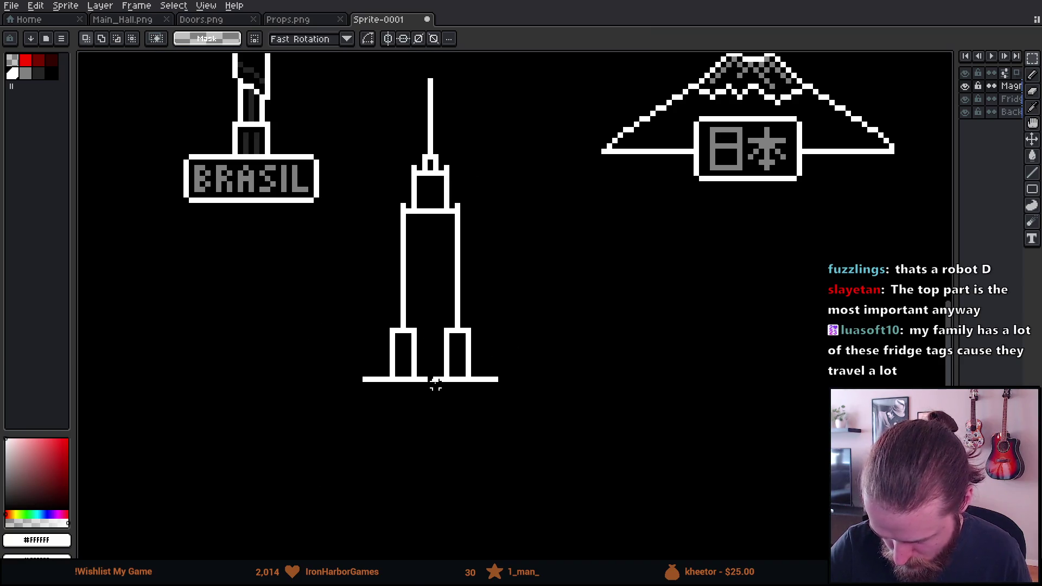
key("b")
mouse_move(539, 373)
left_mouse_down()
mouse_move(537, 416)
mouse_move(549, 339)
left_mouse_up()
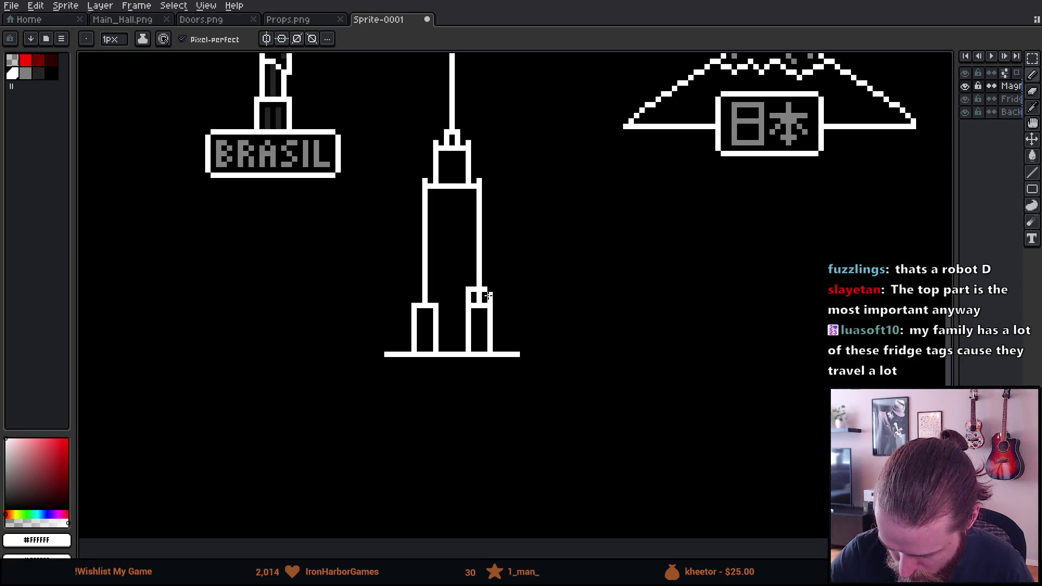
Step: Tidy the left leg and base: extend the left wall down and erase stray pixels
key("ctrl+z")
key("ctrl+z")
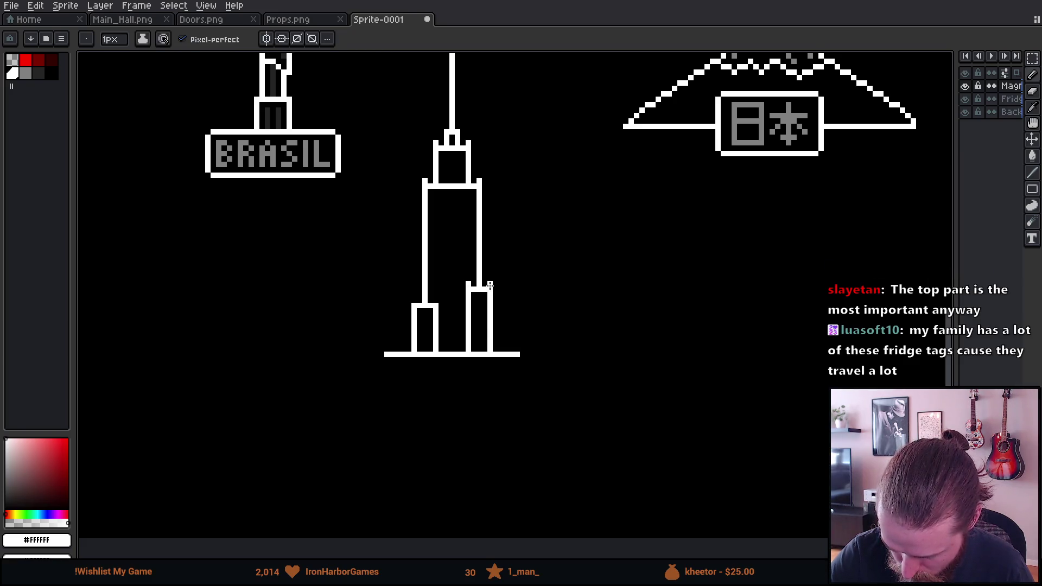
key("e")
mouse_move(409, 304)
left_mouse_down()
mouse_move(430, 333)
mouse_move(425, 286)
mouse_move(431, 293)
left_mouse_up()
key("b")
key("e")
key("b")
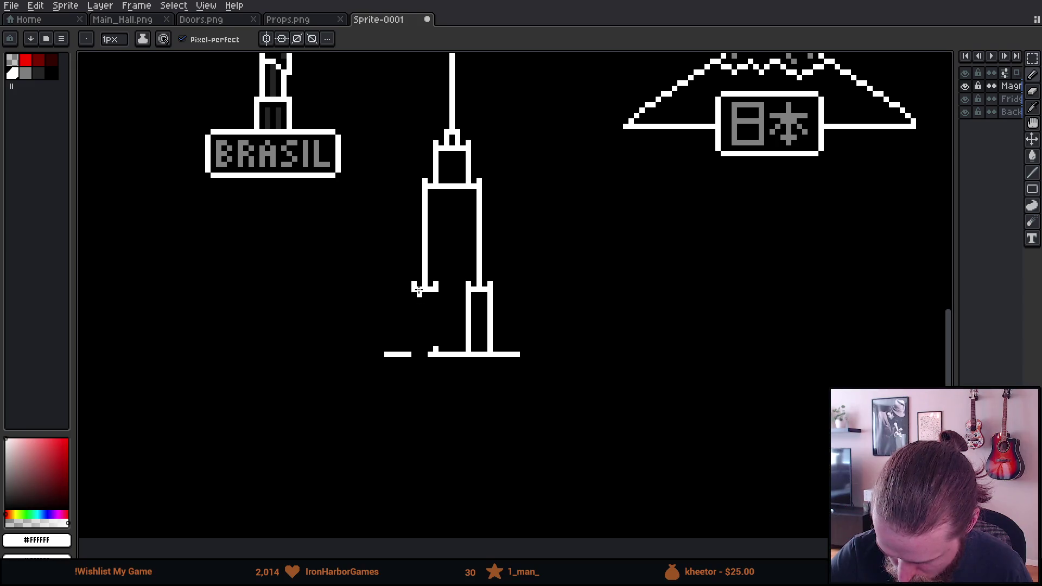
mouse_move(414, 290)
left_mouse_down()
mouse_move(415, 353)
mouse_move(432, 346)
left_mouse_up()
key("e")
left_click_drag(423, 298, 421, 361)
left_click(406, 329)
key("b")
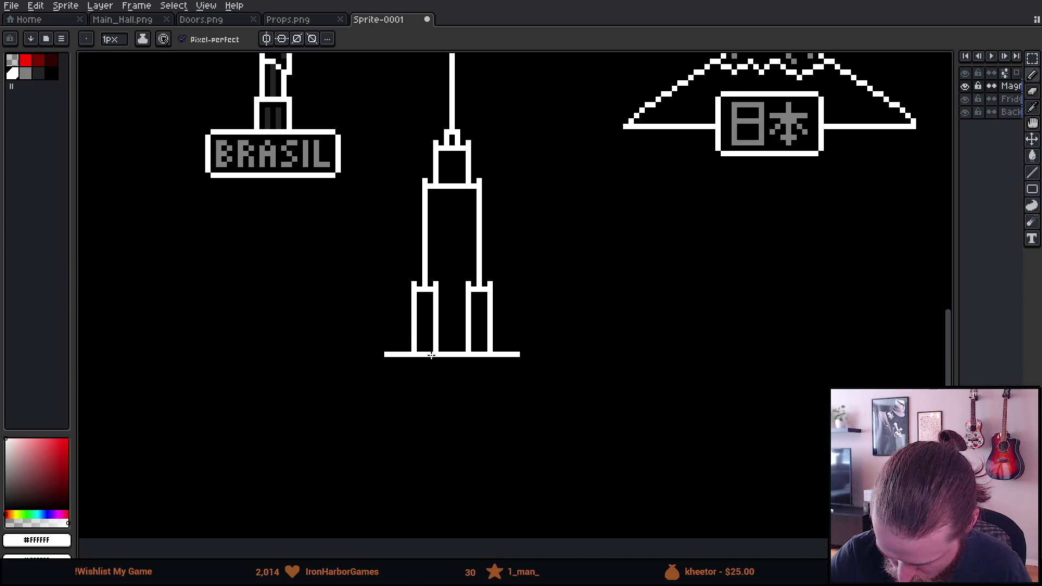
mouse_move(586, 407)
left_mouse_down()
mouse_move(596, 503)
mouse_move(605, 493)
left_mouse_up()
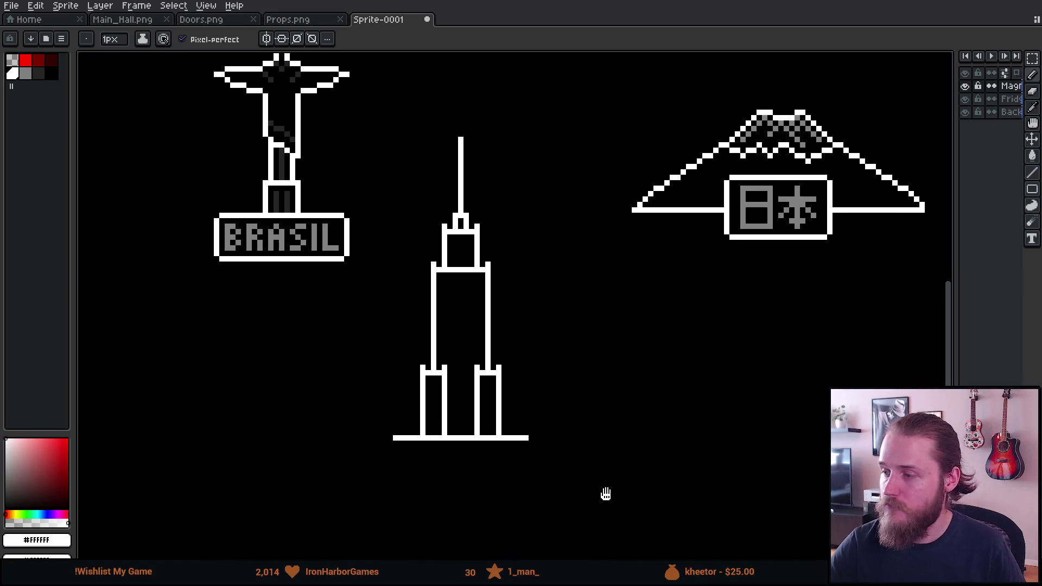
Step: Move the tower's upper section down in two moves, then lower the spire tip
key("e")
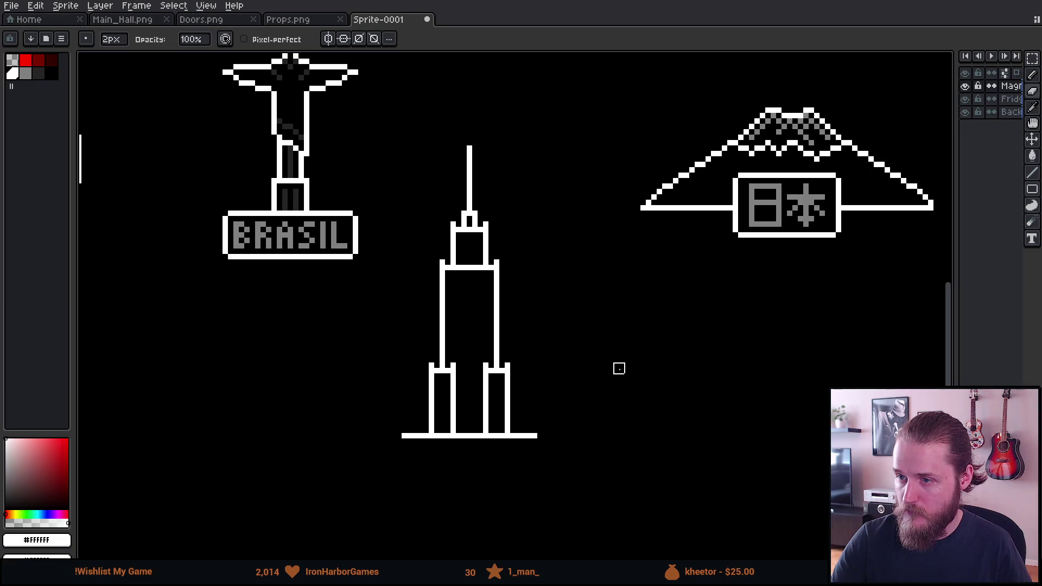
key("m")
left_click_drag(401, 118, 554, 320)
left_click_drag(510, 279, 512, 302)
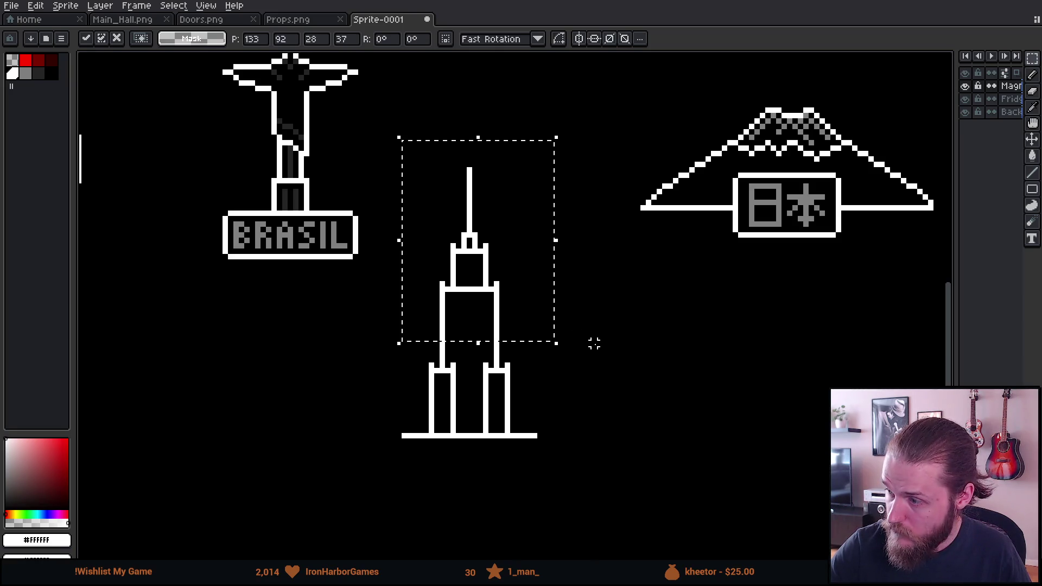
left_click(600, 349)
left_click_drag(400, 133, 566, 408)
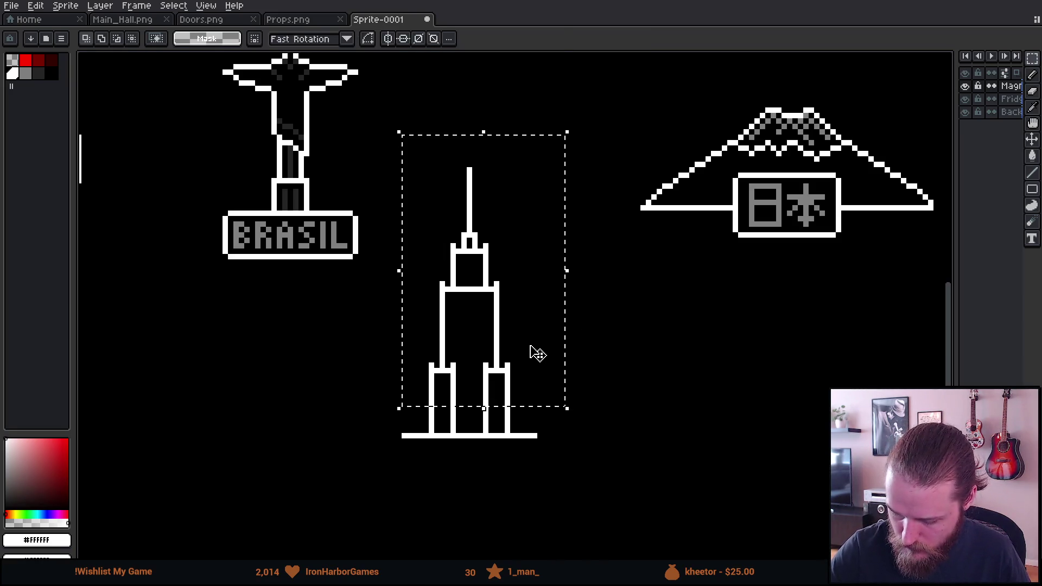
left_click_drag(535, 349, 533, 372)
left_click(598, 375)
mouse_move(436, 127)
left_mouse_down()
mouse_move(502, 211)
mouse_move(491, 197)
left_mouse_up()
left_click(557, 290)
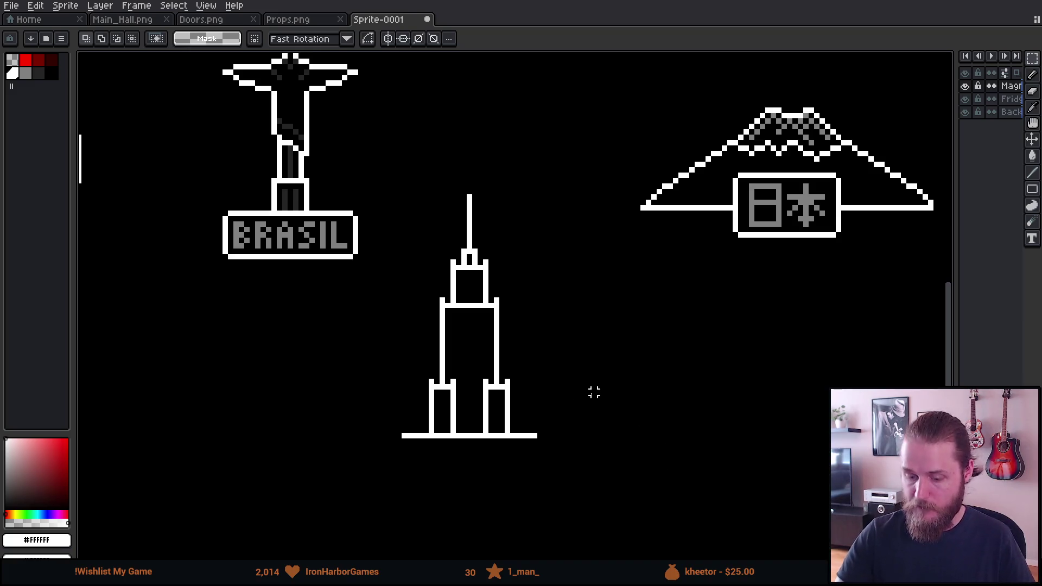
scroll(600, 392, "up", 2)
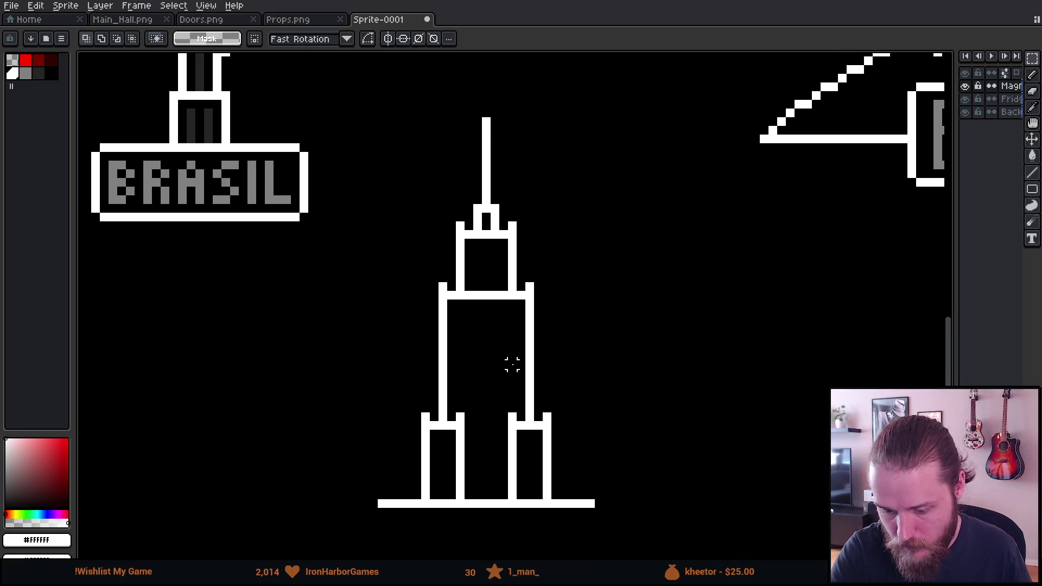
Step: Pick the dark grey swatch and place window pixels in the tower's top section
left_click(40, 75)
key("b")
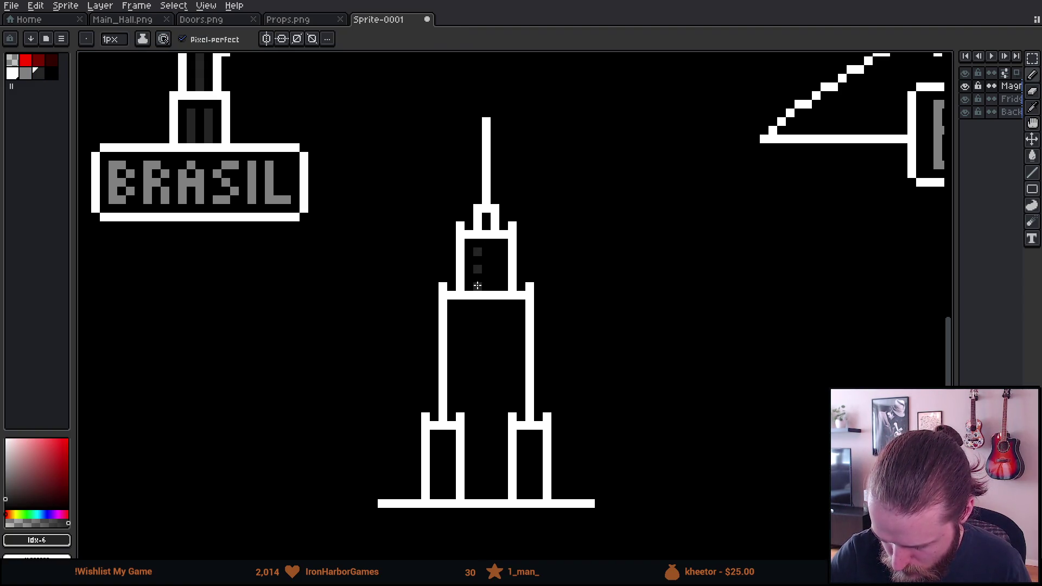
left_click(494, 269)
left_click(495, 251)
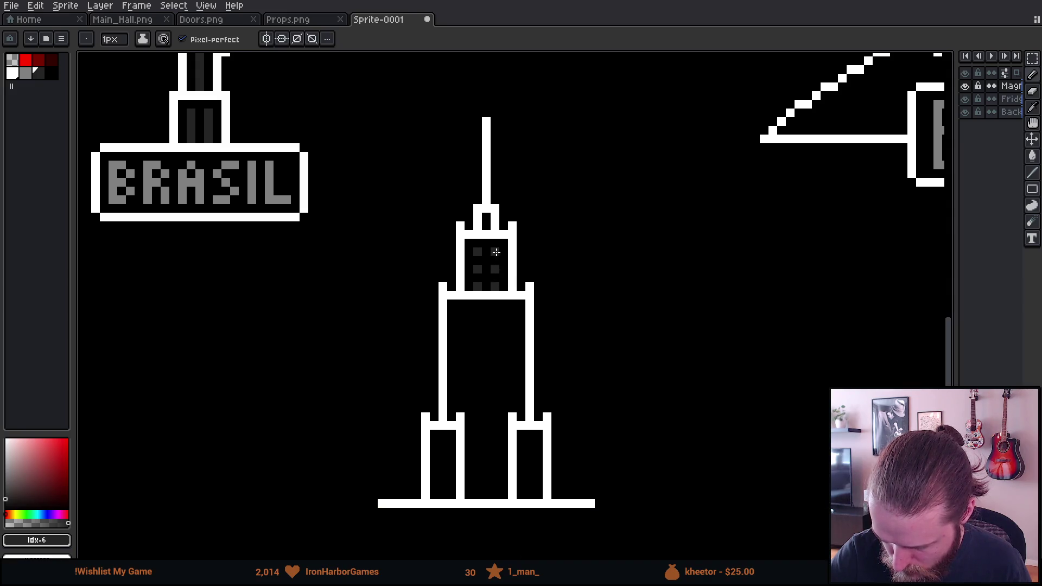
left_click(494, 286)
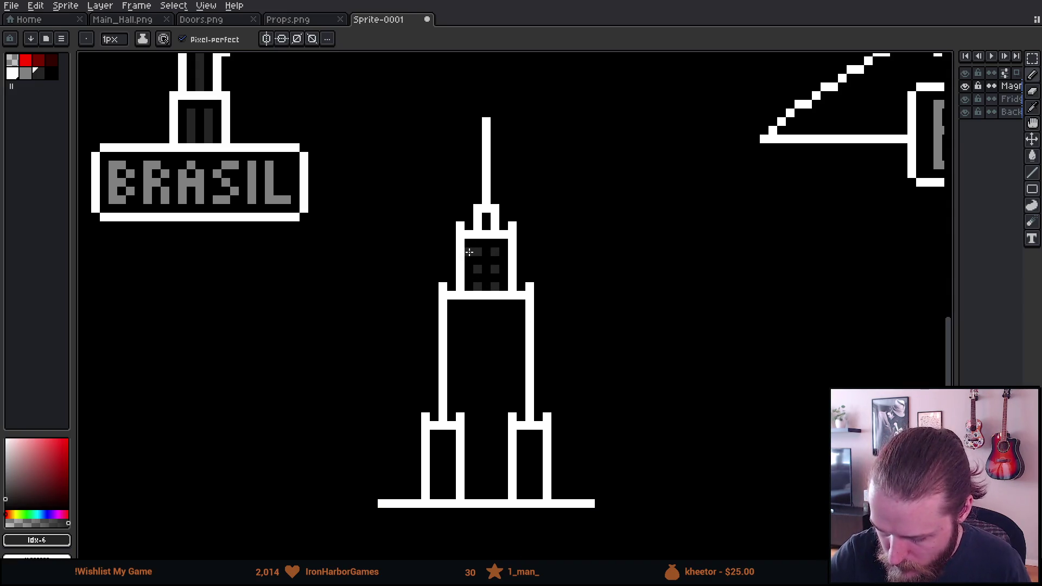
key("ctrl+z")
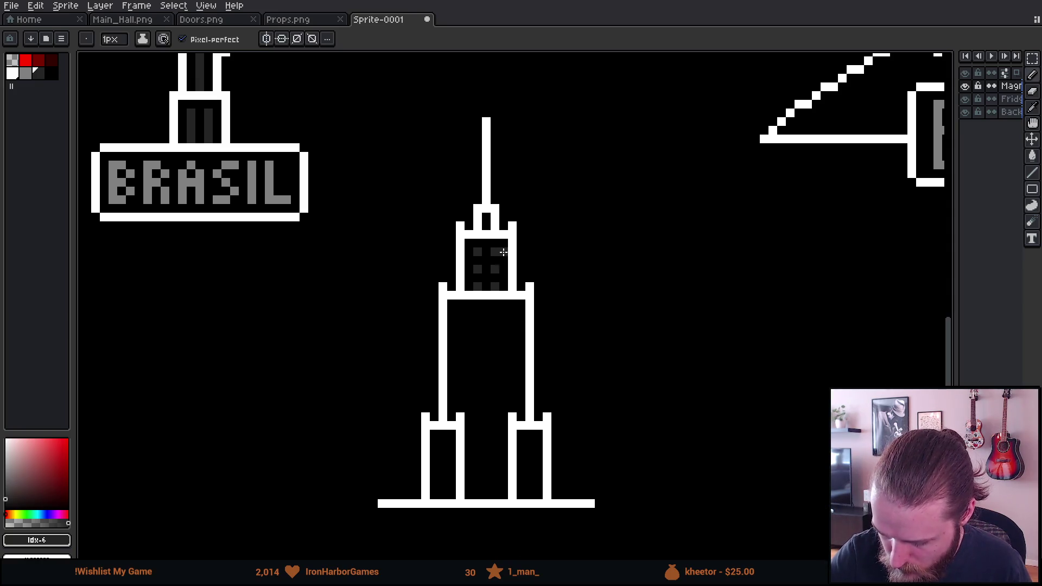
Step: Add grey bands across the wide section, the middle and between the legs, plus window dots
scroll(523, 365, "down", 3)
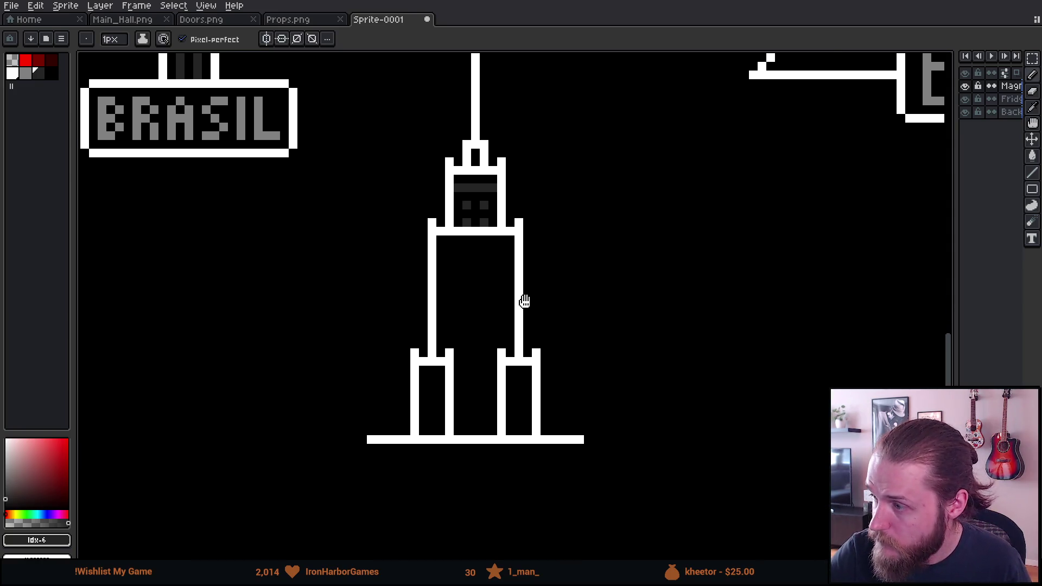
left_click(513, 246, "shift")
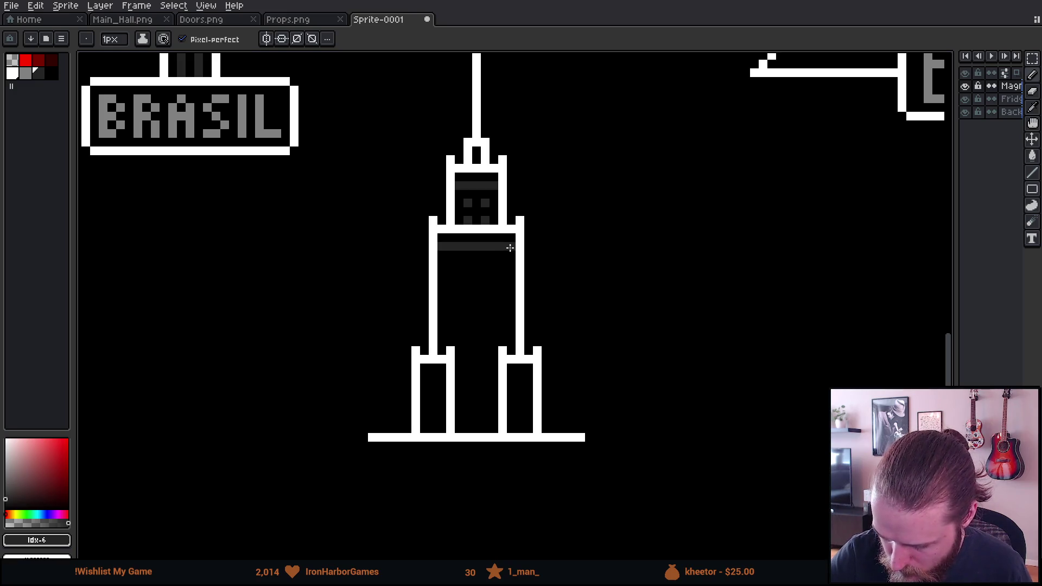
scroll(500, 299, "down", 1)
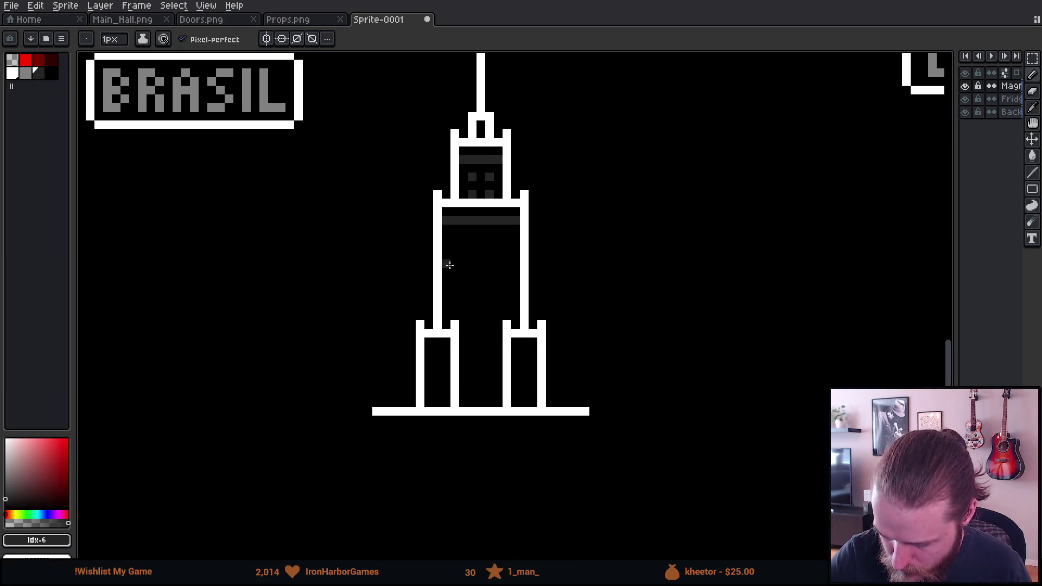
left_click(454, 237)
left_click(454, 253)
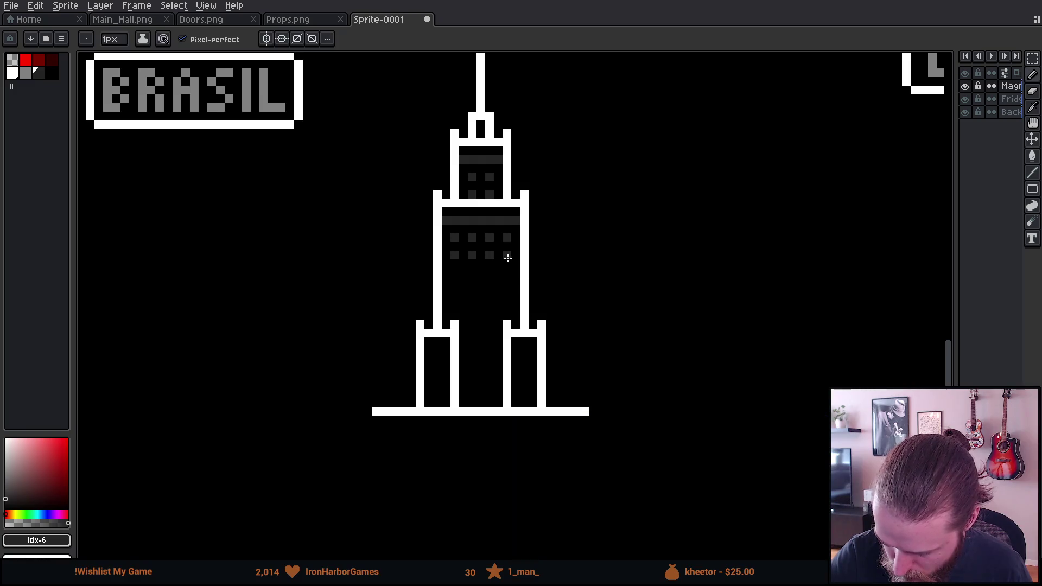
left_click_drag(446, 272, 512, 272)
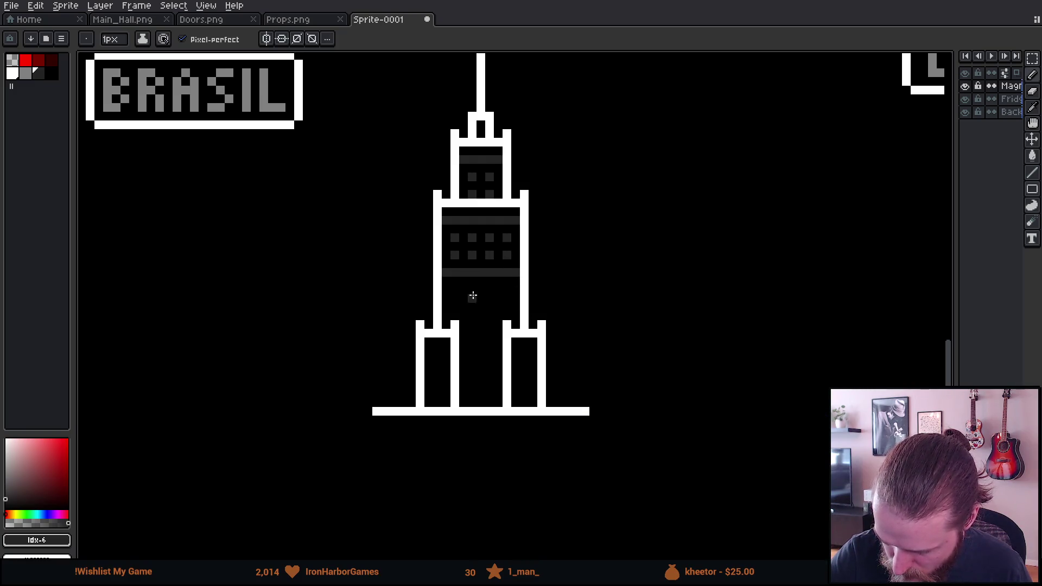
scroll(482, 309, "down", 2)
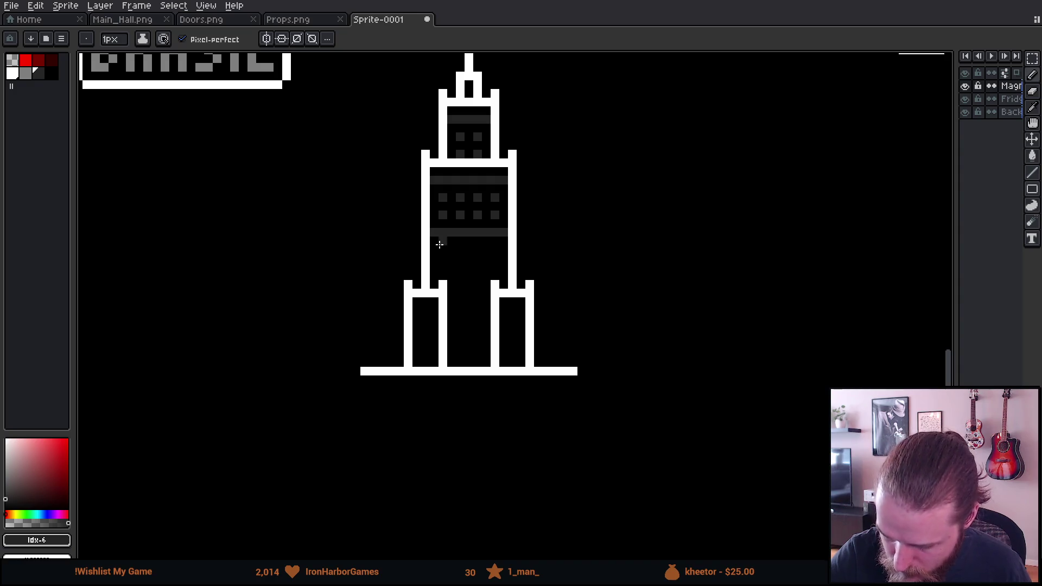
left_click_drag(452, 303, 489, 302)
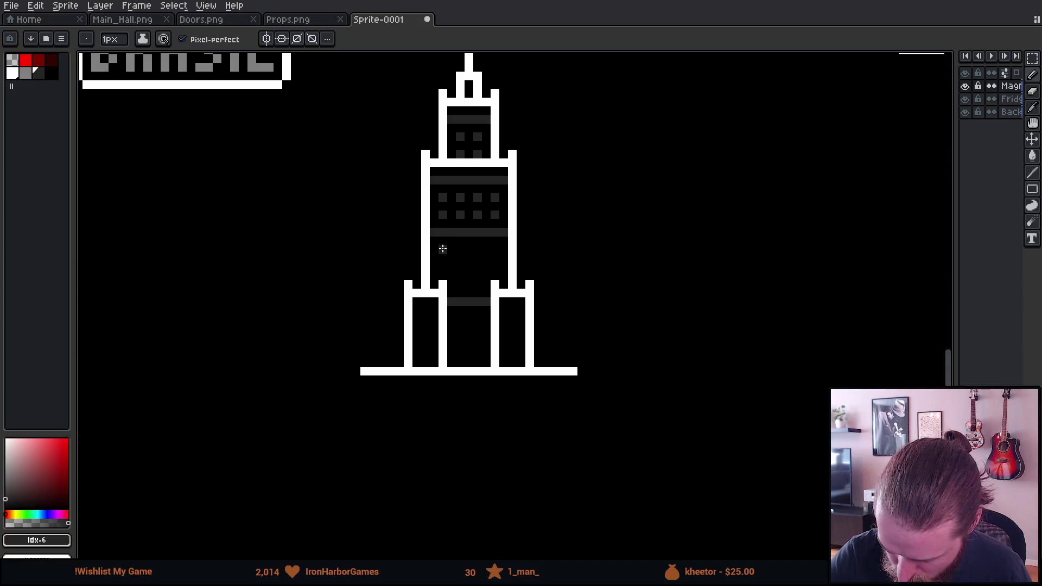
Step: Add a column of three window dots in the wide section, undoing a misplaced bar
left_click(460, 250)
left_click(459, 267)
left_click(460, 284)
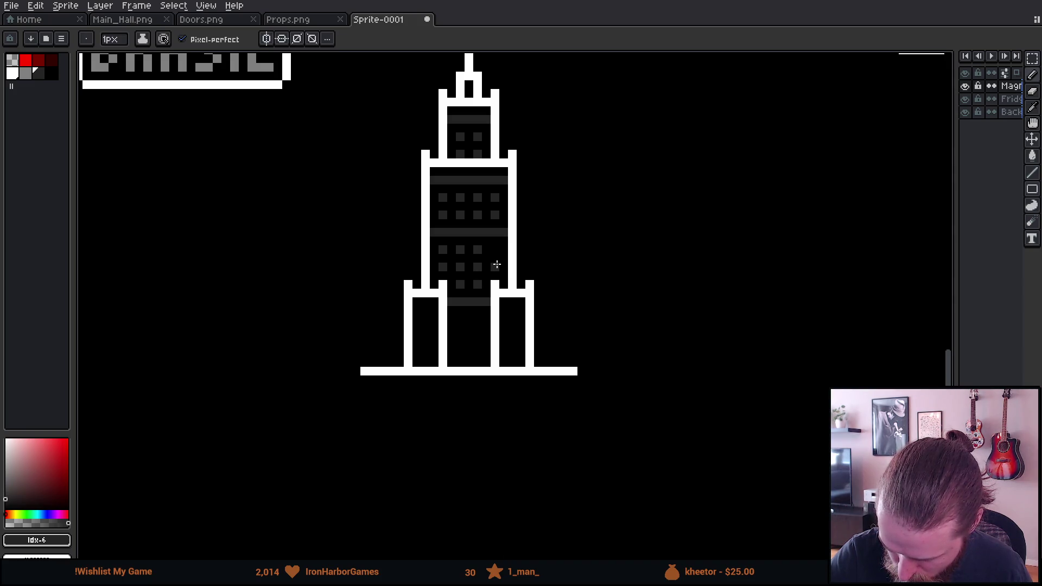
key("ctrl+z")
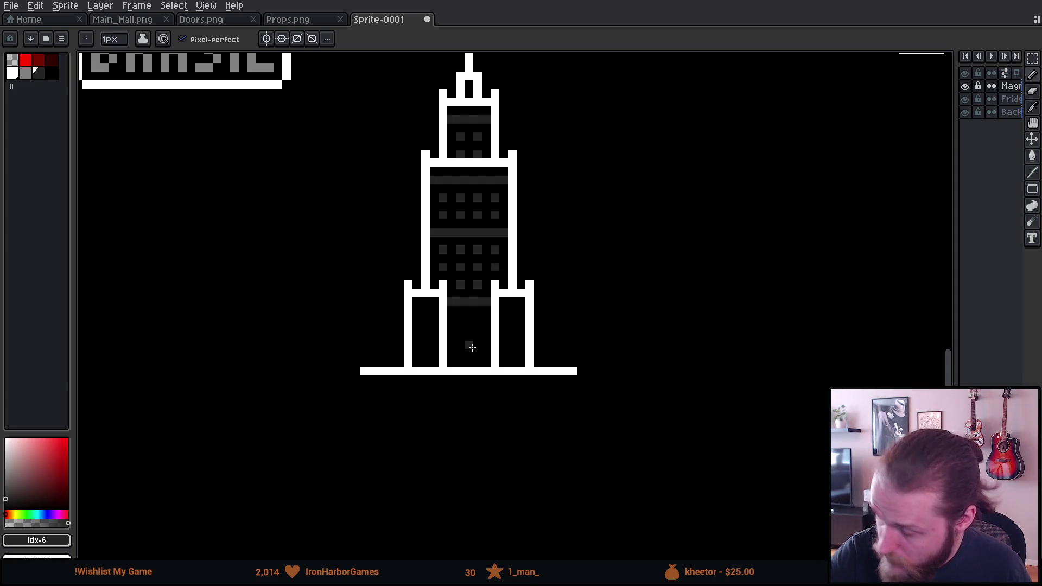
Step: Add window dots to the left, right and two middle columns of the tower base
left_click(425, 311)
left_click(426, 328)
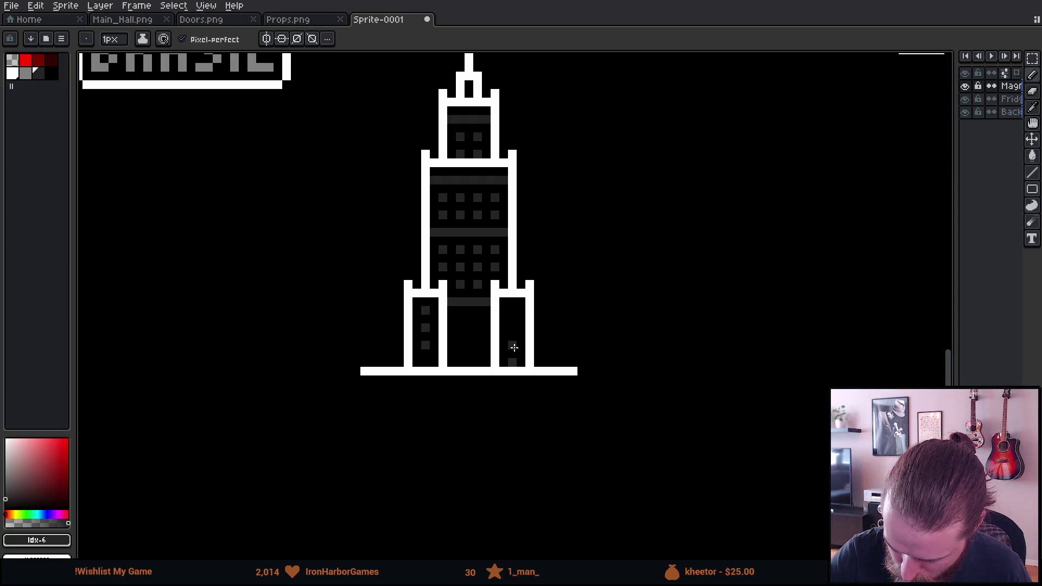
left_click(513, 310)
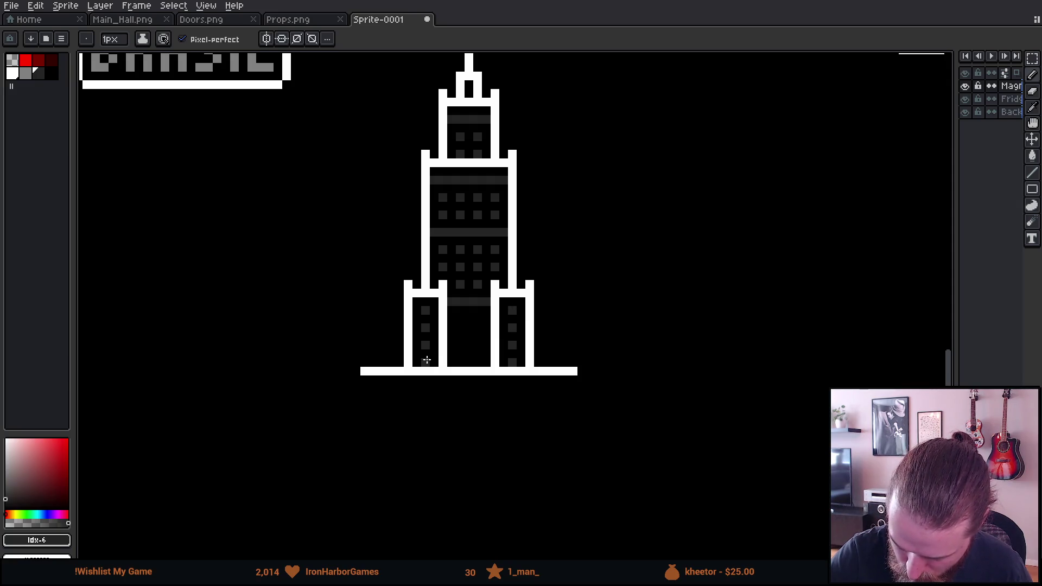
left_click(460, 319)
left_click(461, 337)
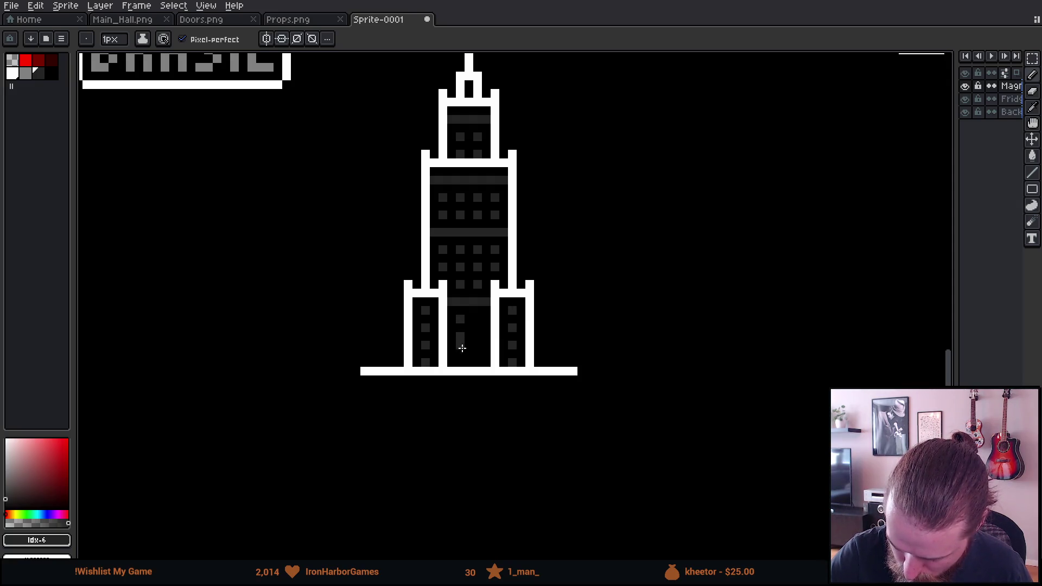
left_click(477, 354)
left_click(478, 336)
left_click(478, 319)
mouse_move(625, 396)
left_mouse_down()
mouse_move(635, 369)
mouse_move(623, 496)
mouse_move(663, 463)
left_mouse_up()
scroll(656, 447, "down", 3)
scroll(664, 456, "down", 3)
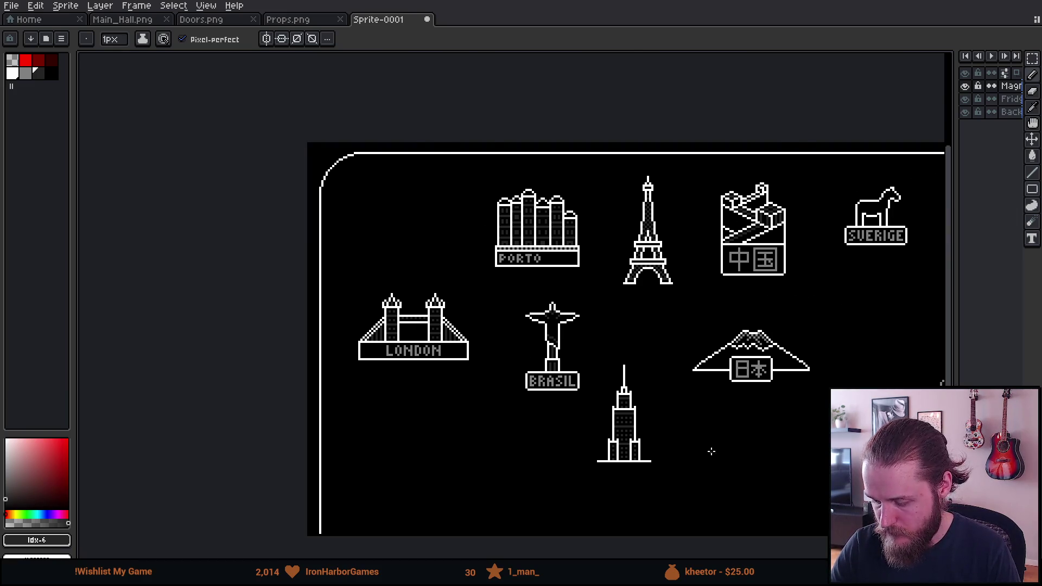
scroll(623, 456, "up", 4)
mouse_move(608, 468)
left_mouse_down()
mouse_move(579, 382)
mouse_move(588, 422)
left_mouse_up()
scroll(602, 386, "up", 1)
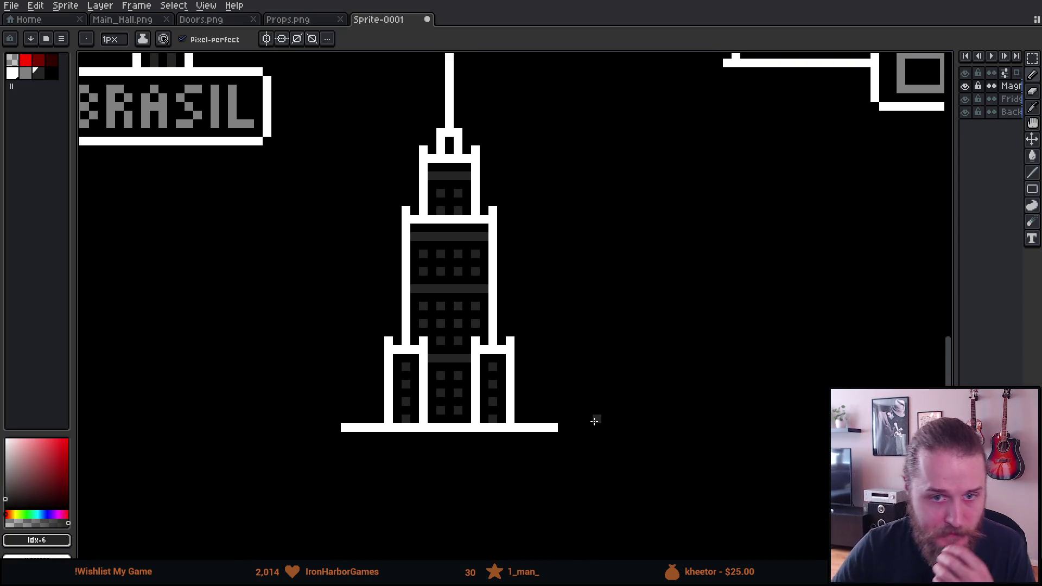
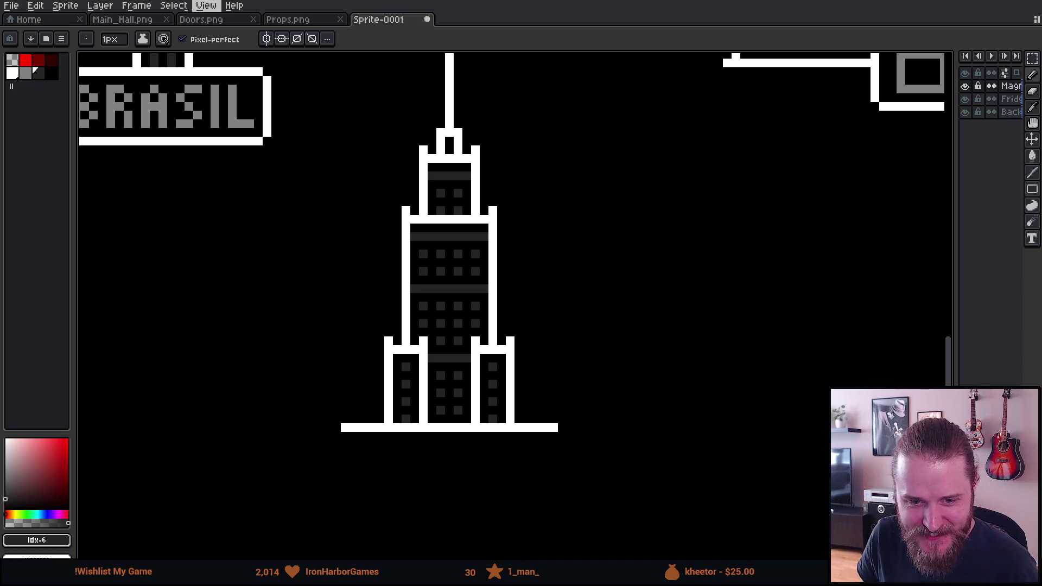
Step: Centre the tower magnet, pick white from its base line with the Pencil, and stroke below it
mouse_move(454, 196)
left_mouse_down()
mouse_move(420, 263)
mouse_move(412, 248)
left_mouse_up()
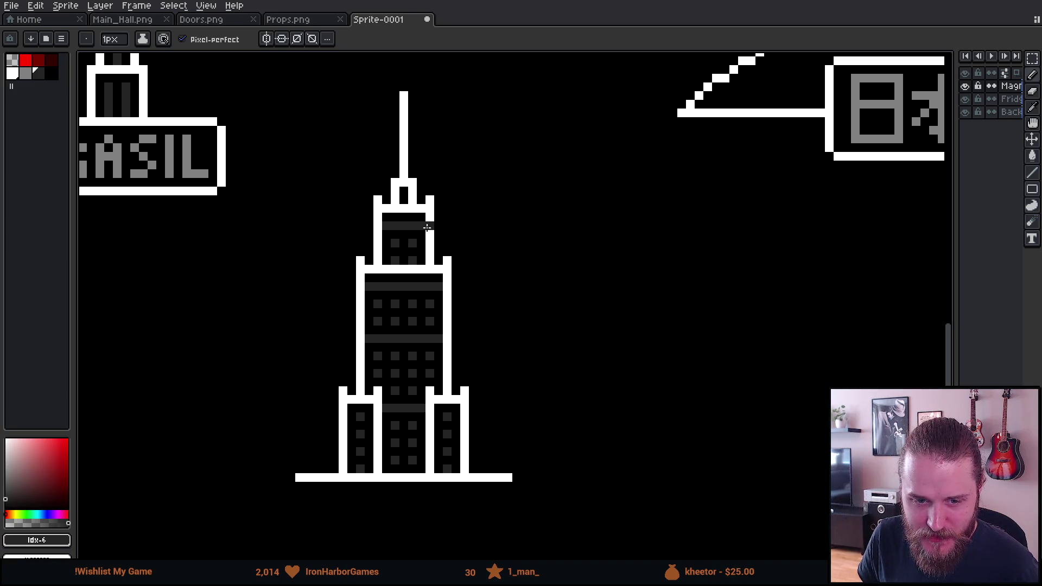
scroll(426, 262, "down", 2)
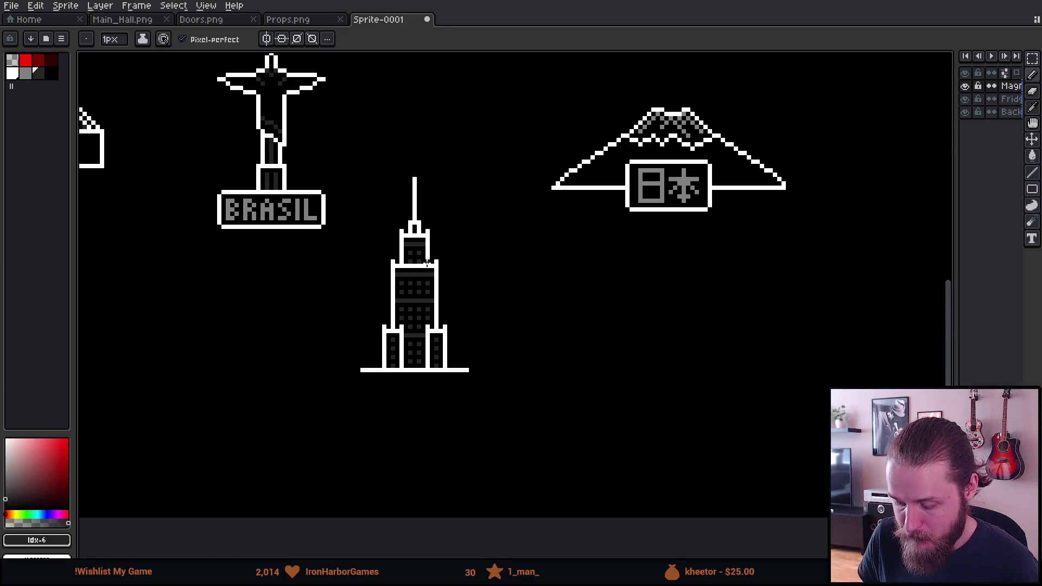
scroll(412, 228, "up", 2)
key("m")
scroll(400, 208, "down", 1)
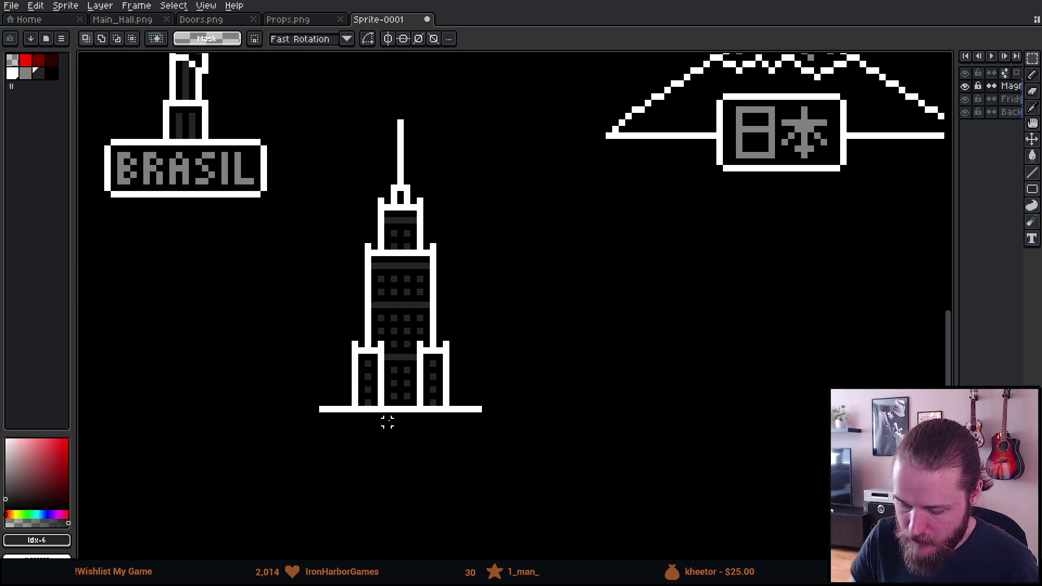
scroll(461, 396, "down", 3)
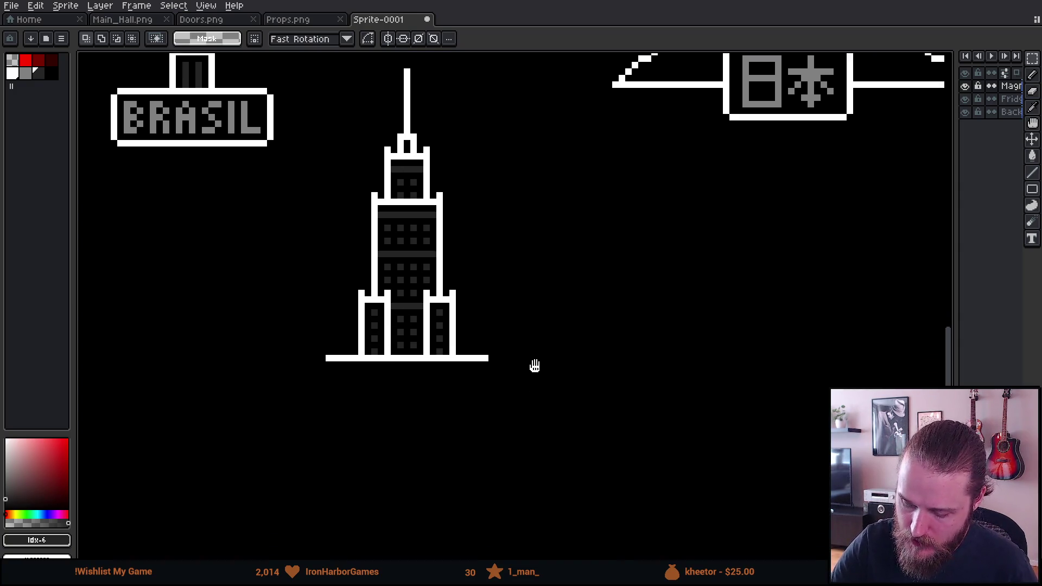
key("b")
left_click(356, 304, "alt")
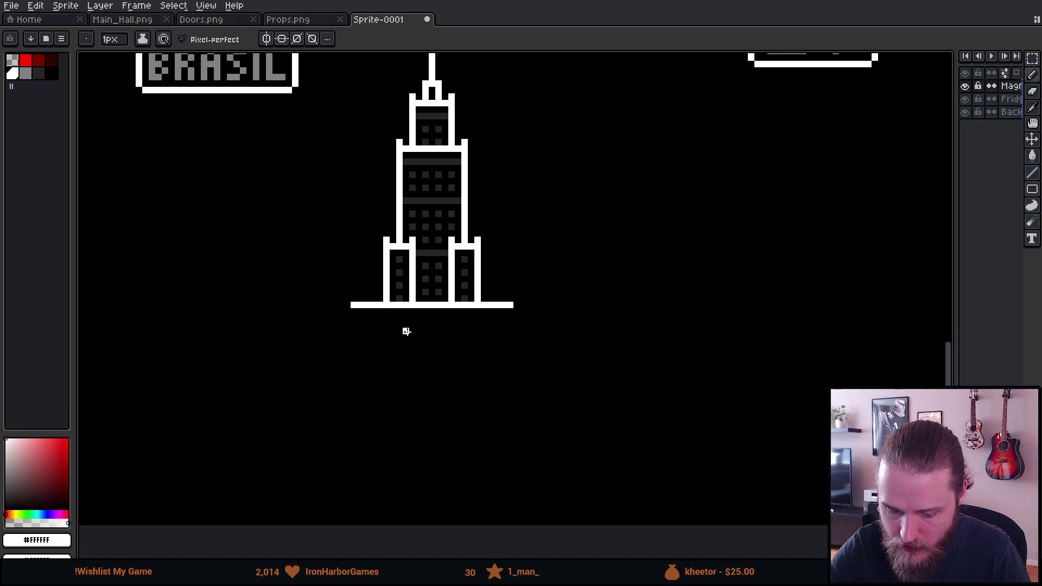
scroll(403, 331, "up", 1)
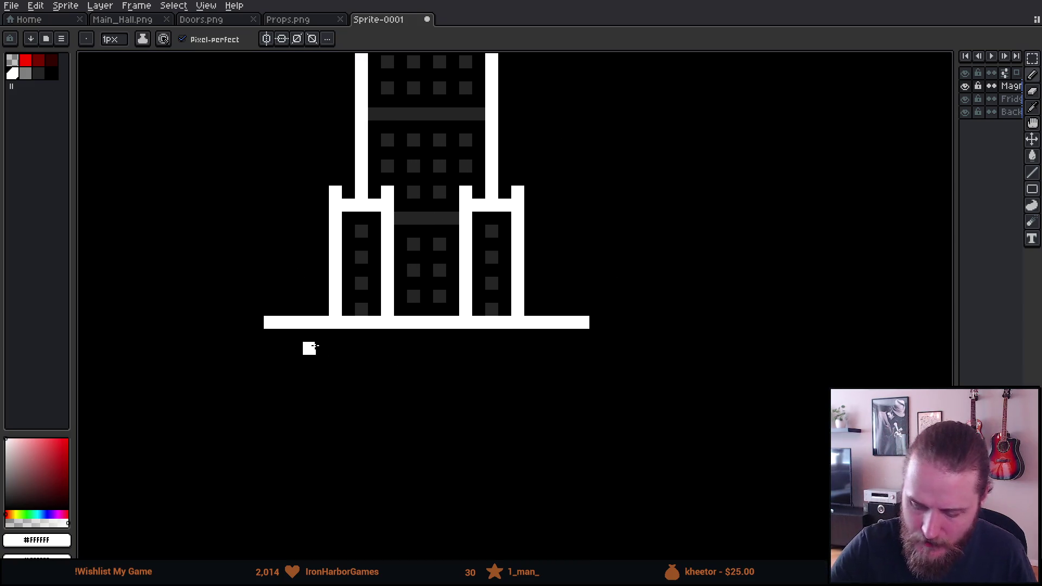
left_click_drag(310, 349, 309, 388)
Step: Undo the stray white pixels, switch to grey, and pencil the letter P below the tower
key("ctrl+z")
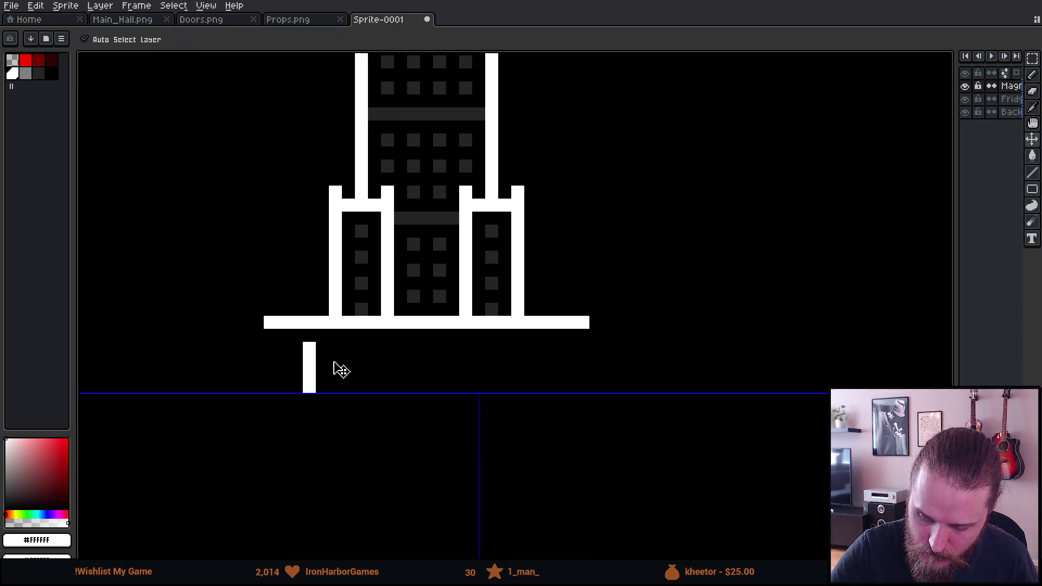
key("ctrl+z")
left_click(25, 73)
left_click_drag(309, 349, 309, 387)
left_click(322, 349)
left_click(322, 374)
left_click(335, 362)
left_click(309, 400)
left_click(329, 384)
key("ctrl+z")
left_click(361, 362)
Step: Pencil the remaining grey letters O, L, A, N and D to spell POLAND
left_click_drag(361, 362, 361, 390)
mouse_move(380, 353)
left_mouse_down()
mouse_move(388, 374)
mouse_move(377, 406)
left_mouse_up()
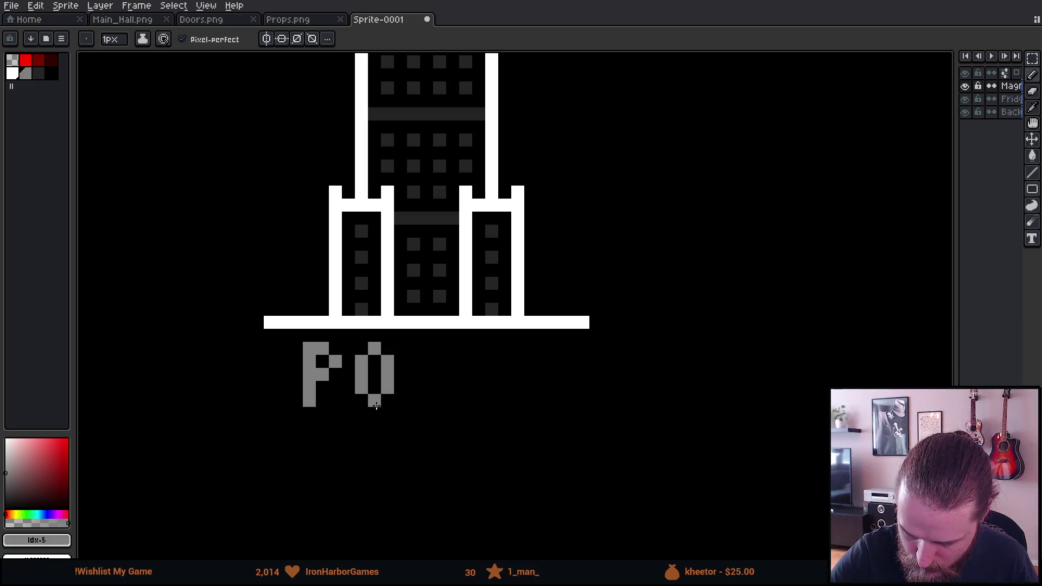
mouse_move(413, 348)
left_mouse_down()
mouse_move(414, 400)
mouse_move(465, 397)
mouse_move(479, 348)
mouse_move(491, 362)
mouse_move(483, 374)
mouse_move(518, 354)
mouse_move(518, 402)
left_mouse_up()
mouse_move(531, 361)
left_mouse_down()
mouse_move(557, 374)
mouse_move(556, 400)
left_mouse_up()
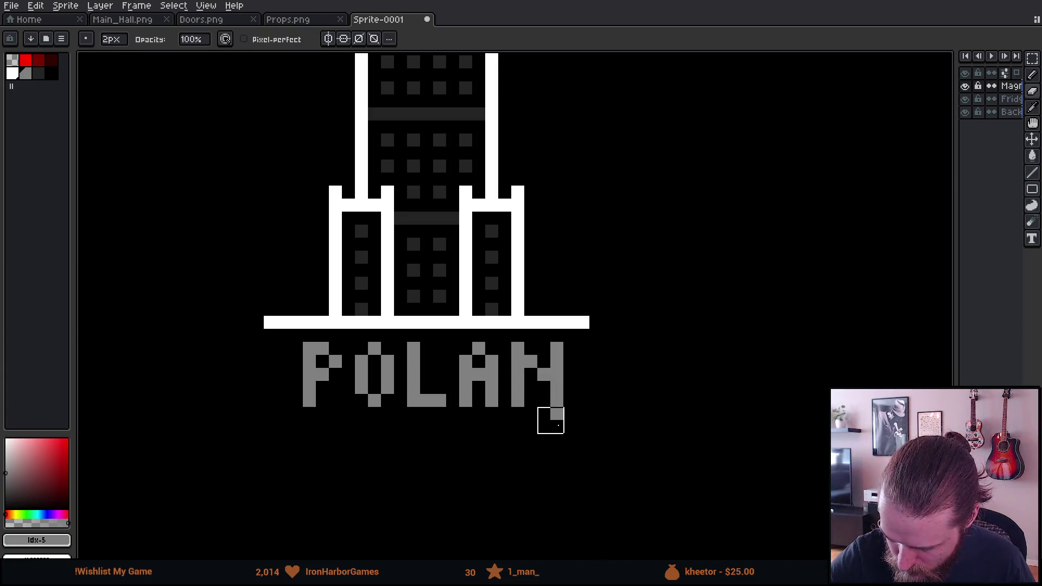
left_click_drag(585, 365, 583, 400)
left_click(596, 349)
left_click(596, 400)
left_click_drag(609, 361, 609, 385)
Step: Select the POLAND lettering and nudge it two pixels left
key("m")
mouse_move(275, 339)
left_mouse_down()
mouse_move(418, 429)
mouse_move(683, 473)
left_mouse_up()
key("Left")
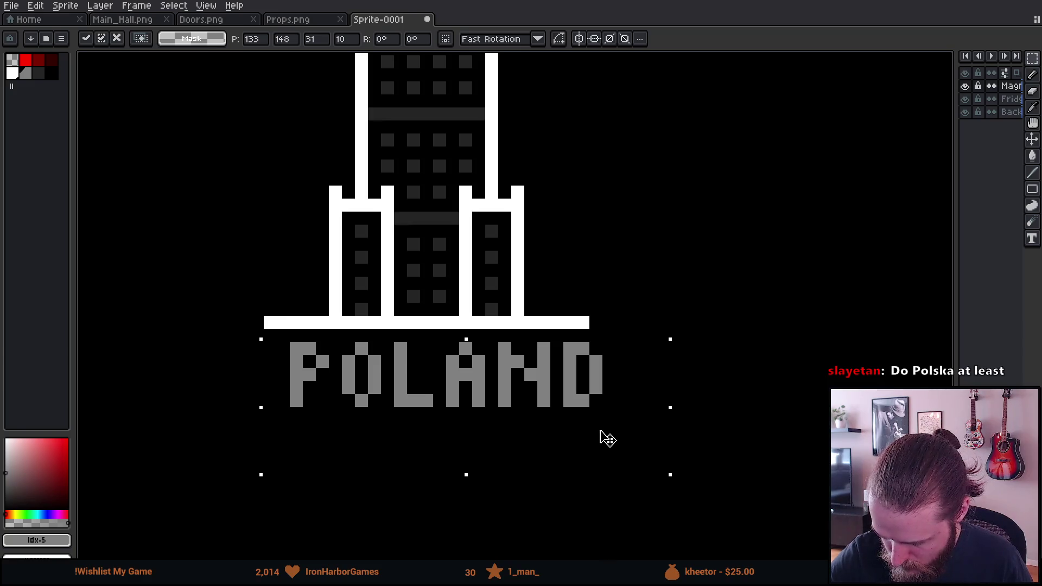
key("Left")
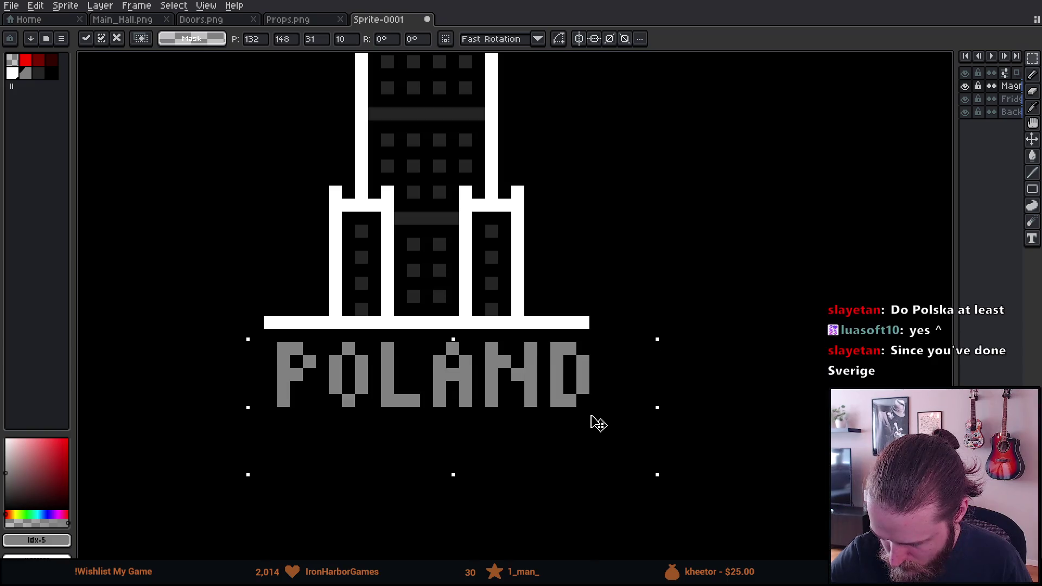
key("ctrl+d")
Step: Draw a white outline plate around POLAND, joined to the tower's base line
key("b")
left_click(595, 324)
mouse_move(609, 337)
left_mouse_down()
mouse_move(609, 415)
mouse_move(597, 426)
left_mouse_up()
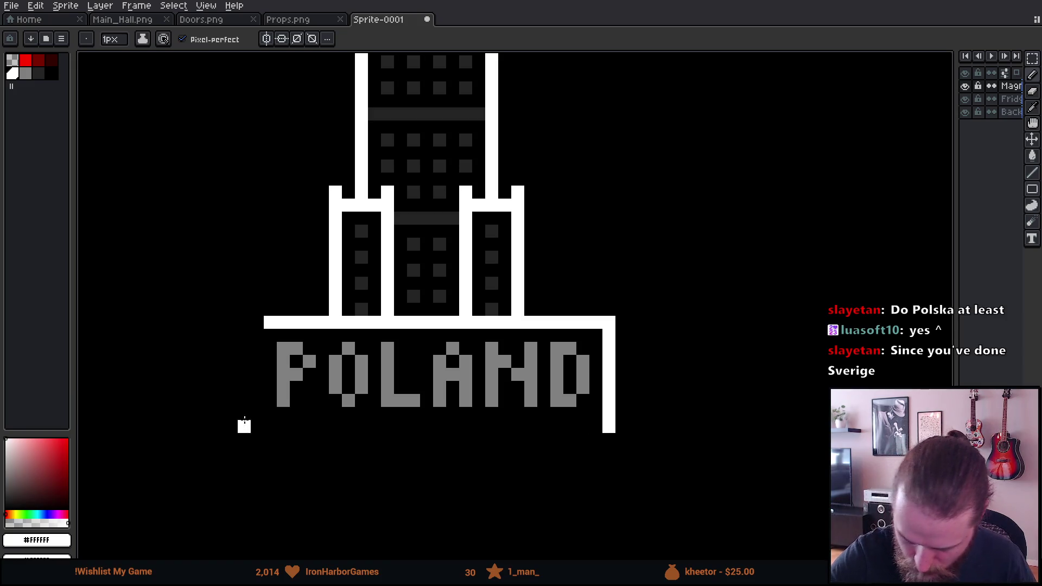
left_click(257, 426, "shift")
left_click_drag(257, 426, 255, 321)
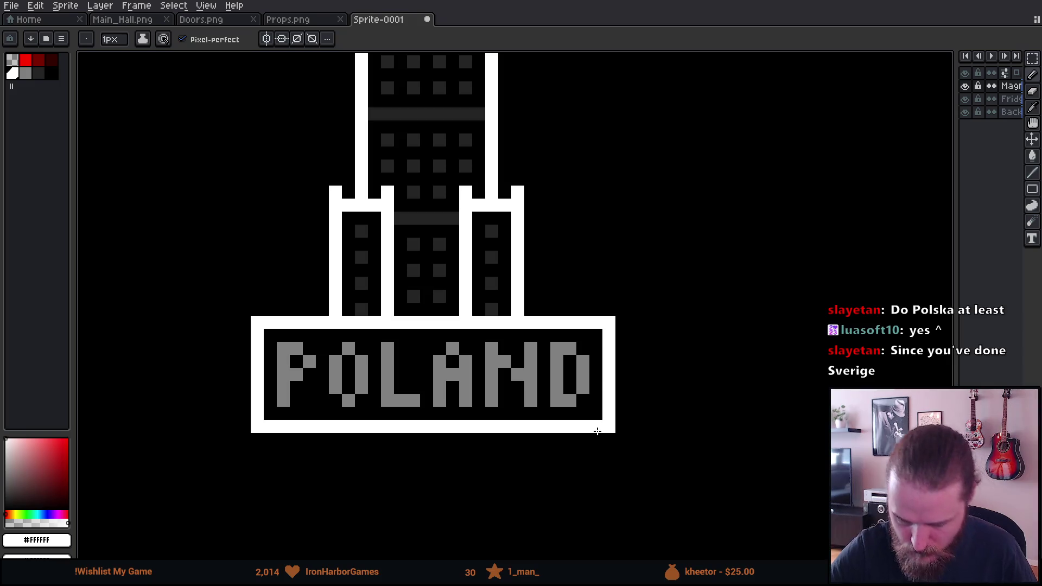
scroll(624, 428, "down", 5)
scroll(710, 414, "down", 3)
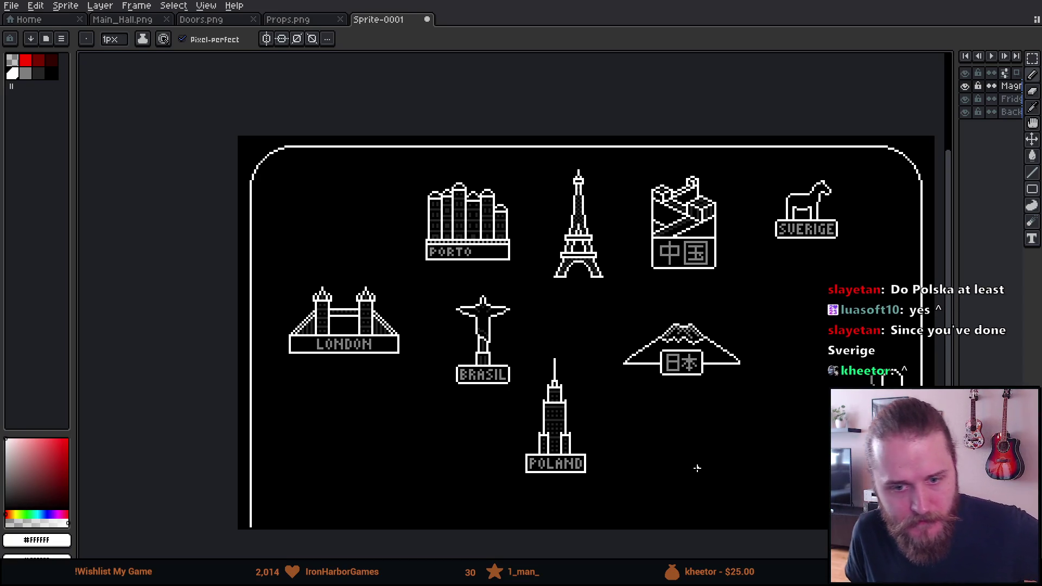
mouse_move(697, 468)
left_mouse_down()
mouse_move(574, 426)
mouse_move(644, 389)
left_mouse_up()
scroll(621, 375, "up", 4)
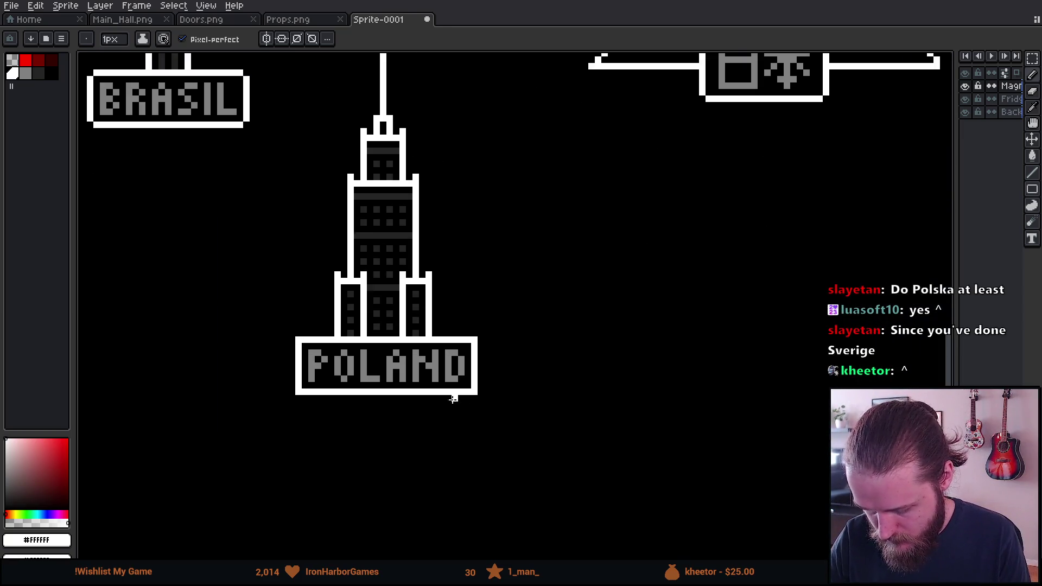
Step: Erase the letters A, N and D from the POLAND label
scroll(455, 399, "up", 3)
key("e")
mouse_move(483, 302)
left_mouse_down()
mouse_move(497, 356)
mouse_move(538, 316)
mouse_move(562, 343)
left_mouse_up()
left_click_drag(601, 317, 626, 344)
left_click_drag(575, 369, 625, 355)
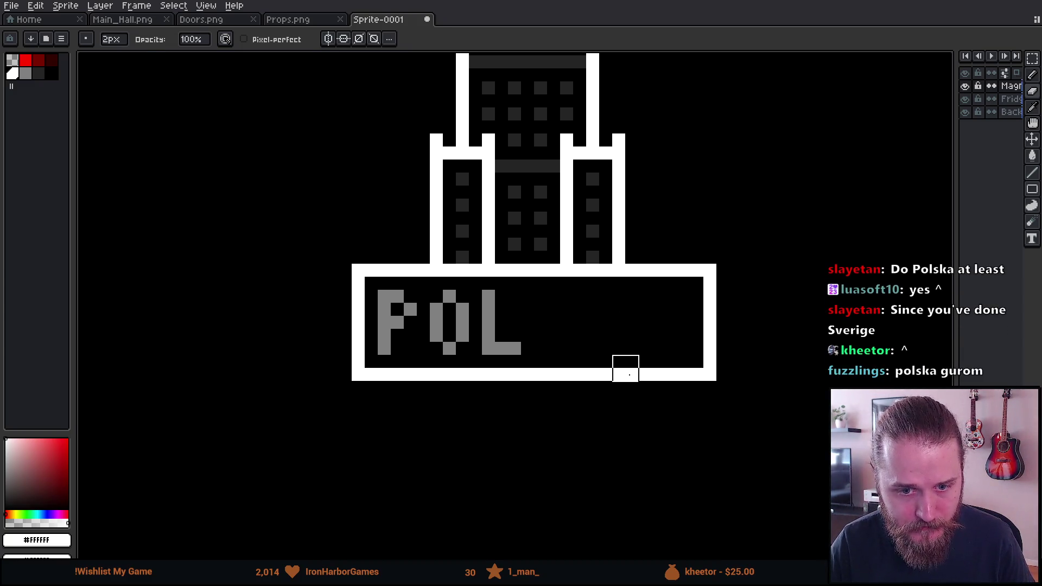
Step: Pencil the grey letters SKA after POL so the label reads POLSKA
key("b")
left_click_drag(616, 384, 609, 367)
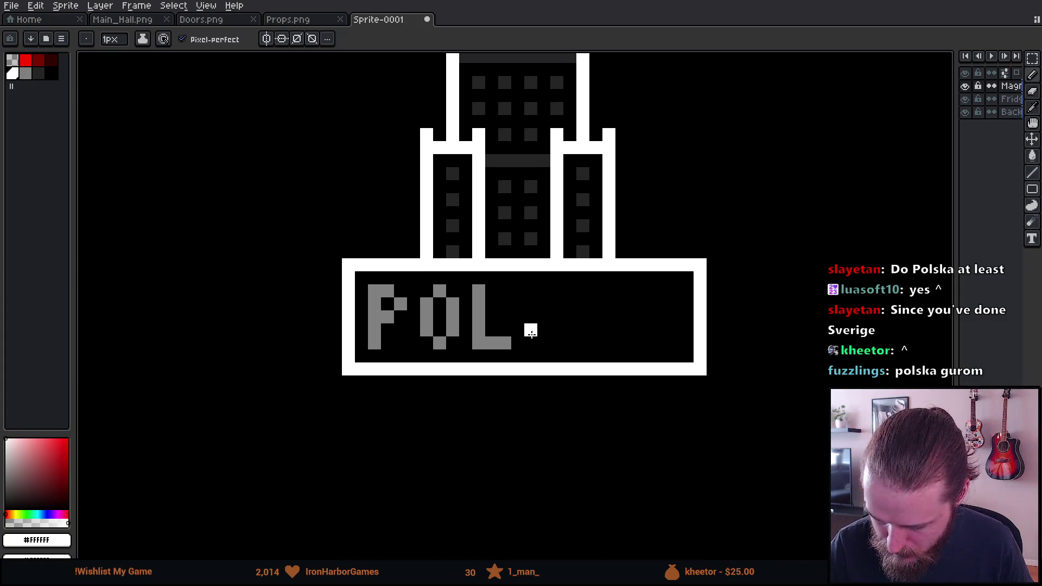
left_click(507, 342, "alt")
left_click(530, 342)
left_click(543, 343)
mouse_move(540, 343)
left_mouse_down()
mouse_move(553, 328)
mouse_move(541, 290)
mouse_move(582, 297)
mouse_move(583, 343)
mouse_move(608, 294)
mouse_move(609, 343)
left_mouse_up()
mouse_move(634, 343)
left_mouse_down()
mouse_move(635, 291)
mouse_move(661, 304)
mouse_move(661, 343)
left_mouse_up()
key("e")
left_click(632, 288)
key("b")
left_click(648, 319)
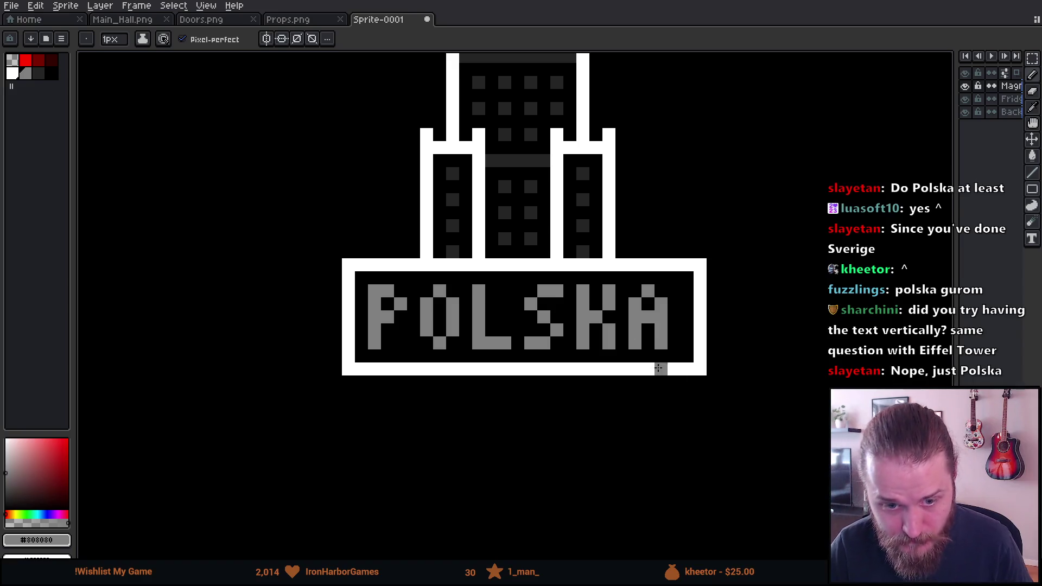
Step: Select the plate's right border and nudge it one pixel left
left_click_drag(661, 421, 610, 411)
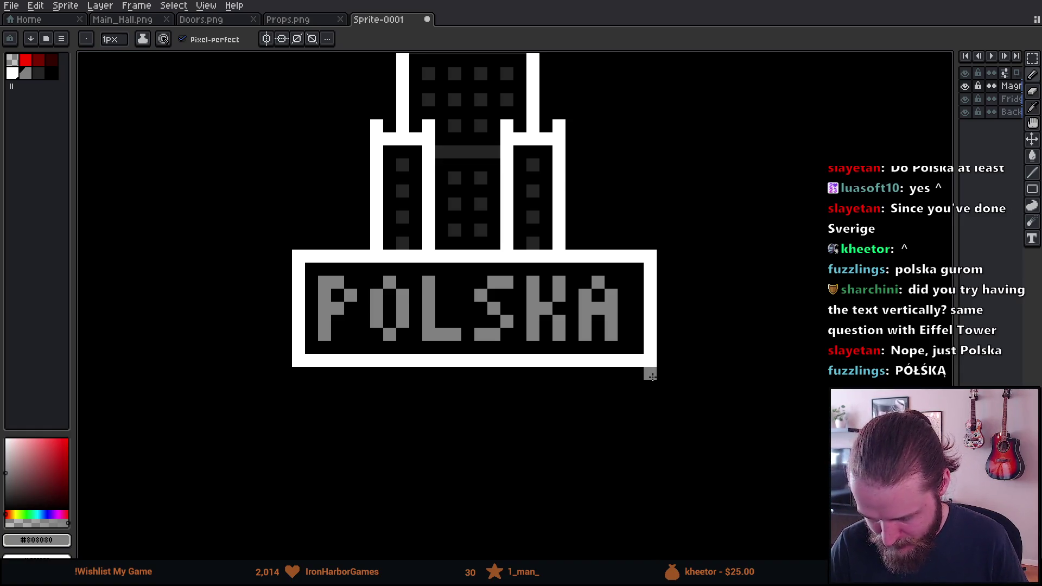
key("m")
left_click_drag(636, 229, 721, 434)
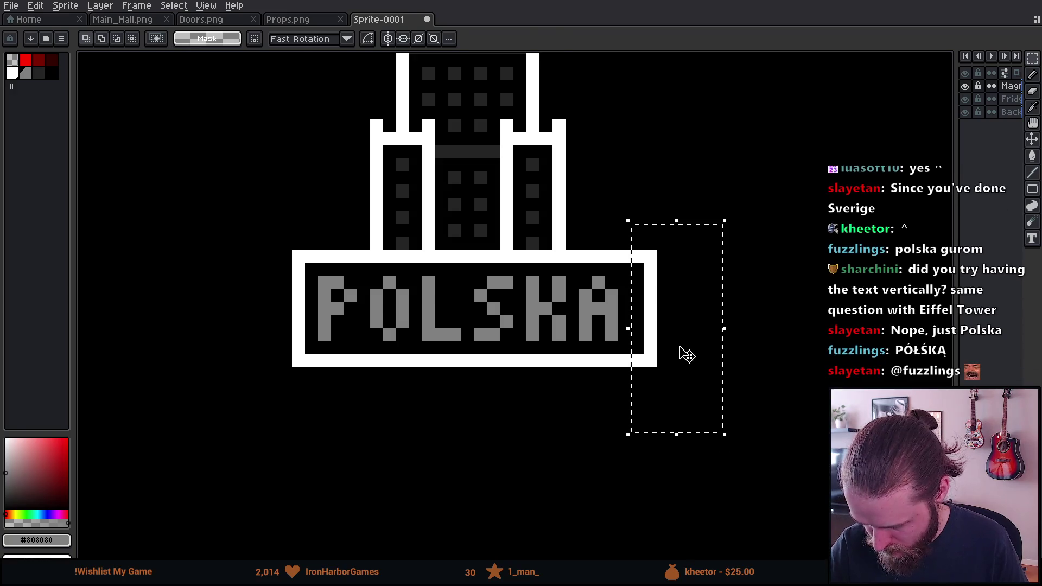
key("Left")
key("ctrl+d")
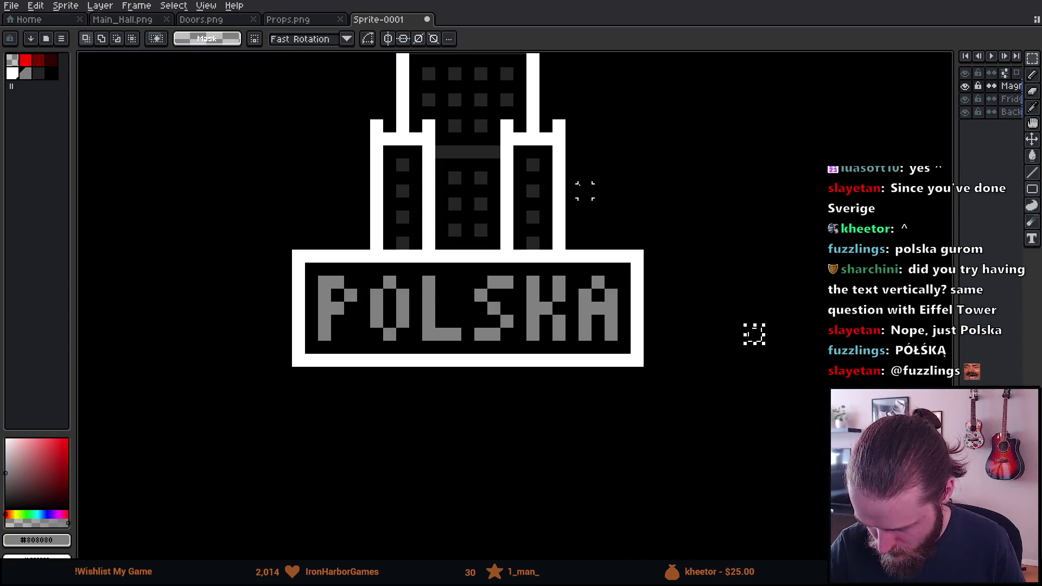
key("ctrl+d")
key("b")
scroll(597, 206, "up", 9)
Step: Zoom out and pan until all eight labelled magnets in the rounded white frame are visible
scroll(598, 208, "down", 5)
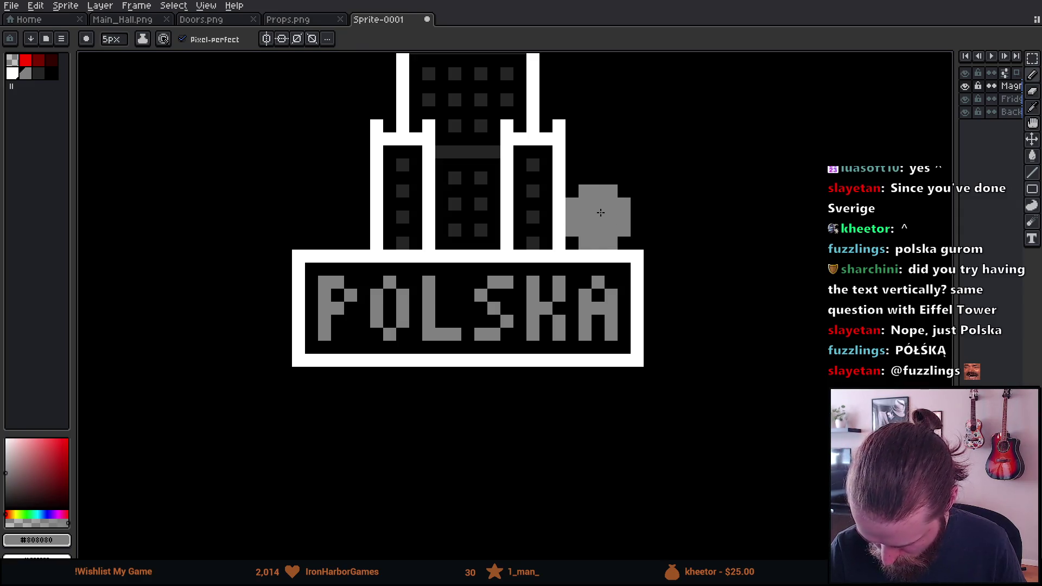
scroll(672, 424, "down", 5)
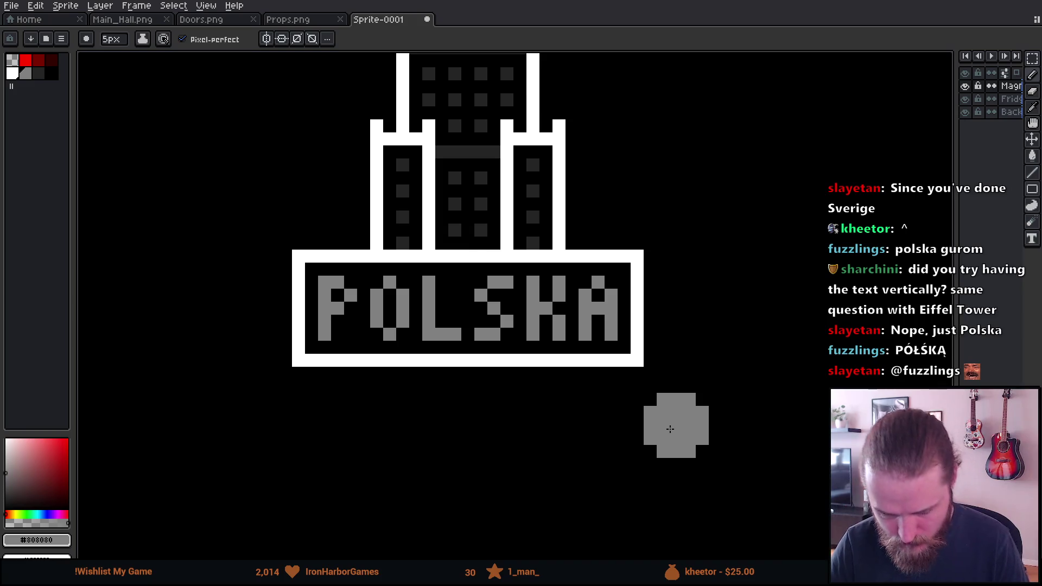
left_click_drag(698, 430, 628, 461)
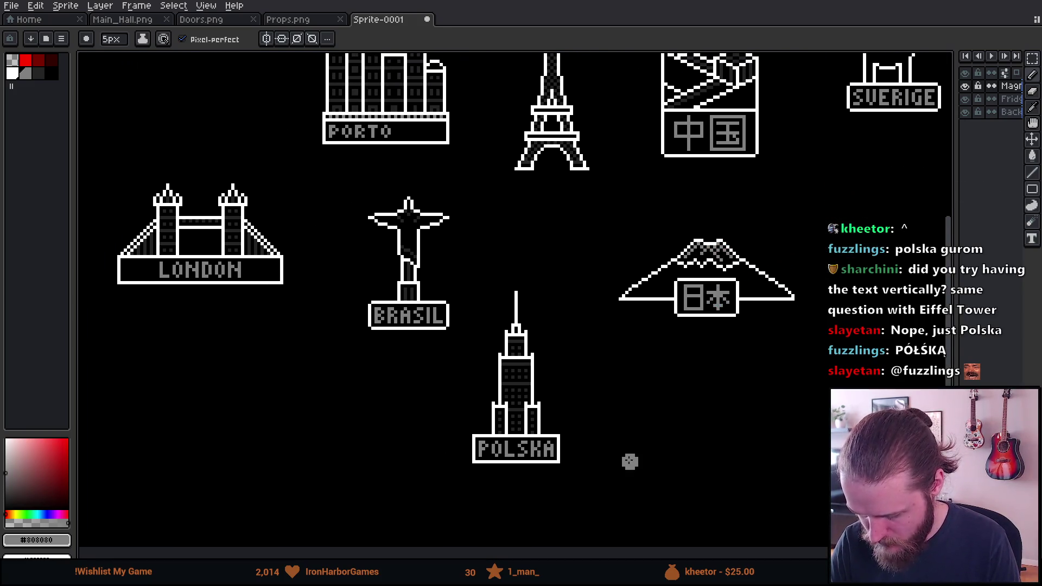
scroll(709, 434, "down", 2)
scroll(707, 445, "up", 2)
left_click_drag(707, 444, 683, 437)
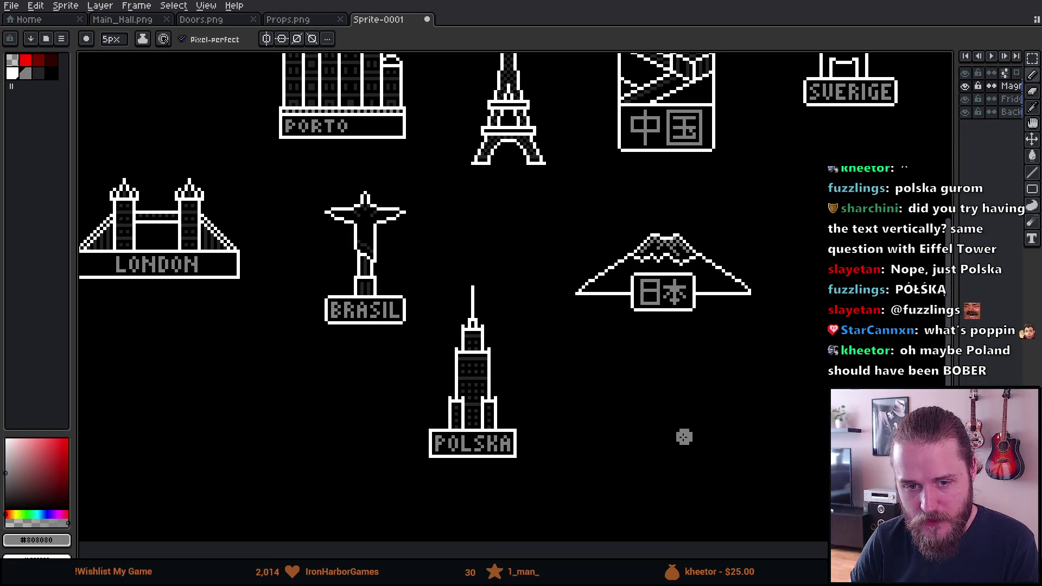
scroll(640, 361, "up", 3)
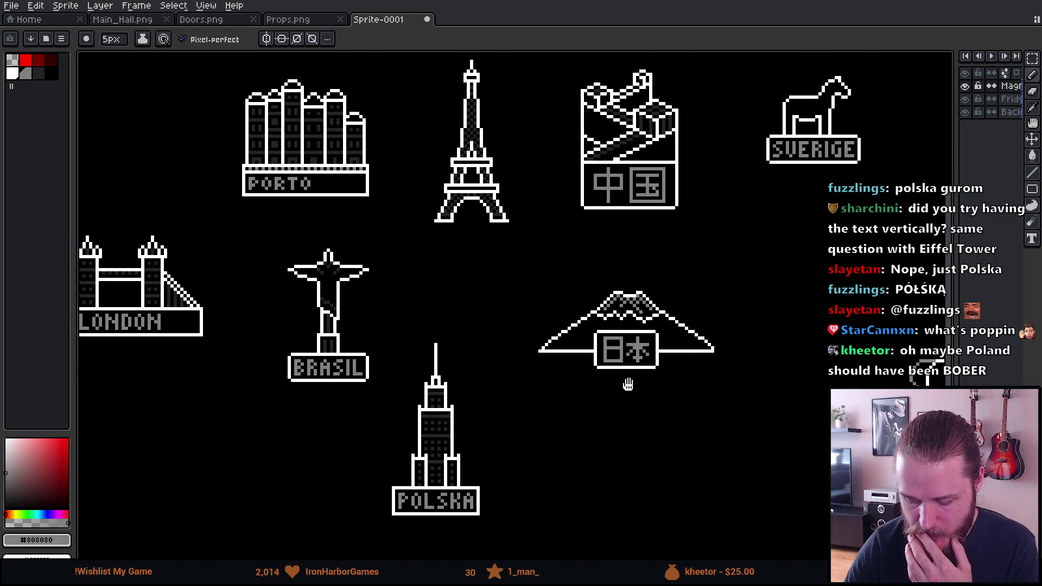
left_click_drag(664, 364, 663, 344)
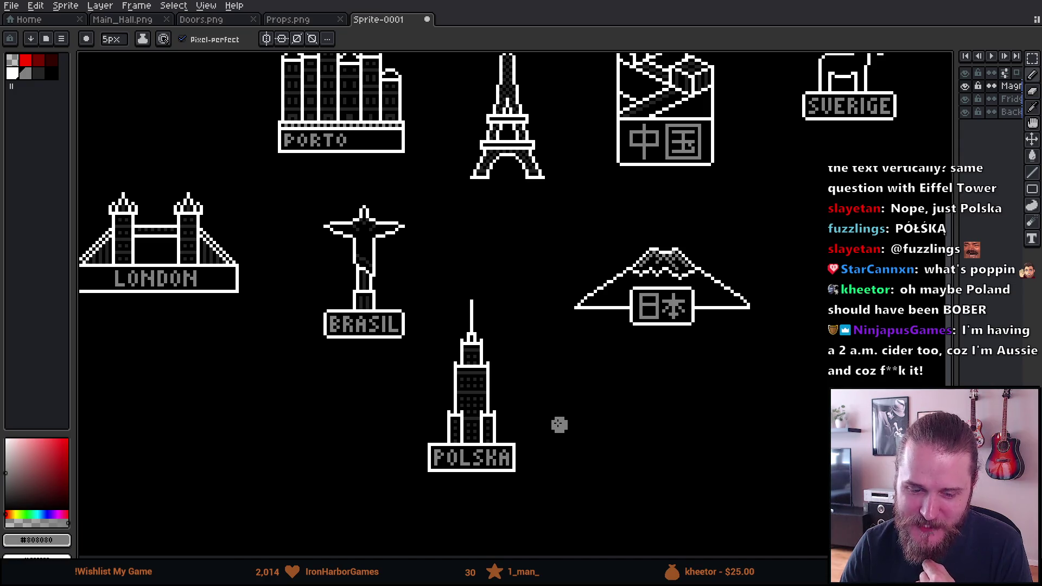
scroll(686, 353, "down", 3)
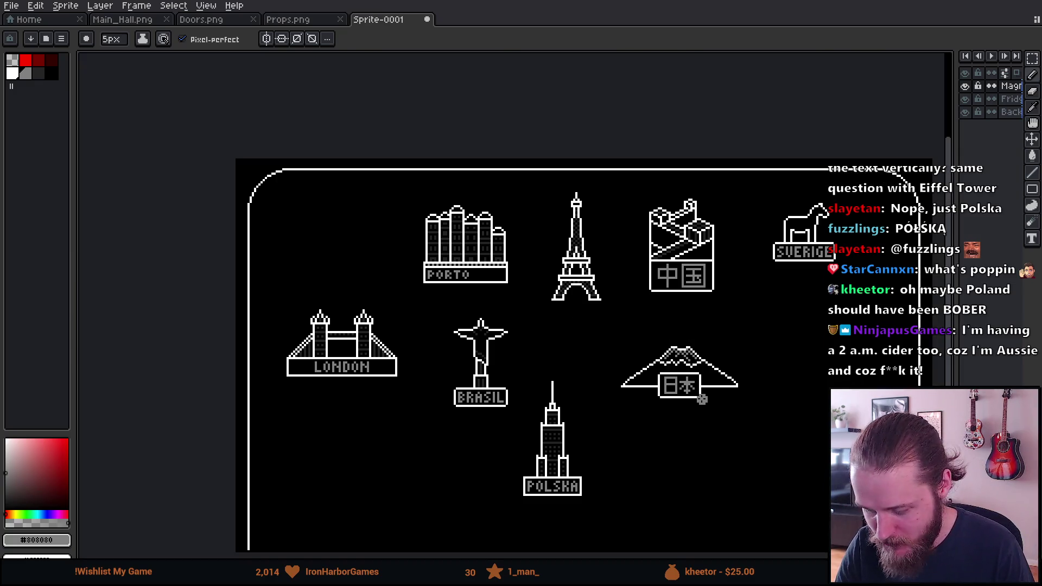
mouse_move(701, 399)
left_mouse_down()
mouse_move(723, 420)
mouse_move(583, 363)
left_mouse_up()
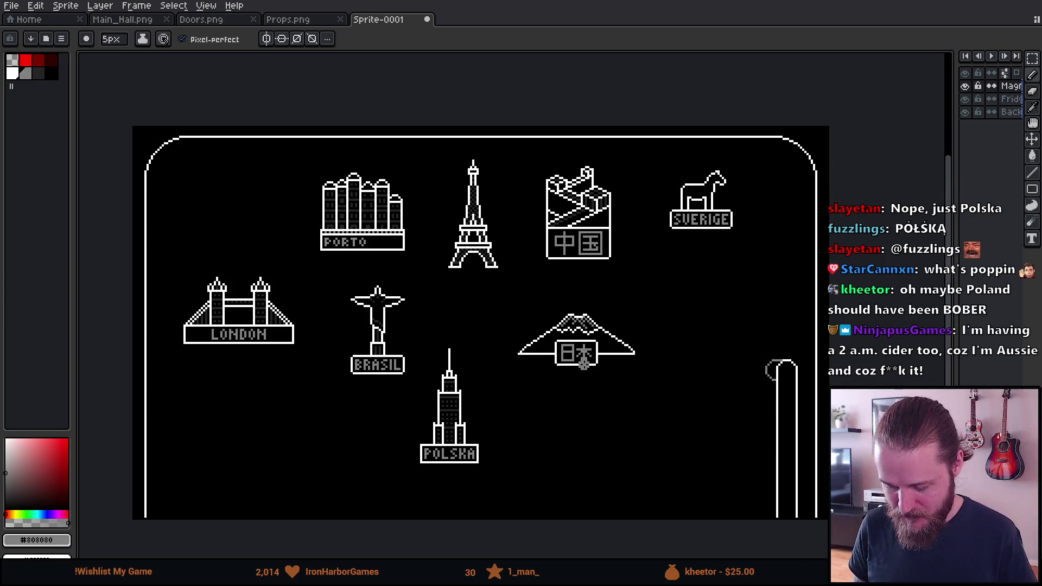
mouse_move(593, 421)
left_mouse_down()
mouse_move(635, 358)
mouse_move(607, 400)
mouse_move(597, 391)
mouse_move(630, 390)
mouse_move(651, 465)
mouse_move(679, 463)
mouse_move(635, 442)
mouse_move(698, 460)
left_mouse_up()
scroll(619, 394, "up", 1)
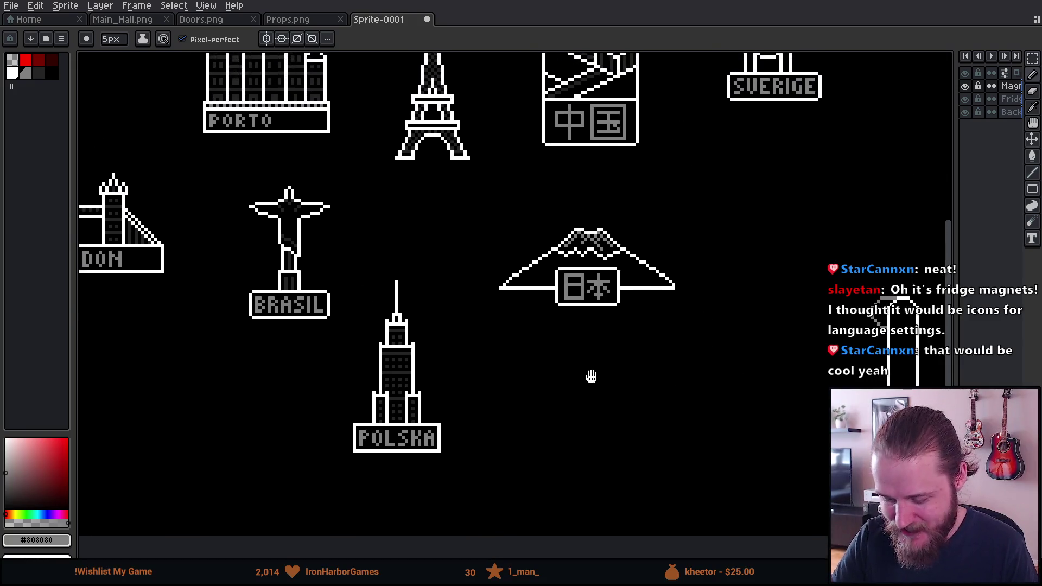
scroll(669, 428, "down", 1)
left_click_drag(683, 420, 646, 385)
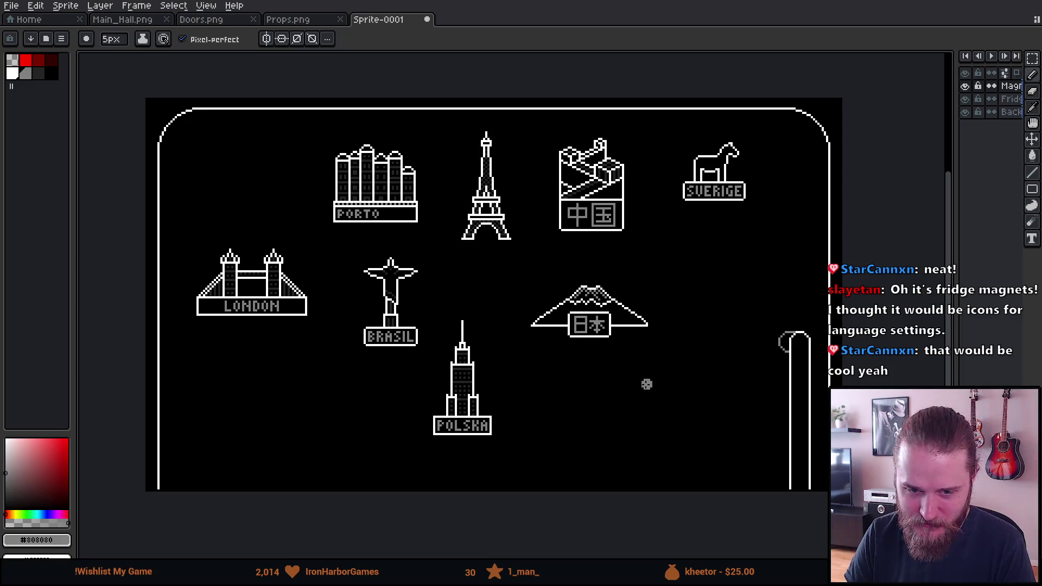
left_click_drag(646, 384, 656, 379)
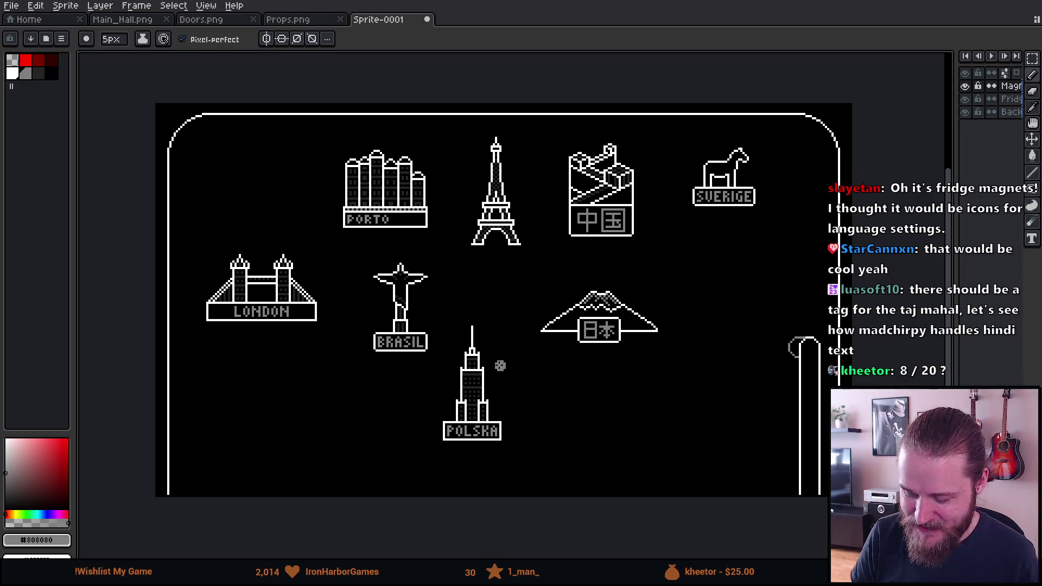
mouse_move(689, 377)
left_mouse_down()
mouse_move(703, 398)
mouse_move(722, 381)
left_mouse_up()
key("m")
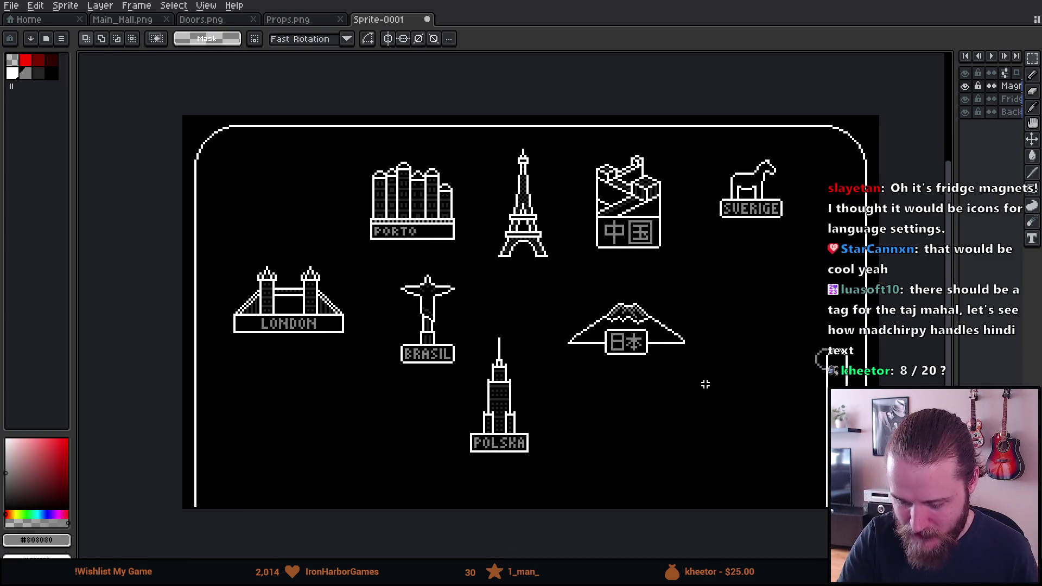
mouse_move(215, 150)
left_mouse_down()
mouse_move(461, 422)
mouse_move(685, 489)
left_mouse_up()
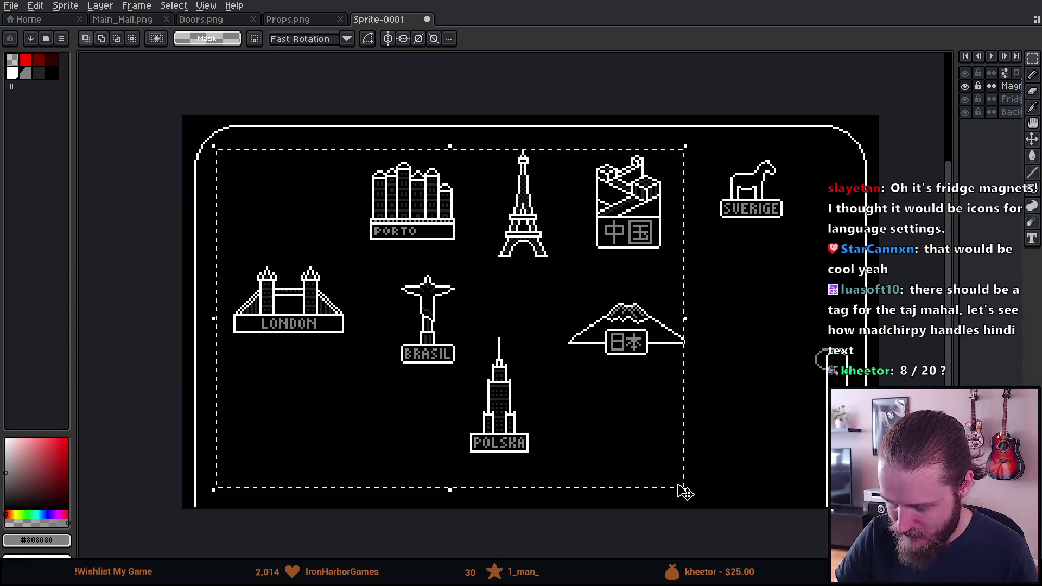
mouse_move(793, 149)
left_mouse_down()
mouse_move(688, 252)
mouse_move(684, 327)
left_mouse_up()
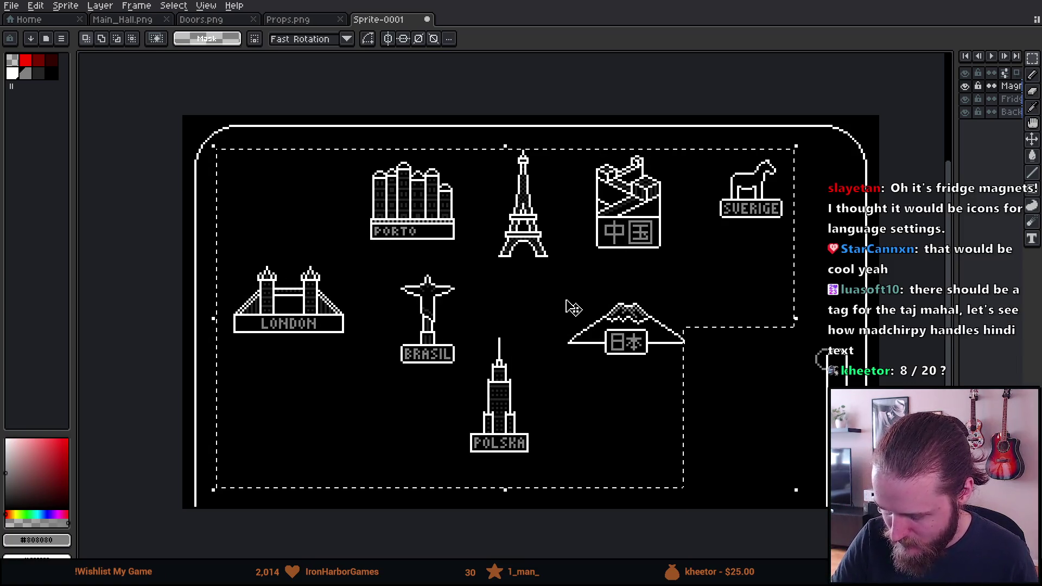
left_click_drag(473, 145, 583, 269)
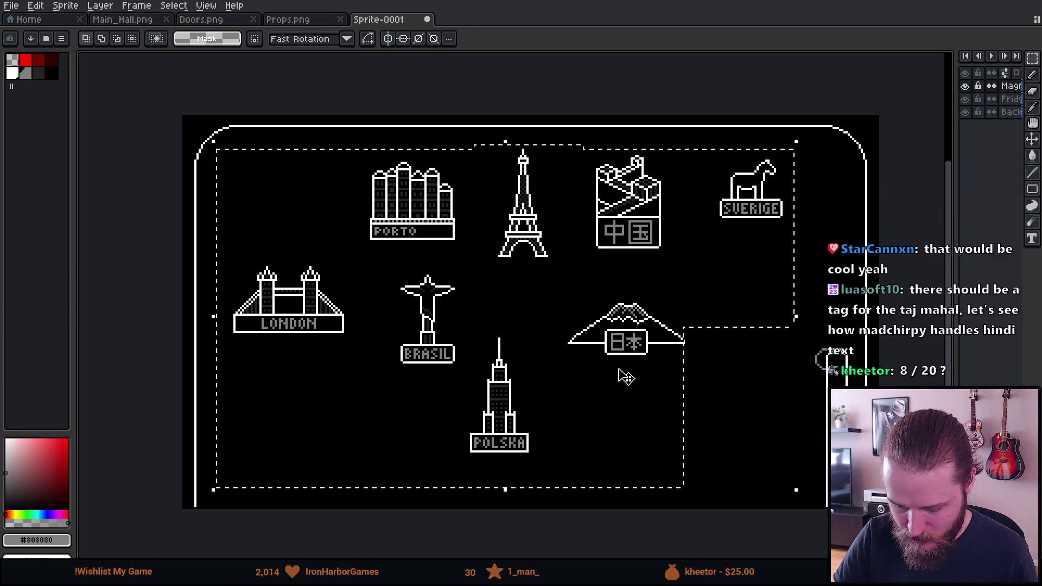
key("Left")
key("Left")
key("Left")
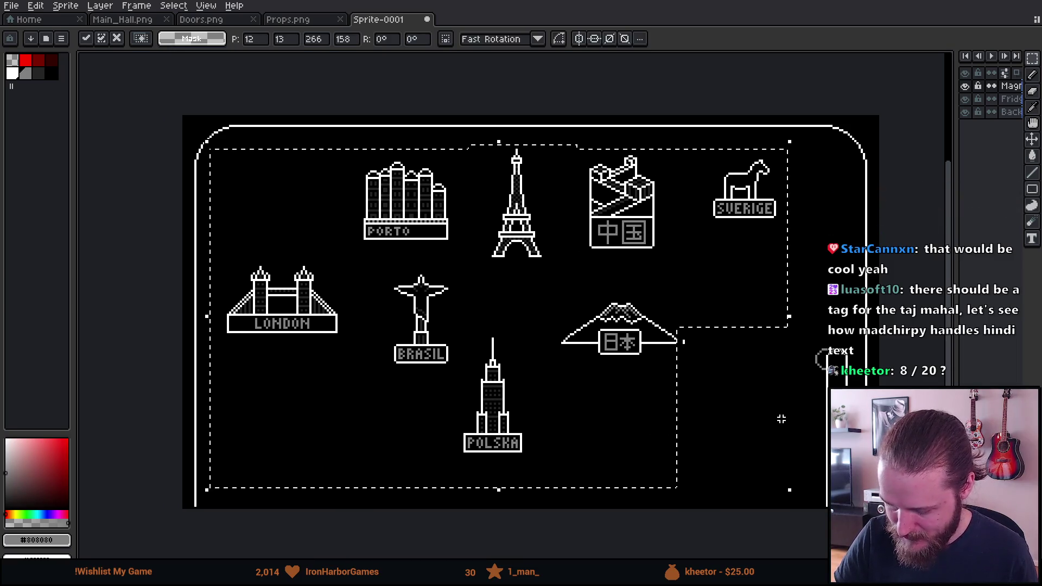
key("Return")
key("ctrl+z")
key("ctrl+d")
scroll(784, 434, "right", 3)
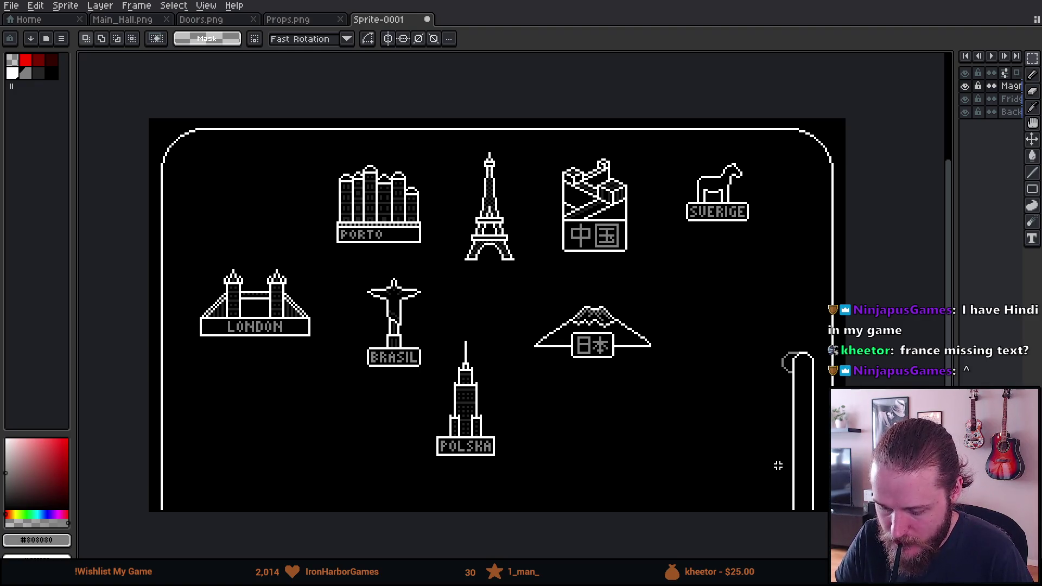
mouse_move(269, 291)
left_mouse_down()
mouse_move(371, 378)
mouse_move(349, 371)
left_mouse_up()
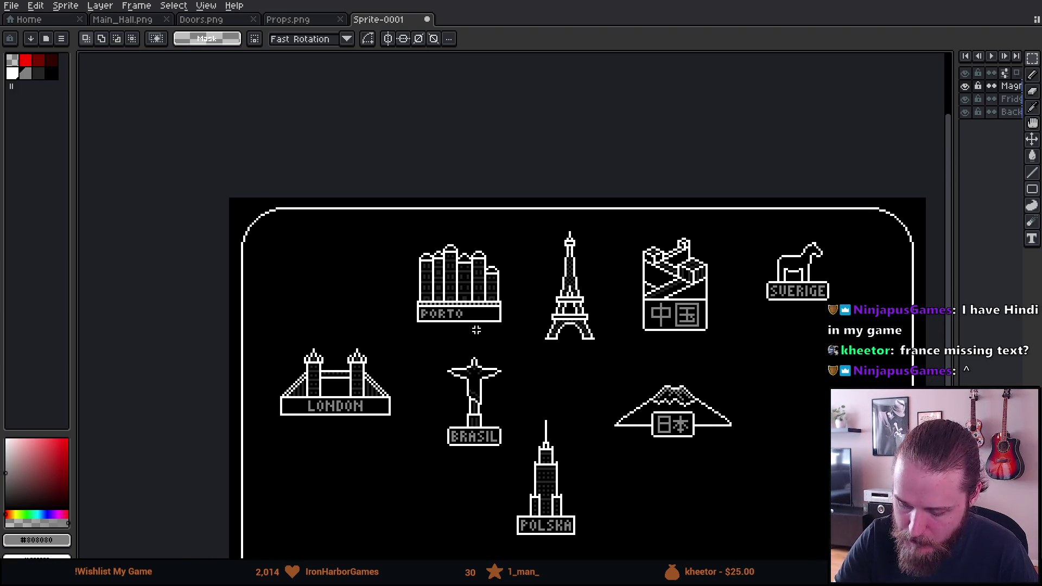
mouse_move(465, 333)
left_mouse_down()
mouse_move(718, 493)
mouse_move(426, 342)
mouse_move(419, 313)
left_mouse_up()
mouse_move(728, 309)
left_mouse_down()
mouse_move(716, 319)
mouse_move(721, 312)
left_mouse_up()
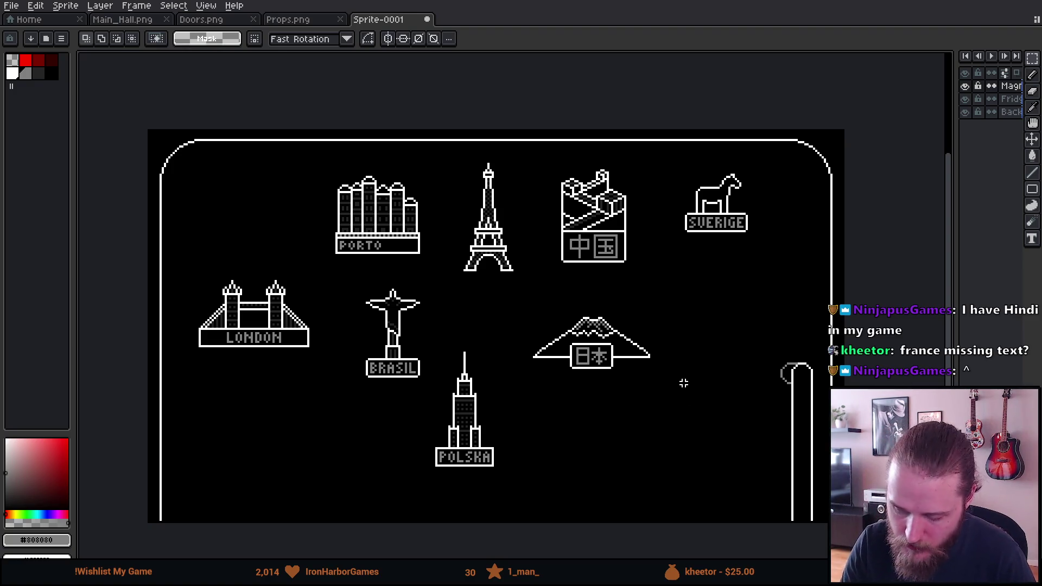
left_click_drag(348, 272, 421, 397)
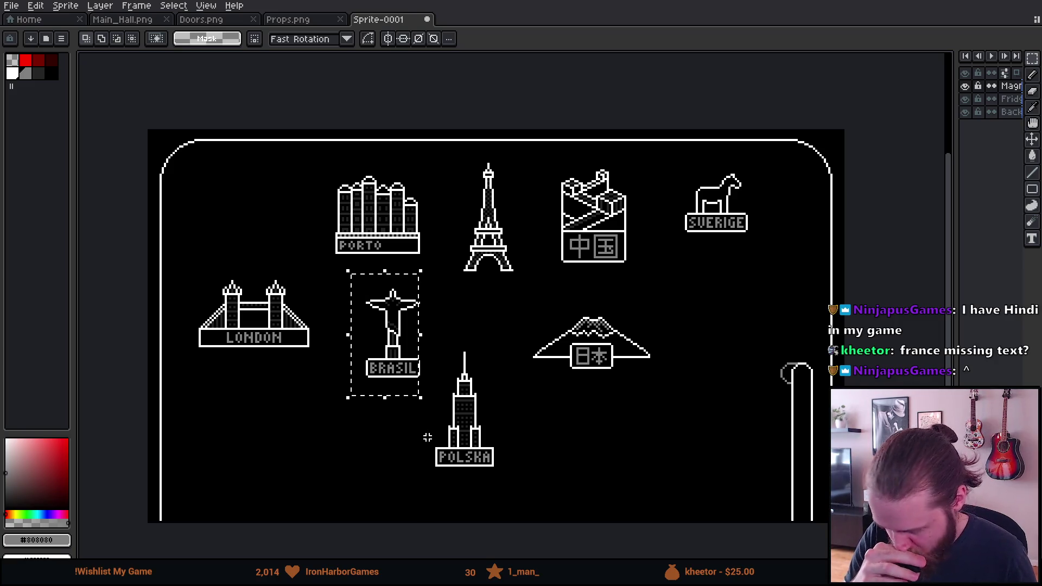
left_click(566, 337)
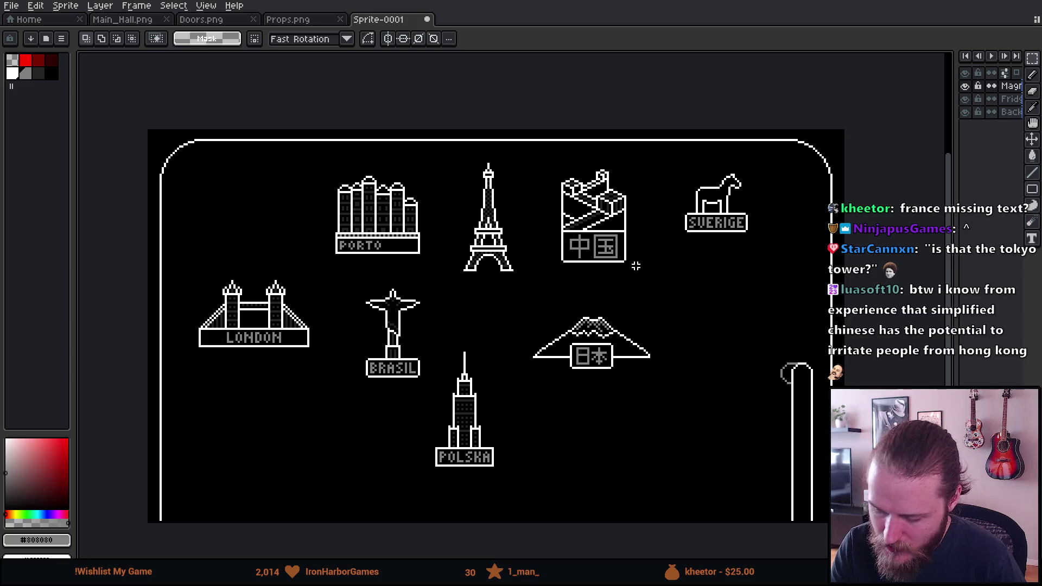
left_click_drag(544, 238, 667, 271)
key("Delete")
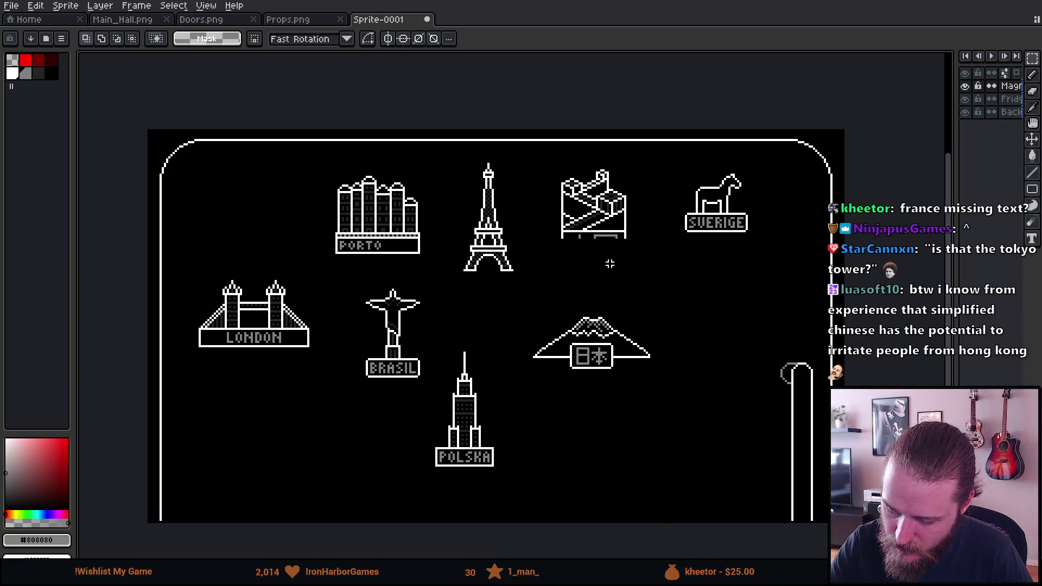
left_click_drag(555, 233, 685, 294)
key("Delete")
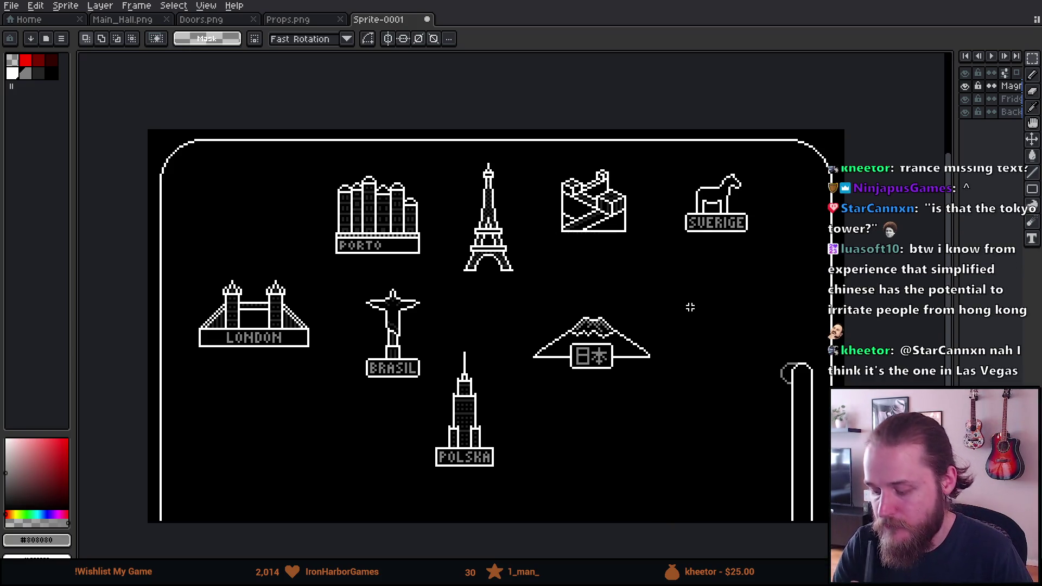
key("ctrl+z")
key("ctrl+z")
key("ctrl+z")
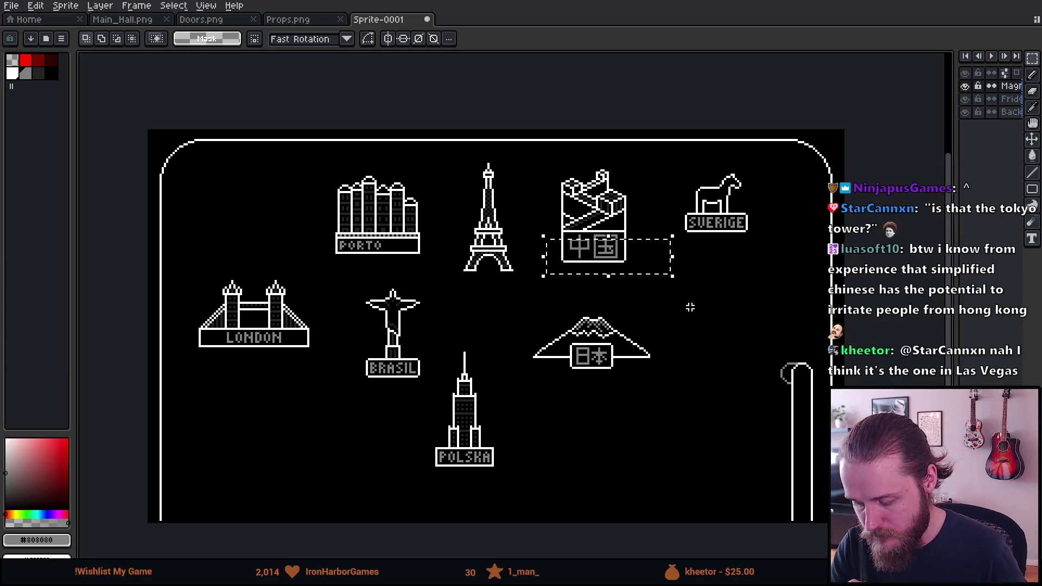
key("ctrl+d")
left_click_drag(578, 316, 574, 368)
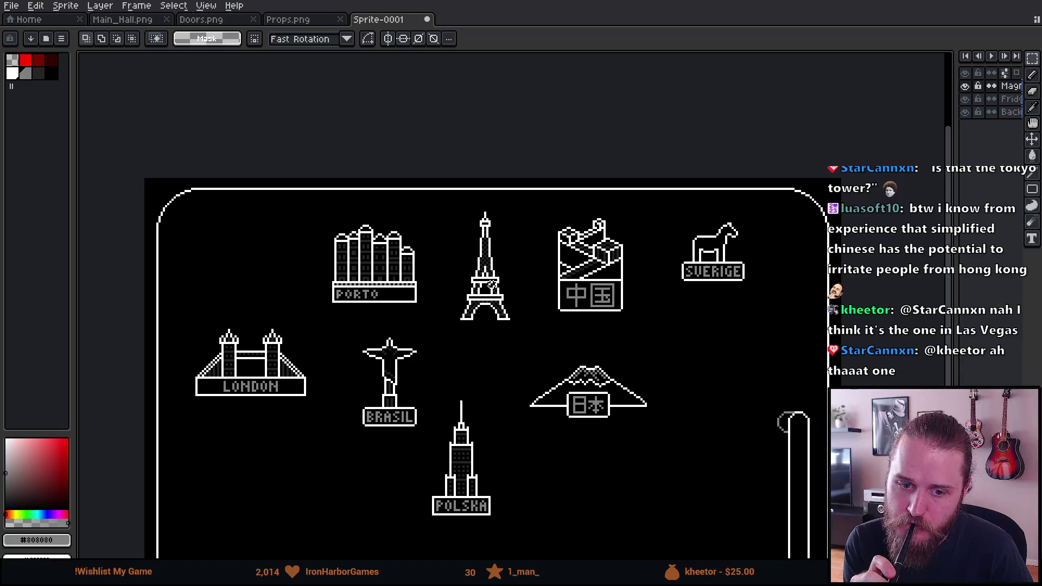
mouse_move(672, 300)
left_mouse_down()
mouse_move(665, 284)
mouse_move(628, 272)
mouse_move(676, 250)
left_mouse_up()
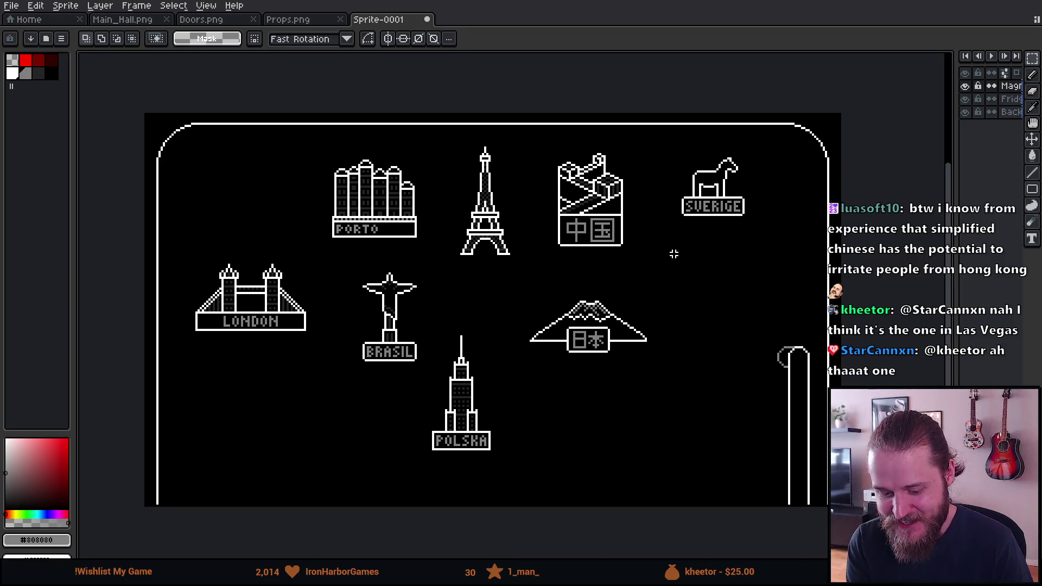
scroll(674, 254, "up", 3)
mouse_move(673, 252)
left_mouse_down()
mouse_move(455, 316)
mouse_move(833, 310)
left_mouse_up()
Step: Pick white, undo a stray white stroke at the tower's foot, and shrink the pencil to 1 px
mouse_move(327, 385)
left_mouse_down()
mouse_move(386, 384)
mouse_move(568, 333)
left_mouse_up()
scroll(569, 334, "up", 1)
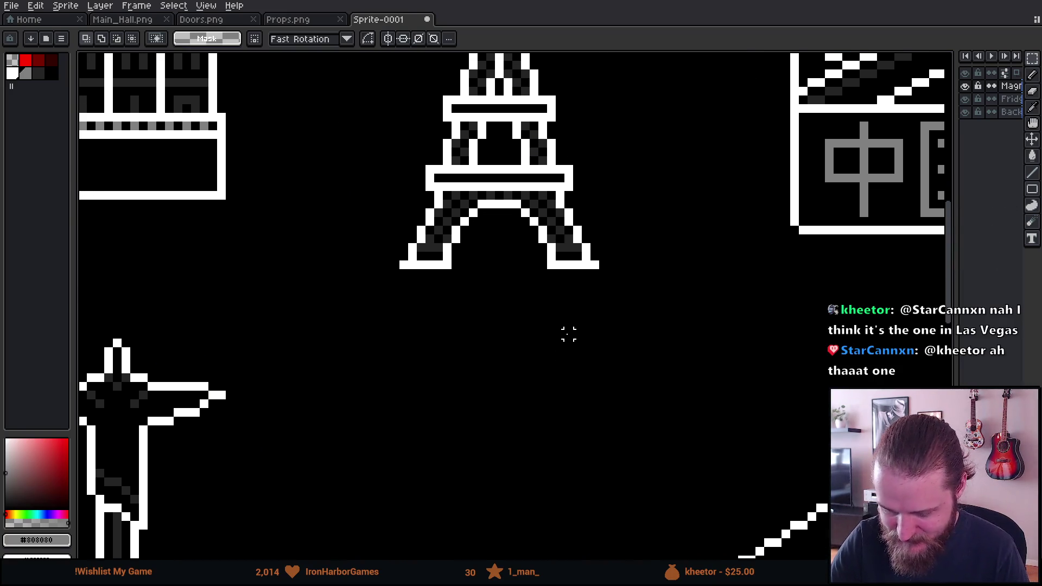
scroll(500, 360, "up", 1)
left_click(396, 219, "alt")
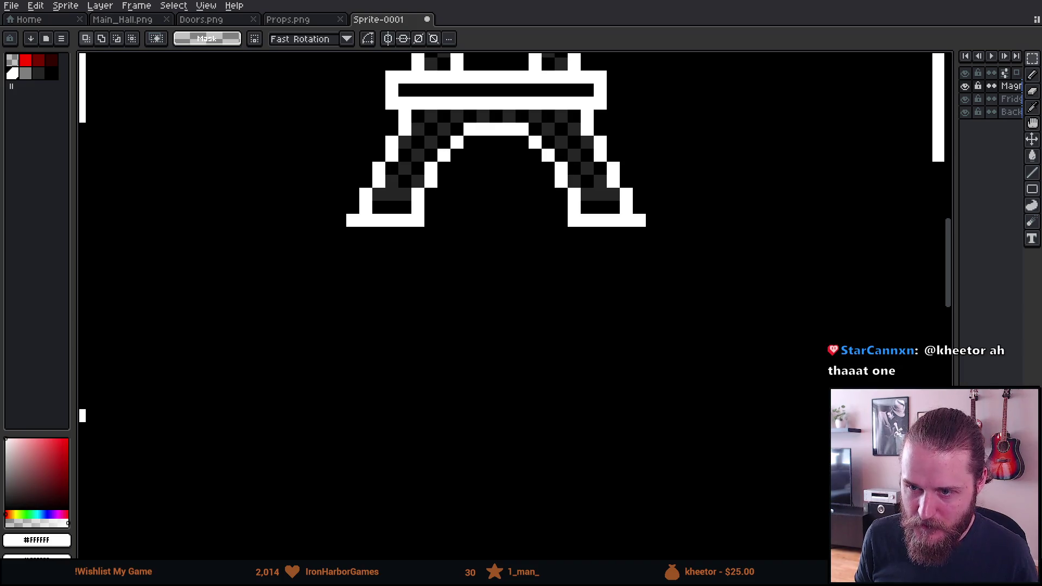
scroll(460, 328, "up", 1)
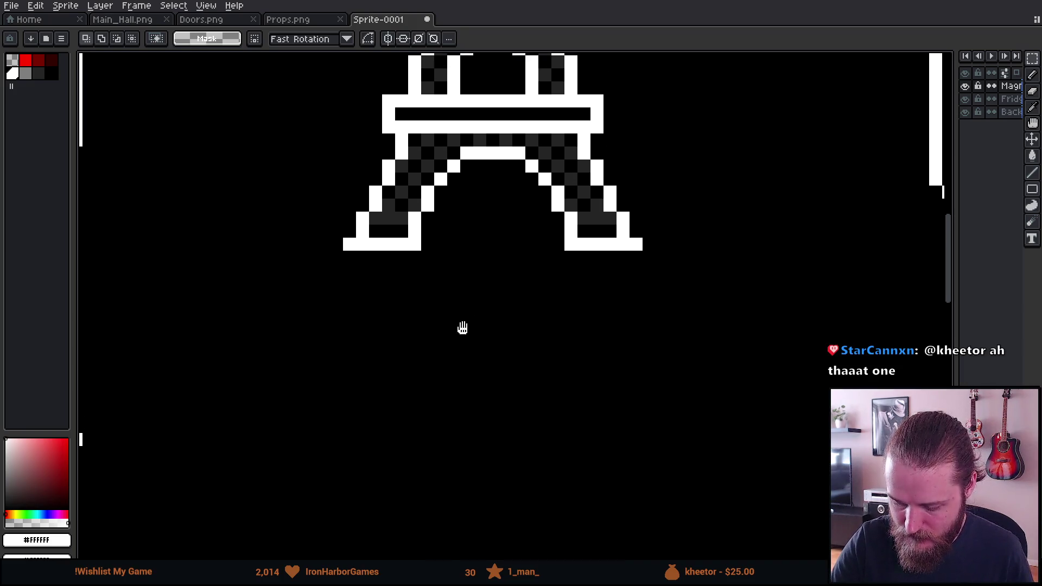
key("b")
mouse_move(386, 245)
left_mouse_down()
mouse_move(378, 255)
mouse_move(606, 249)
left_mouse_up()
key("ctrl+z")
key("minus")
key("minus")
key("minus")
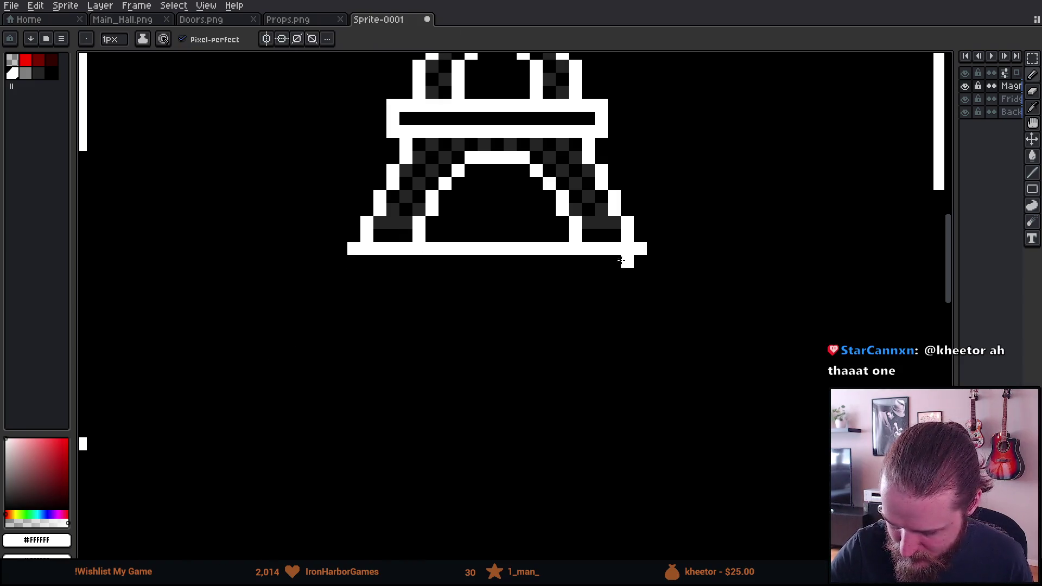
Step: Switch to grey and pencil the letters F and R below the Eiffel Tower
left_click(31, 74)
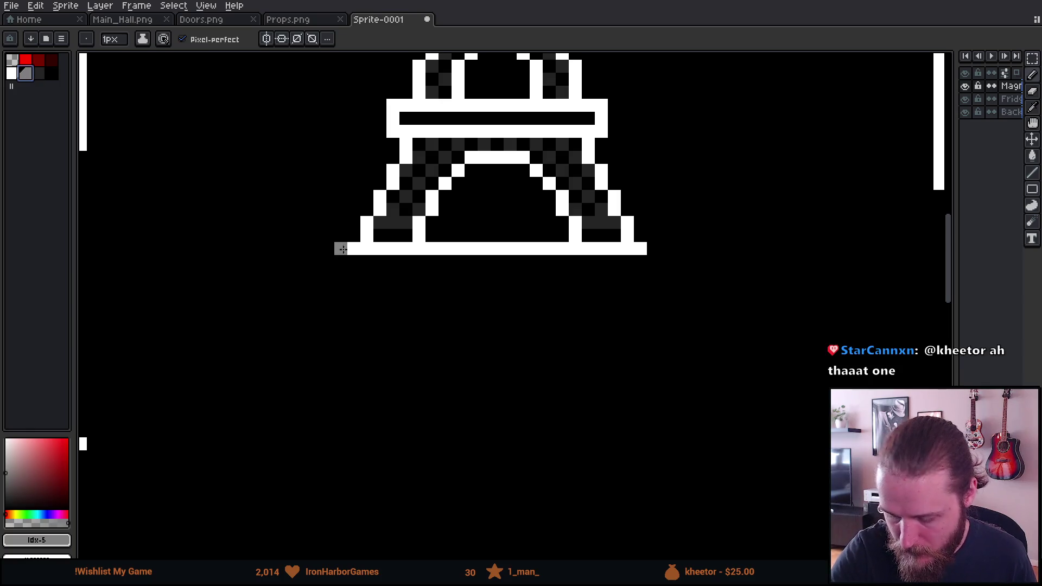
left_click_drag(379, 275, 432, 315)
left_click(393, 301)
left_click(406, 274)
left_click(380, 327)
left_click(432, 327)
left_click(445, 274)
left_click(445, 301)
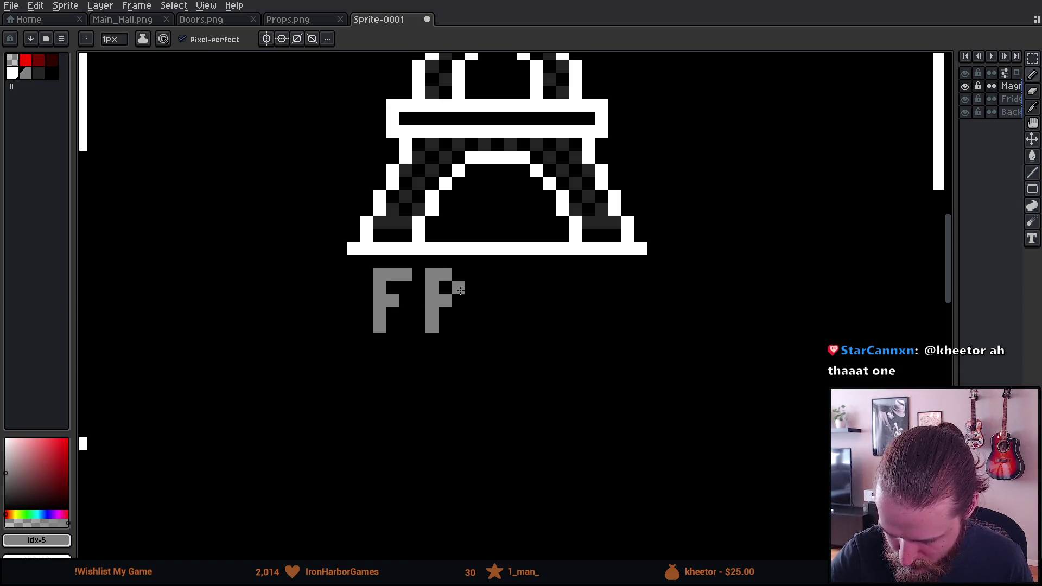
left_click(458, 287)
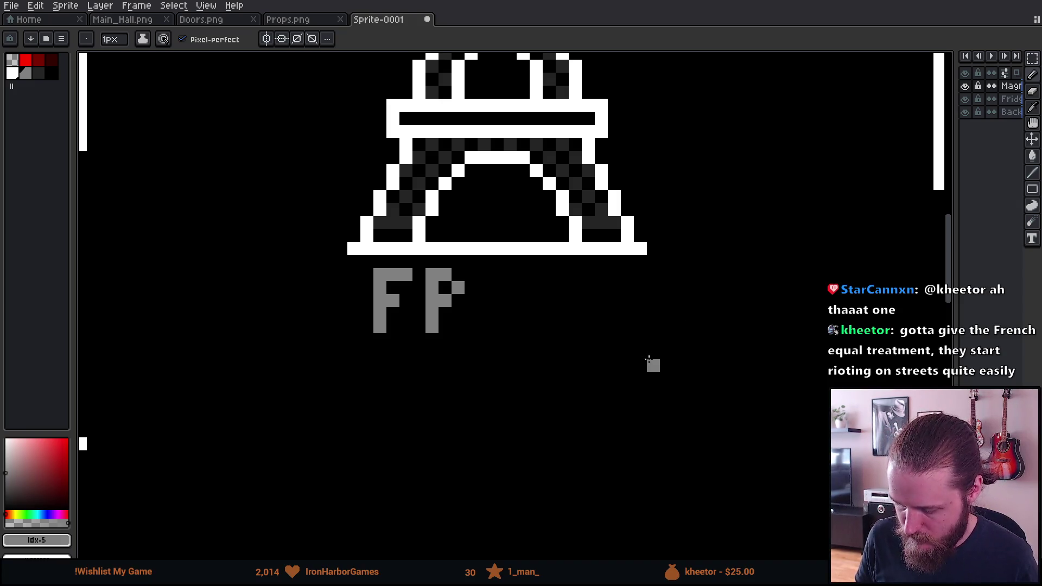
left_click(458, 313)
left_click(458, 326)
Step: Pencil the grey letters A, N, C and E to complete FRANCE
mouse_move(484, 288)
left_mouse_down()
mouse_move(484, 326)
mouse_move(510, 327)
left_mouse_up()
left_click(497, 300)
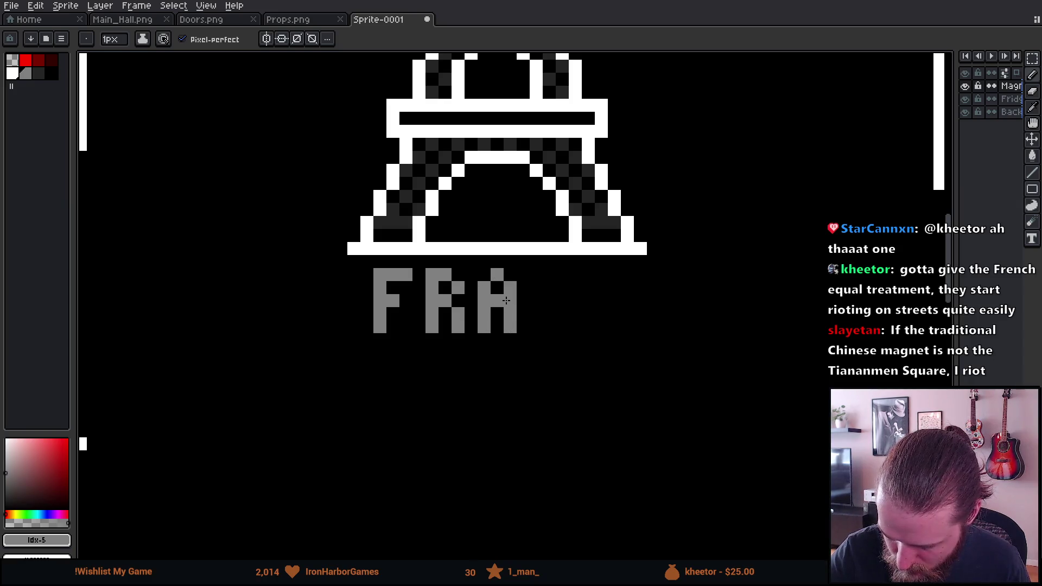
left_click_drag(536, 274, 536, 328)
left_click(550, 287)
left_click(563, 300)
left_click_drag(576, 274, 576, 326)
left_click_drag(601, 274, 602, 313)
left_click(615, 274)
left_click(615, 327)
left_click(627, 274)
left_click(627, 326)
mouse_move(656, 288)
left_mouse_down()
mouse_move(653, 328)
mouse_move(679, 327)
mouse_move(680, 274)
left_mouse_up()
left_click(666, 301)
Step: Shift the FRANCE word two pixels left and test-nudge the letters CE
key("m")
left_click_drag(344, 265, 741, 427)
mouse_move(683, 359)
left_mouse_down()
mouse_move(645, 359)
mouse_move(657, 354)
left_mouse_up()
key("ctrl+d")
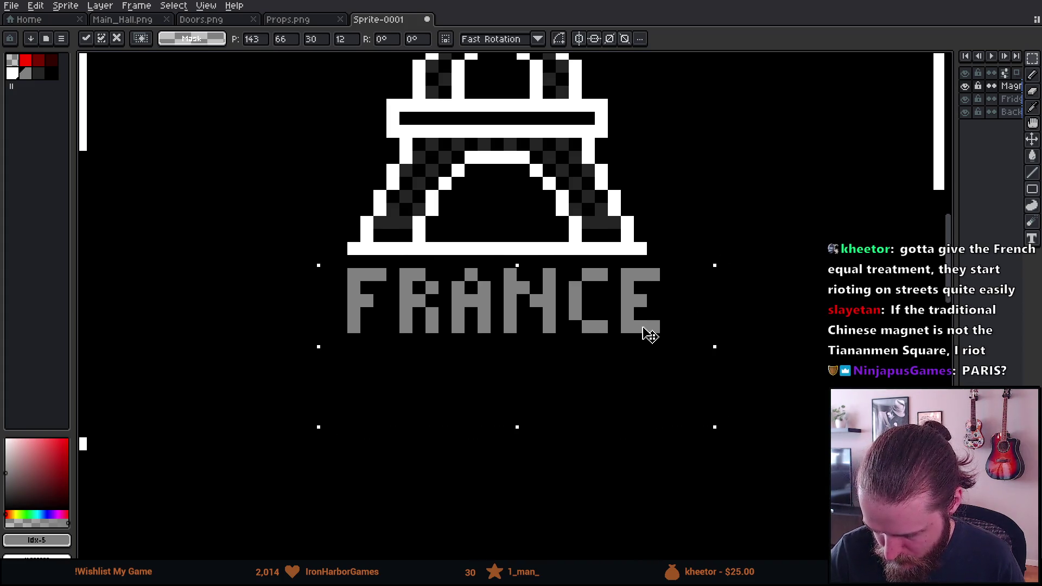
left_click_drag(596, 269, 686, 396)
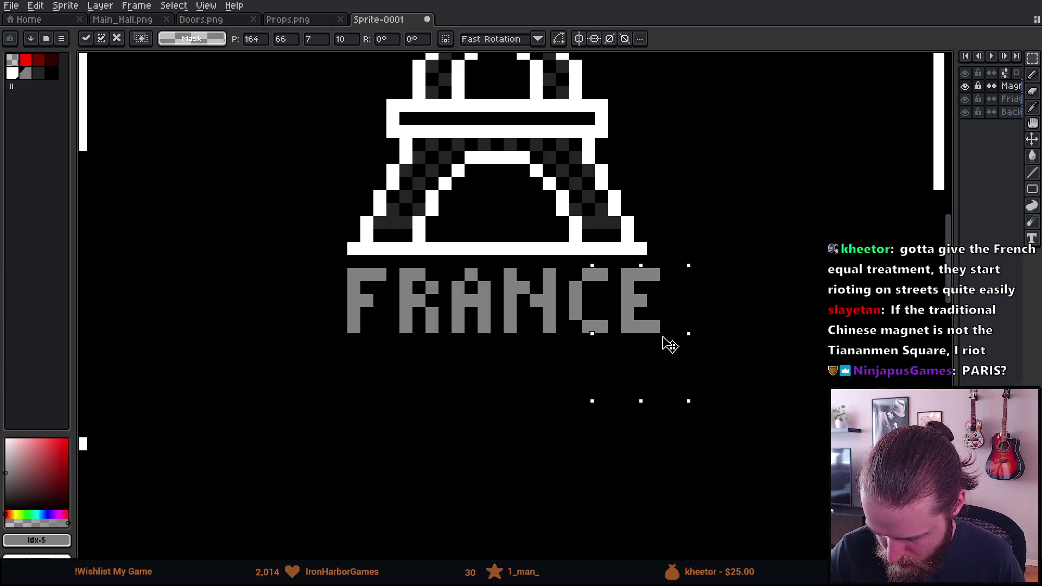
key("Left")
key("Return")
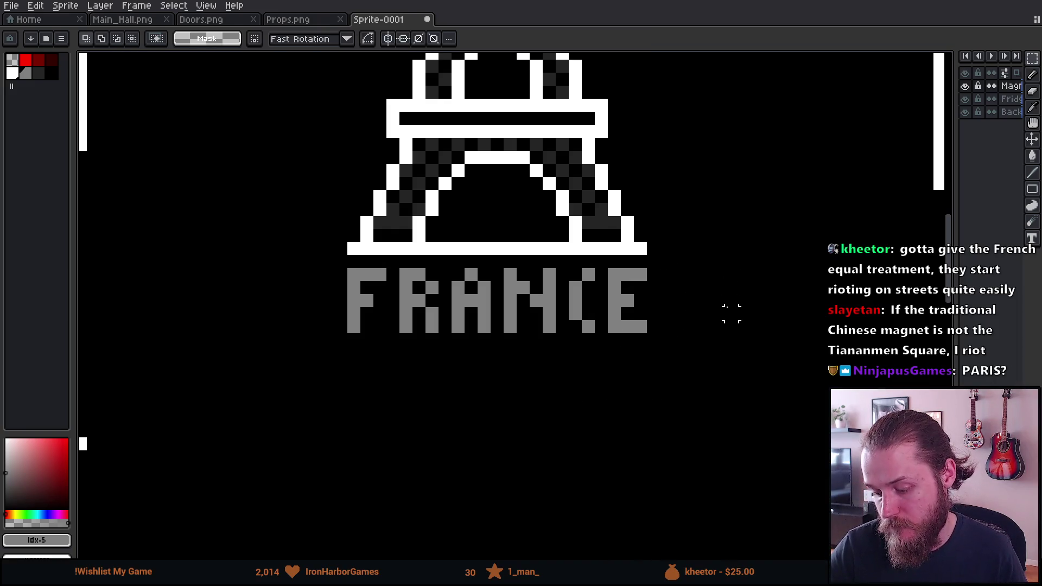
key("Right")
key("ctrl+d")
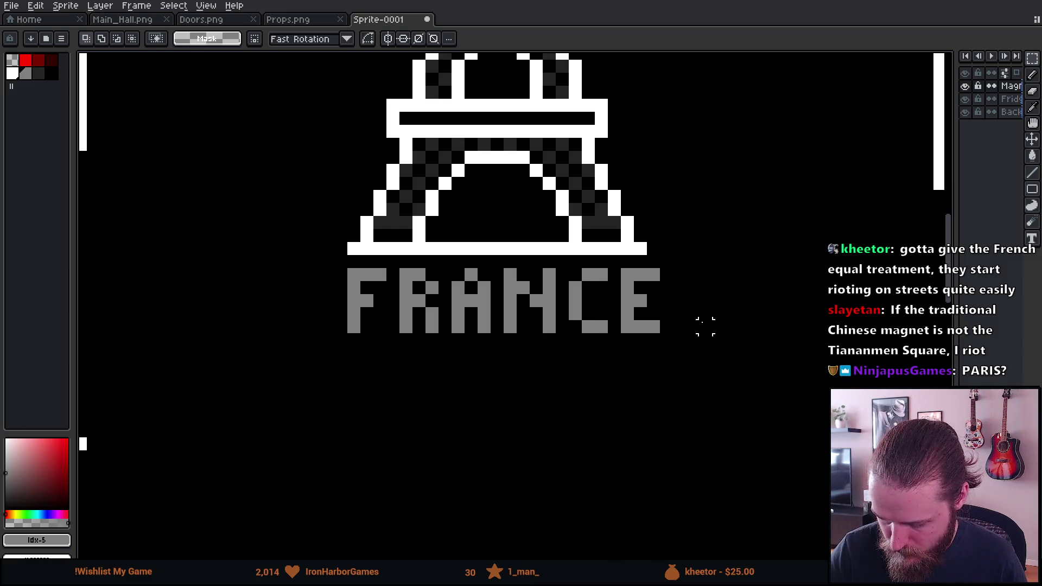
Step: Restore the E's right side and nudge RANCE one pixel left
left_click_drag(647, 251, 702, 395)
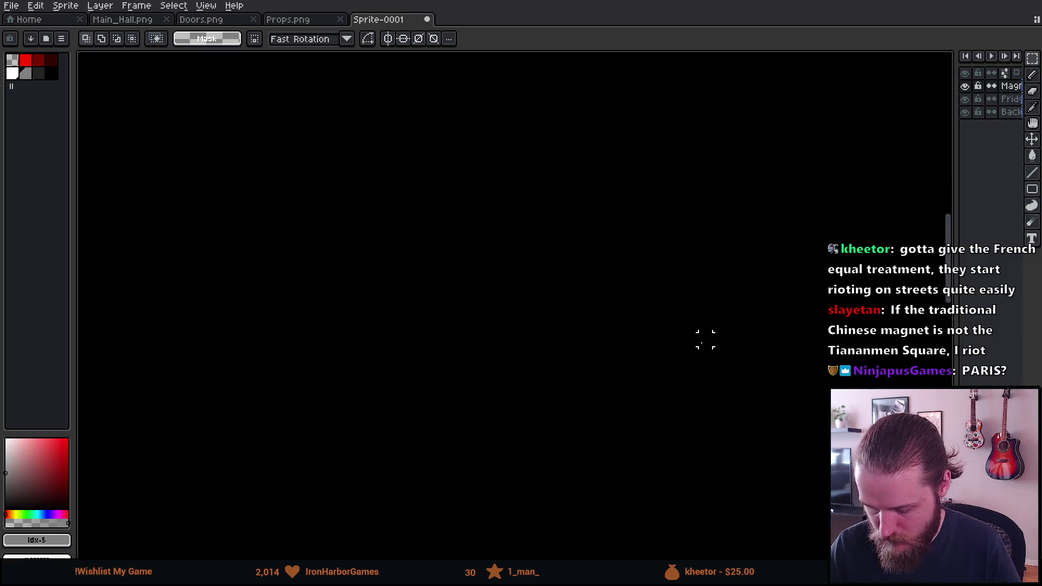
key("ctrl+z")
left_click_drag(647, 252, 702, 383)
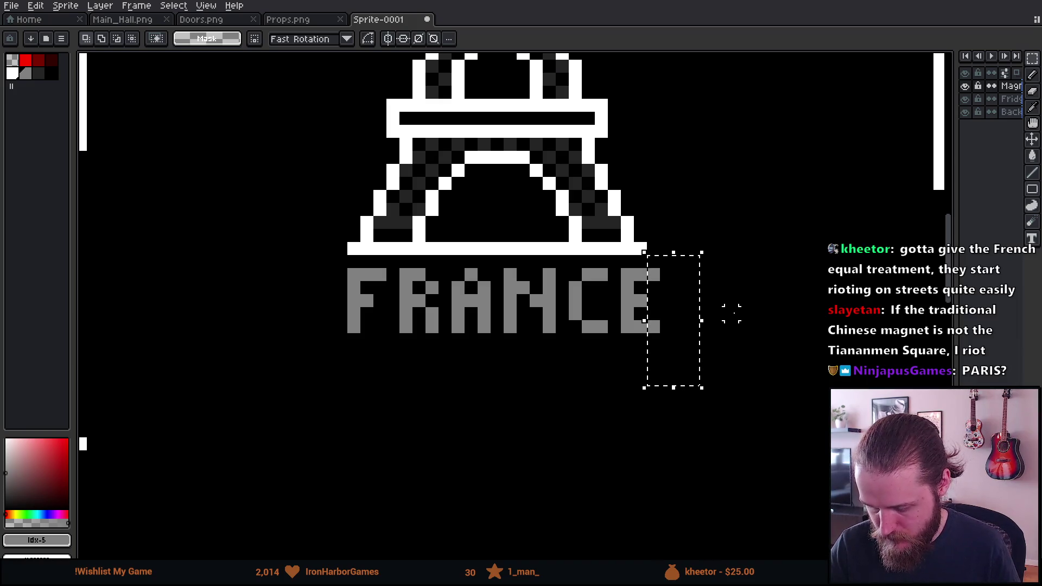
key("ctrl+z")
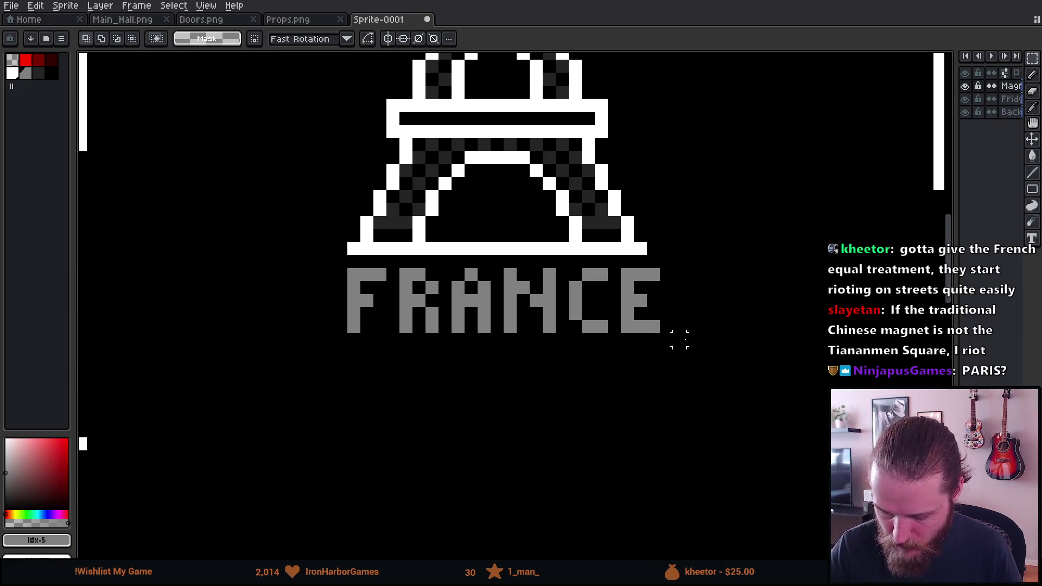
mouse_move(380, 274)
left_mouse_down()
mouse_move(500, 349)
mouse_move(741, 412)
left_mouse_up()
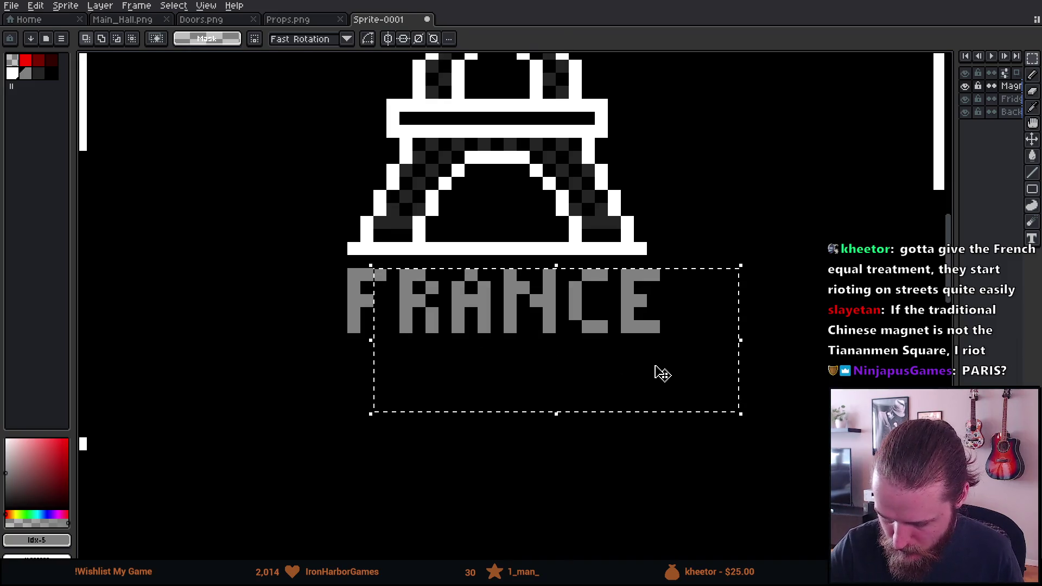
key("Left")
left_click(770, 391)
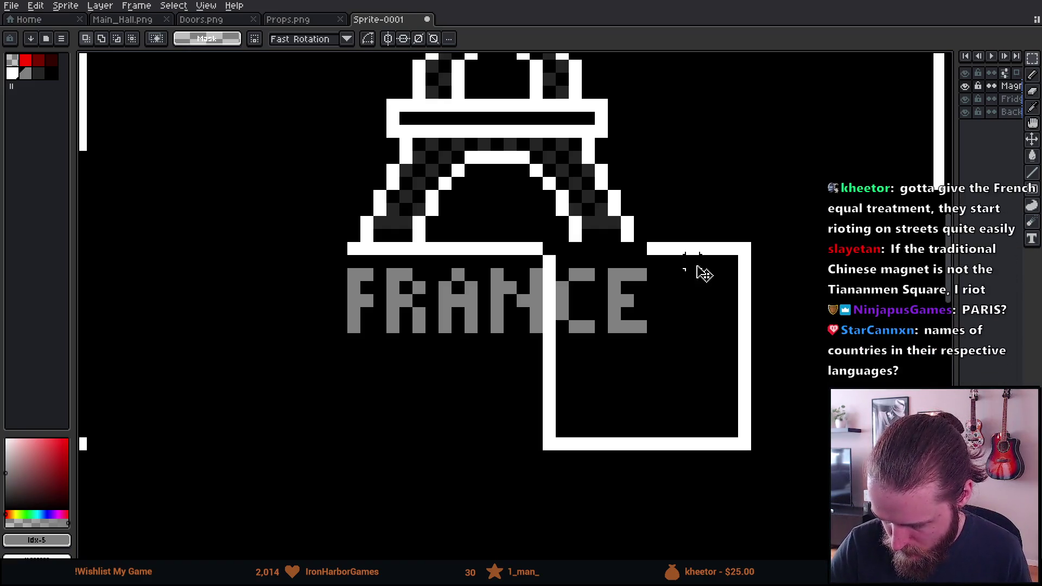
Step: Eyedrop white from the tower and draw a white plate outline around FRANCE
key("i")
left_click(647, 245)
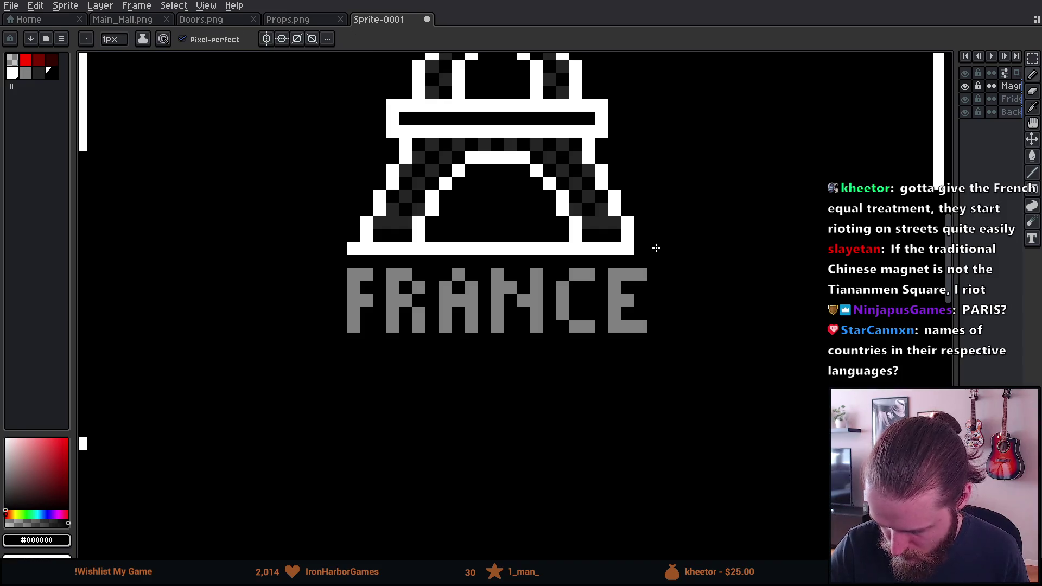
left_click(653, 248)
mouse_move(666, 262)
left_mouse_down()
mouse_move(667, 331)
mouse_move(655, 362)
mouse_move(653, 353)
left_mouse_up()
left_click(329, 353, "shift")
left_click_drag(328, 348, 328, 267)
left_click(340, 249)
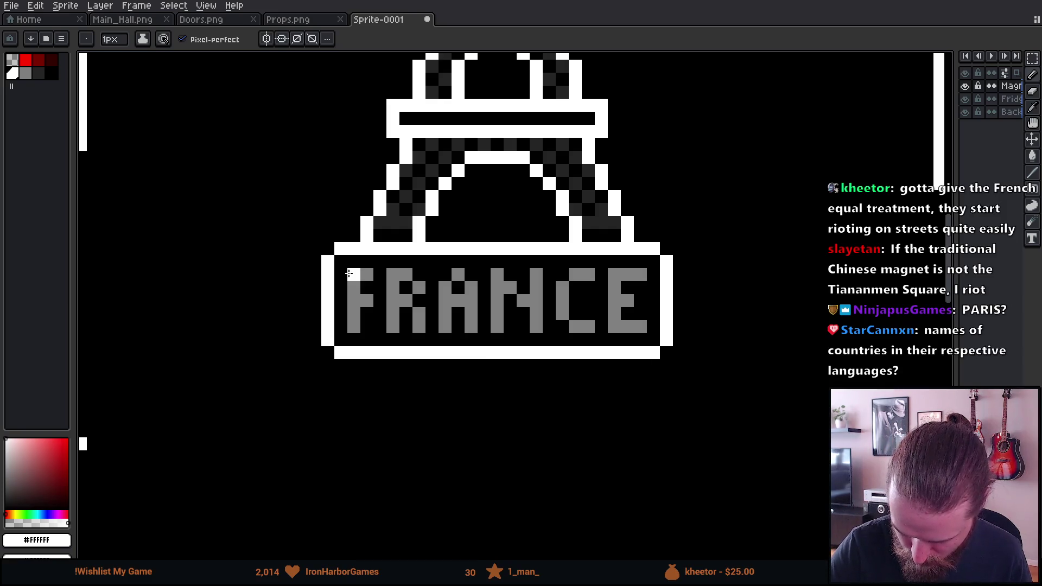
scroll(589, 443, "down", 3)
Step: Zoom out to review the magnets, then erase the grey FRANCE lettering from the plate
scroll(663, 450, "down", 3)
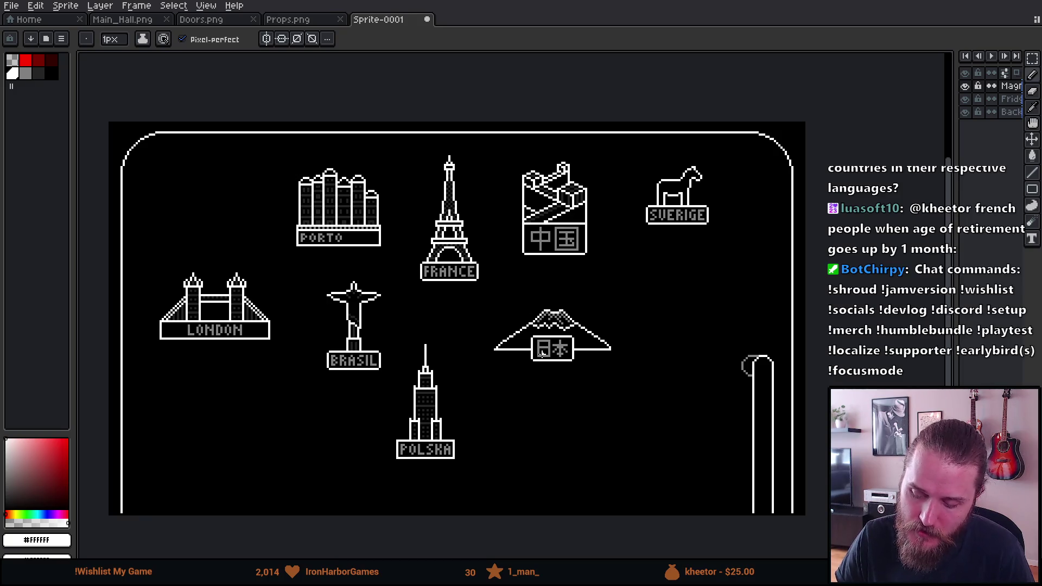
mouse_move(611, 371)
left_mouse_down()
mouse_move(658, 402)
mouse_move(640, 398)
left_mouse_up()
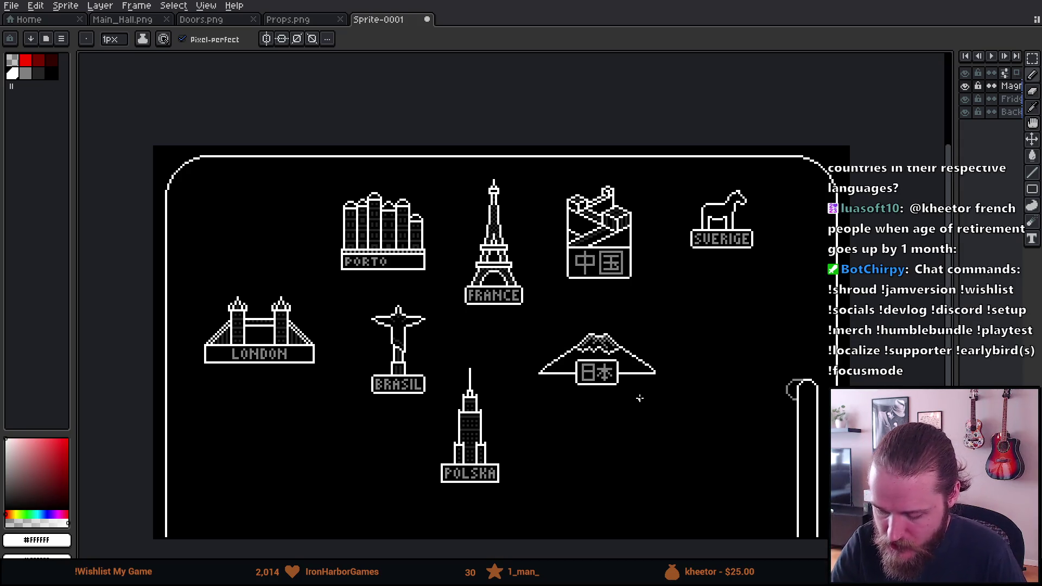
scroll(497, 370, "up", 3)
scroll(472, 416, "up", 3)
key("e")
mouse_move(341, 277)
left_mouse_down()
mouse_move(316, 291)
mouse_move(357, 293)
mouse_move(392, 313)
mouse_move(458, 310)
mouse_move(528, 255)
mouse_move(552, 286)
mouse_move(577, 271)
mouse_move(551, 283)
left_mouse_up()
Step: With the pencil in grey, draw the P and A of PARIS inside the plate
key("b")
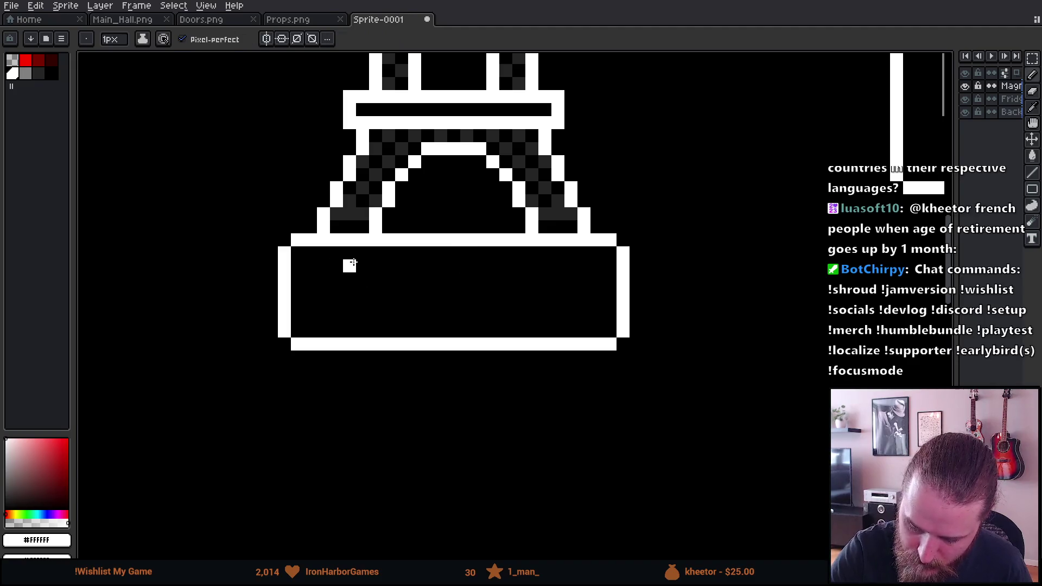
left_click(26, 73)
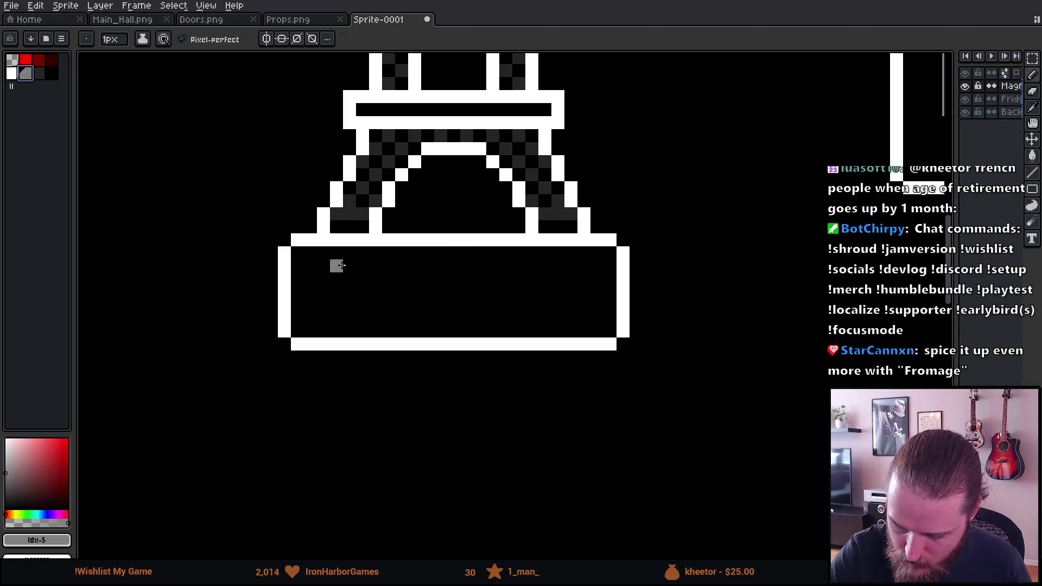
left_click_drag(337, 266, 336, 318)
left_click(349, 266)
key("v")
key("b")
mouse_move(362, 279)
left_mouse_down()
mouse_move(349, 293)
mouse_move(388, 319)
mouse_move(389, 280)
mouse_move(405, 267)
mouse_move(414, 320)
left_mouse_up()
left_click(401, 292)
Step: Draw the R, I and S to complete the grey PARIS lettering
mouse_move(436, 270)
left_mouse_down()
mouse_move(440, 318)
mouse_move(468, 319)
left_mouse_up()
left_click(453, 265)
left_click(453, 292)
left_click(467, 279)
left_click_drag(493, 266, 493, 319)
left_click(532, 266)
left_click(541, 269)
left_click(518, 280)
left_click(532, 293)
left_click(532, 318)
left_click(519, 318)
left_click(545, 305)
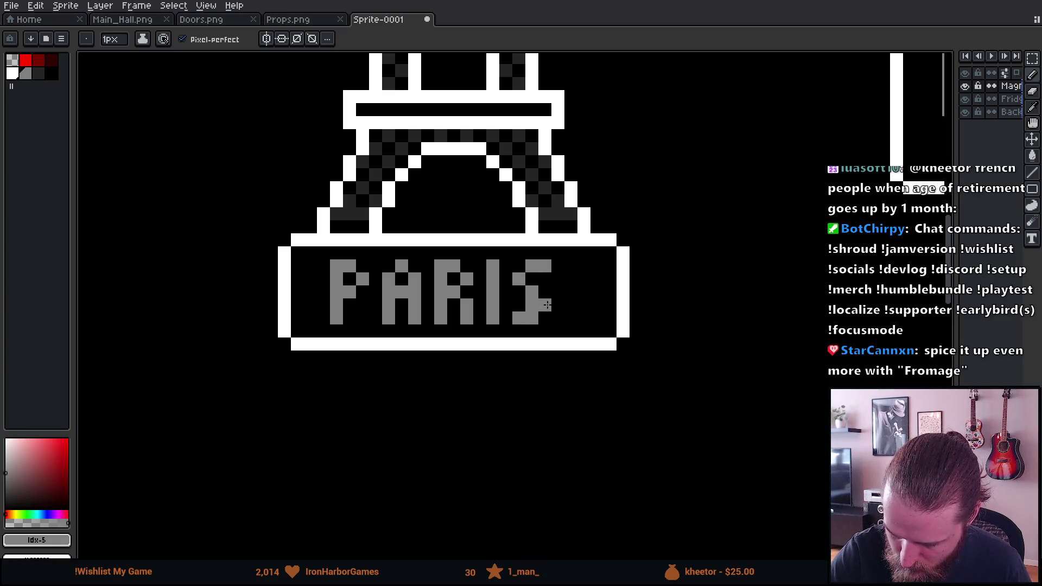
Step: Marquee-select the PARIS lettering, centre it in the white frame, then zoom out
key("m")
mouse_move(327, 259)
left_mouse_down()
mouse_move(407, 313)
mouse_move(592, 325)
mouse_move(589, 316)
left_mouse_up()
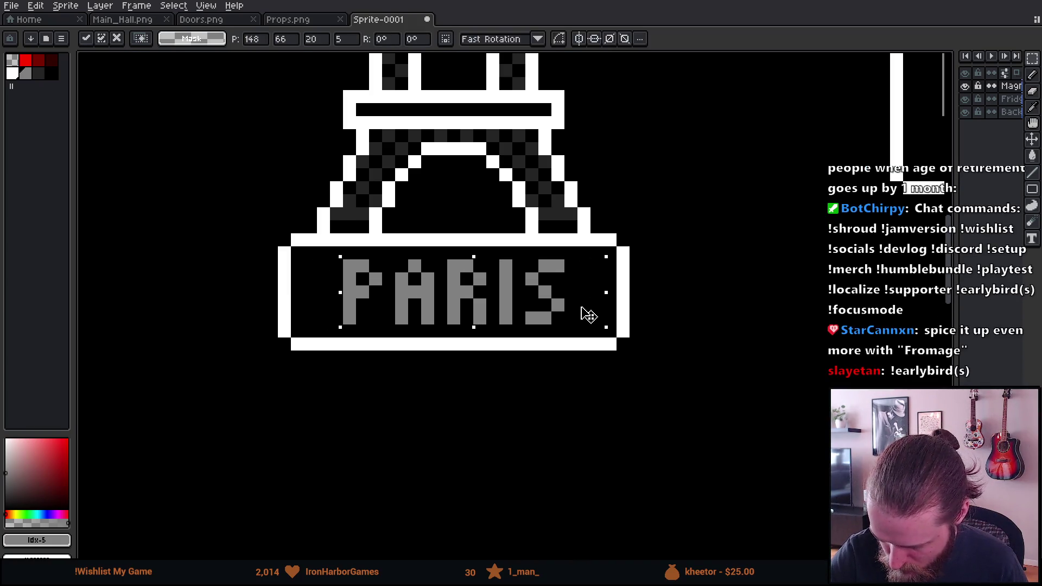
key("ctrl+d")
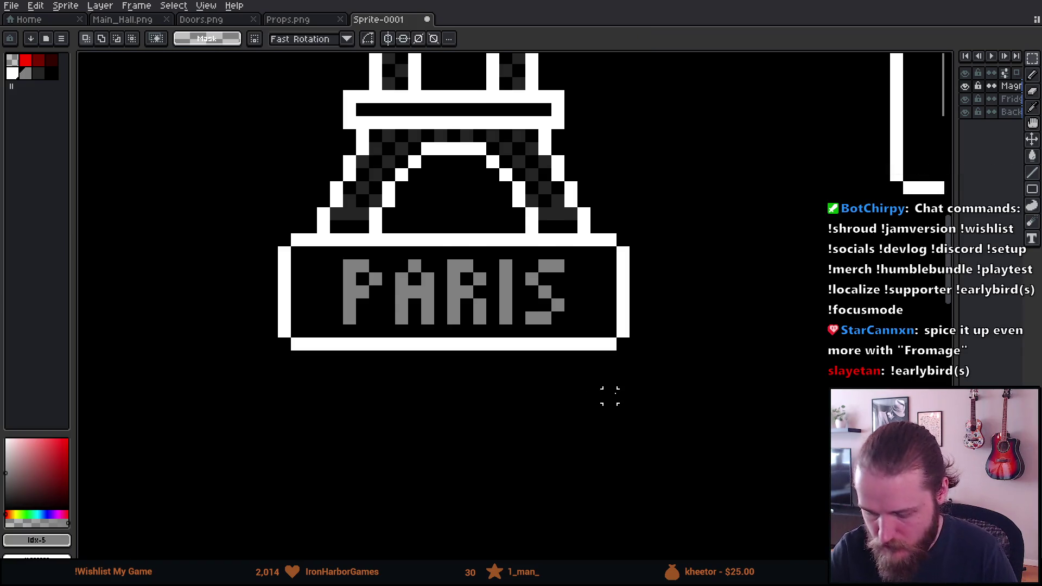
scroll(610, 396, "down", 5)
left_click_drag(704, 477, 570, 403)
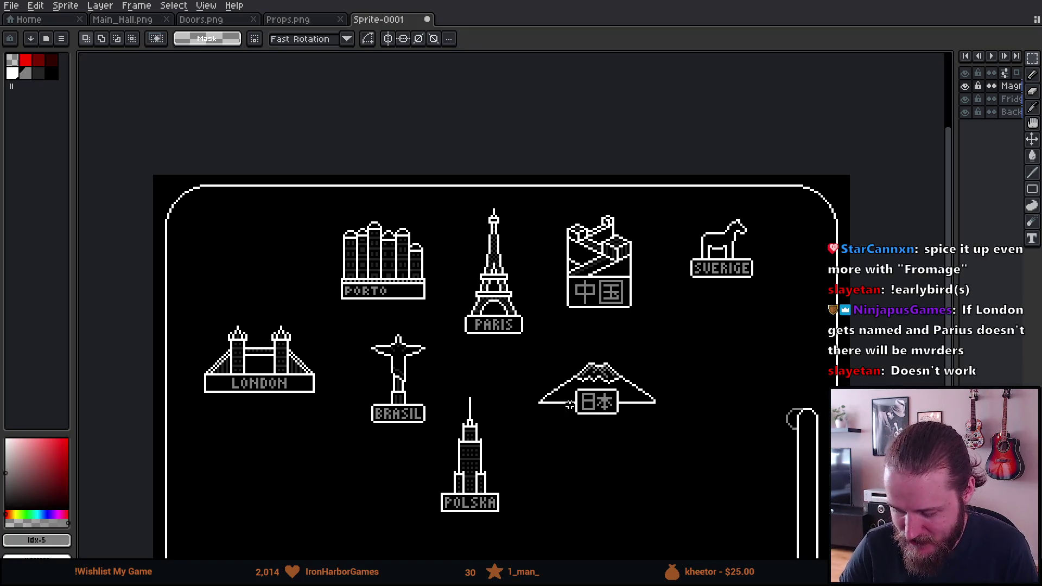
Step: Pan to centre the fridge panel showing all labelled magnets, including PARIS
left_click_drag(572, 424, 530, 389)
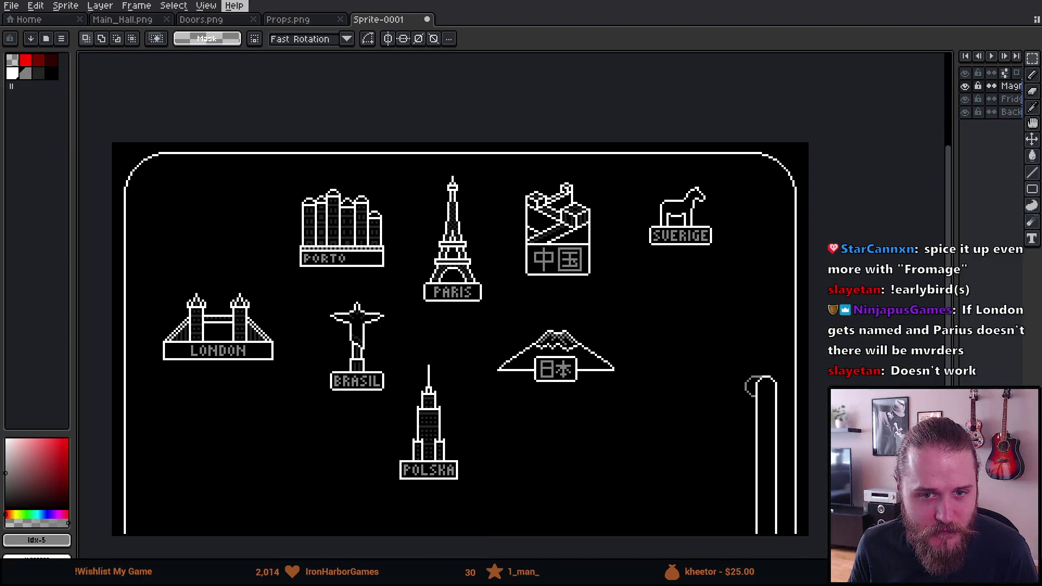